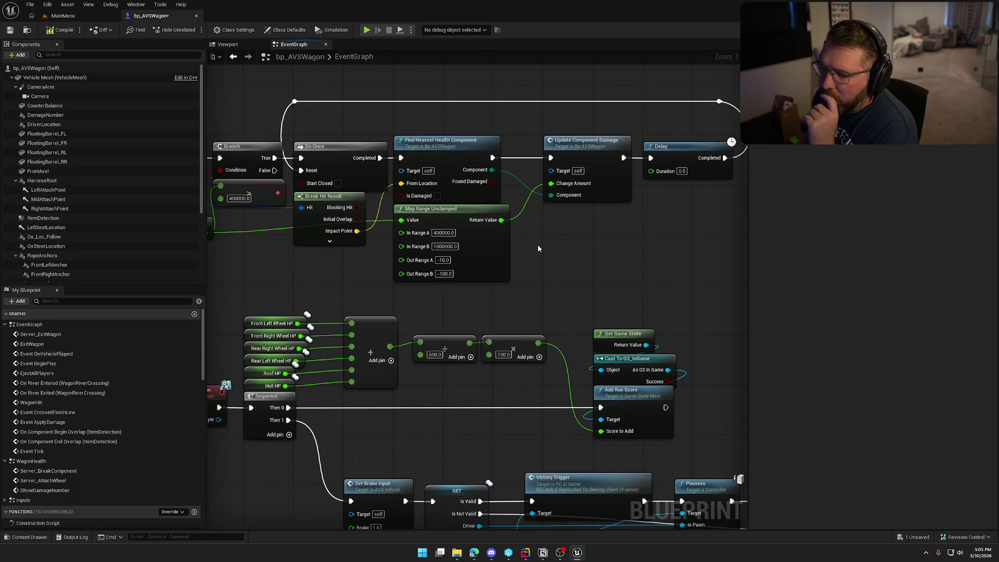
Inspect the Update Component Damage, OnRep_FrontLeftWheelHP and Update Wheel Visible function graphs
double_click(578, 157)
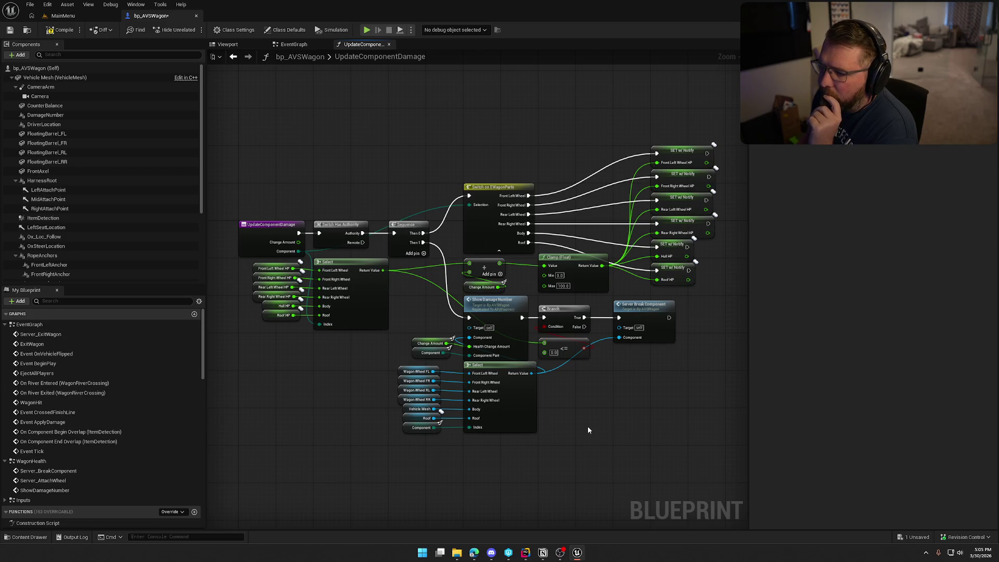
scroll(85, 426, down, 3)
scroll(85, 426, down, 6)
double_click(52, 353)
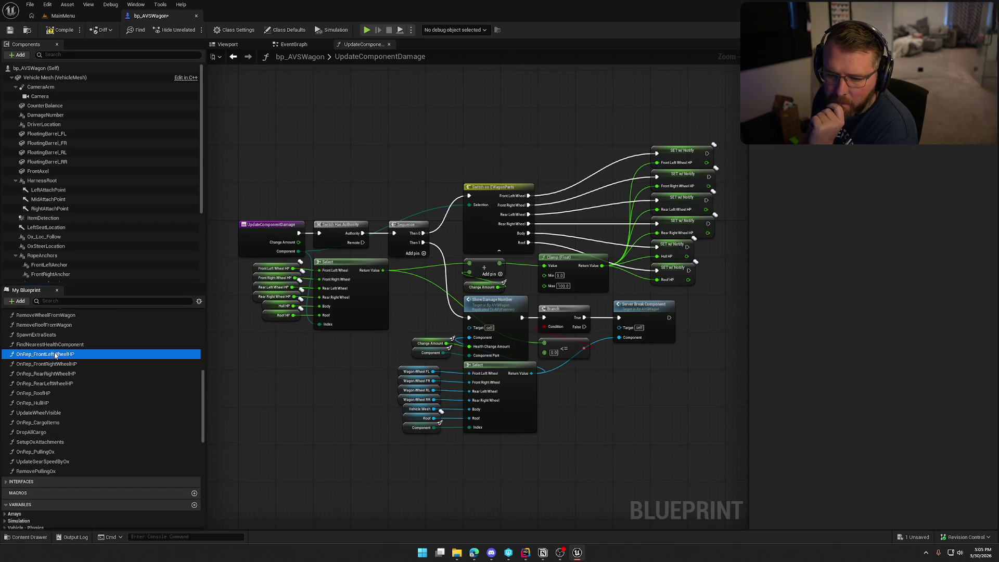
double_click(525, 260)
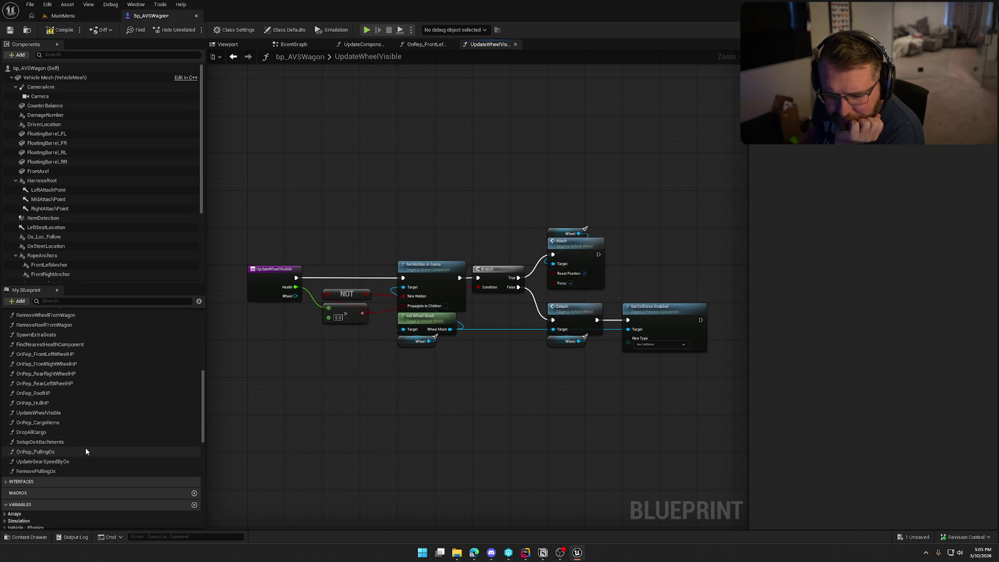
scroll(85, 448, up, 1)
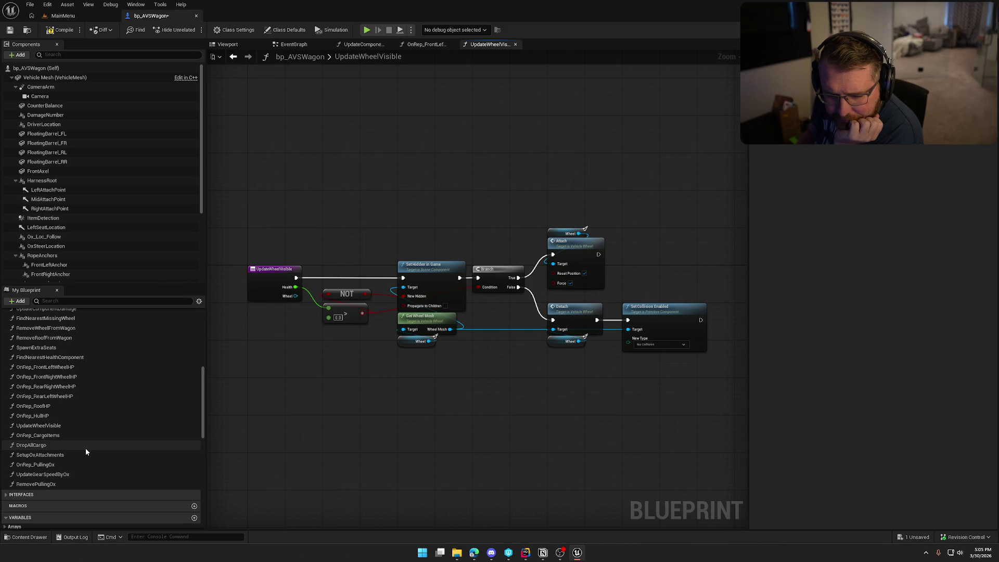
scroll(86, 451, up, 5)
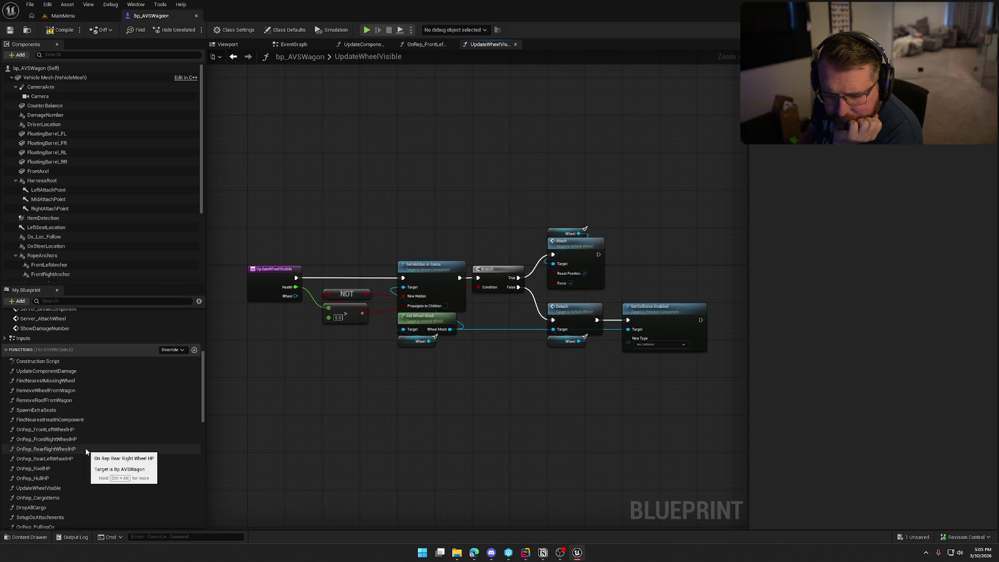
Go back to UpdateComponentDamage and open the WagonHealth graph with the ShowDamageNumber event
click(234, 56)
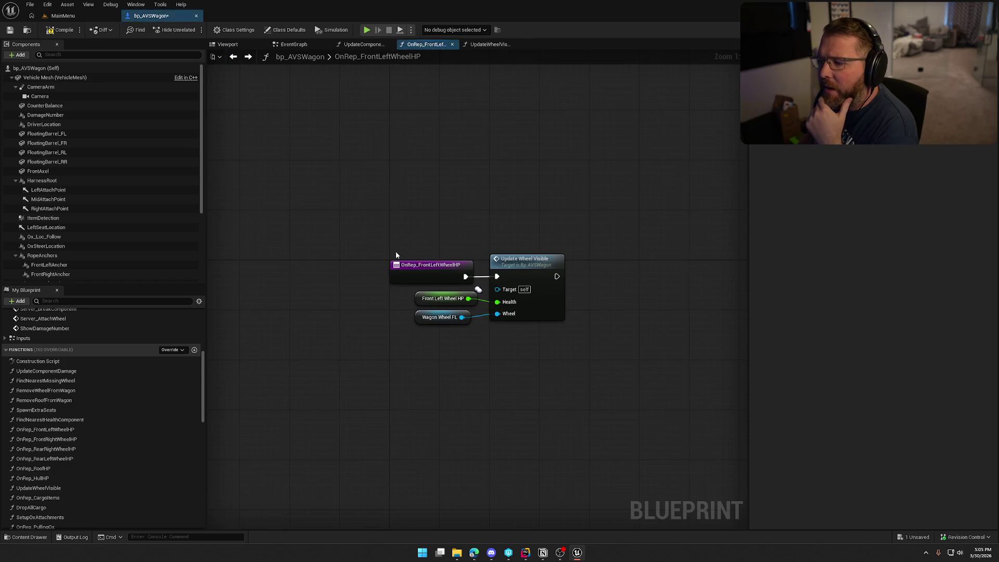
click(233, 56)
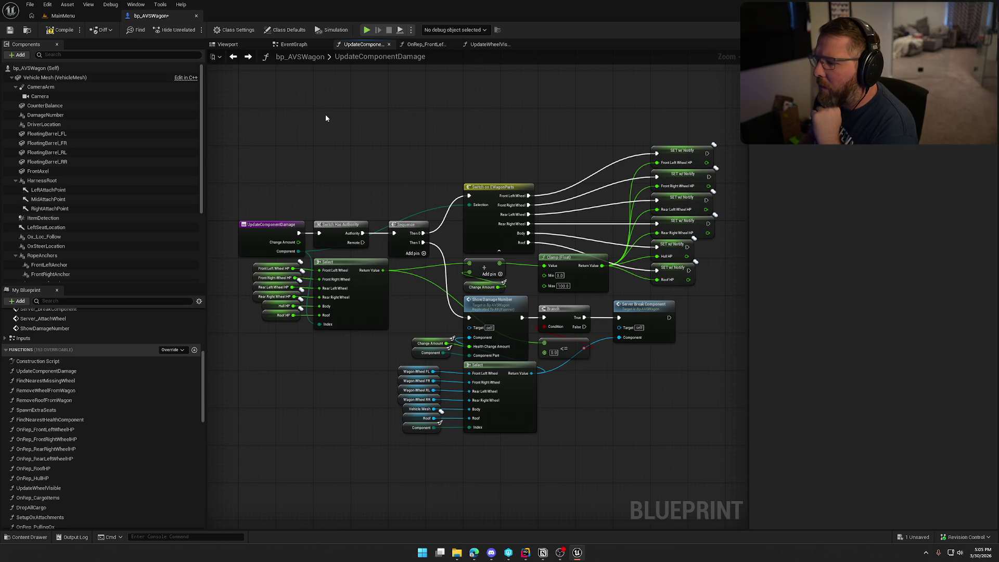
scroll(352, 148, up, 1)
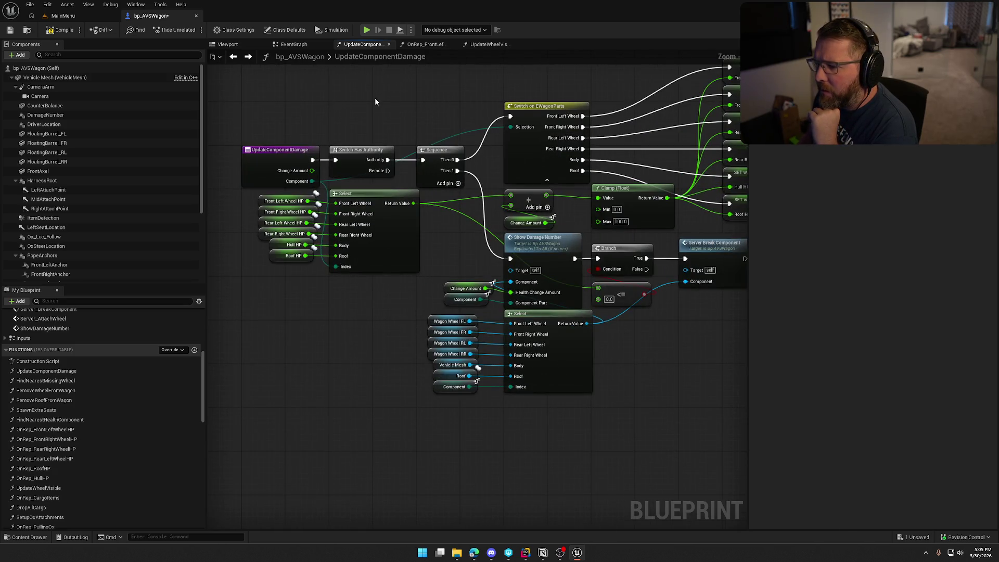
double_click(535, 248)
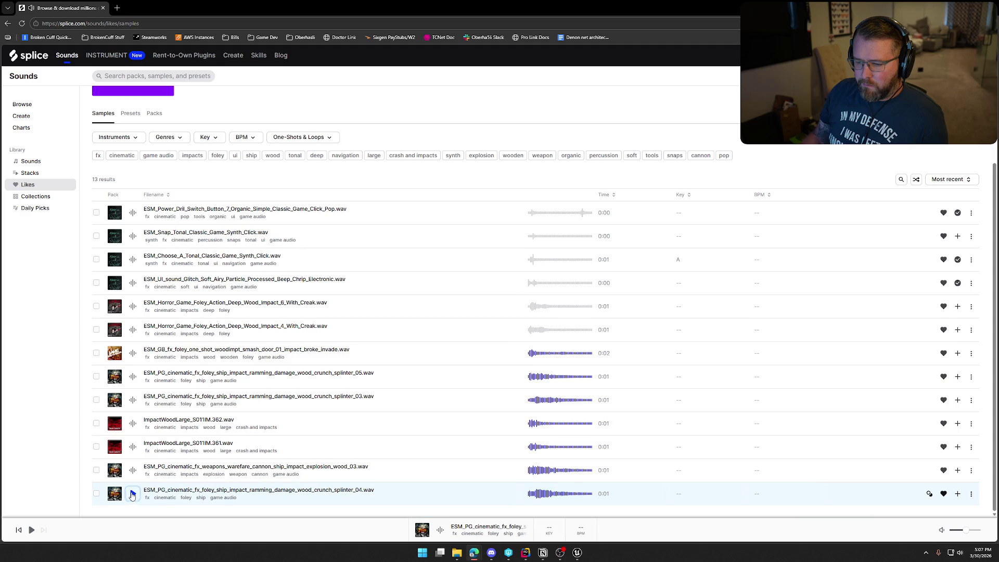
Audition liked samples and select splinter_04, splinter_03 and the cannon explosion wood impact
click(133, 471)
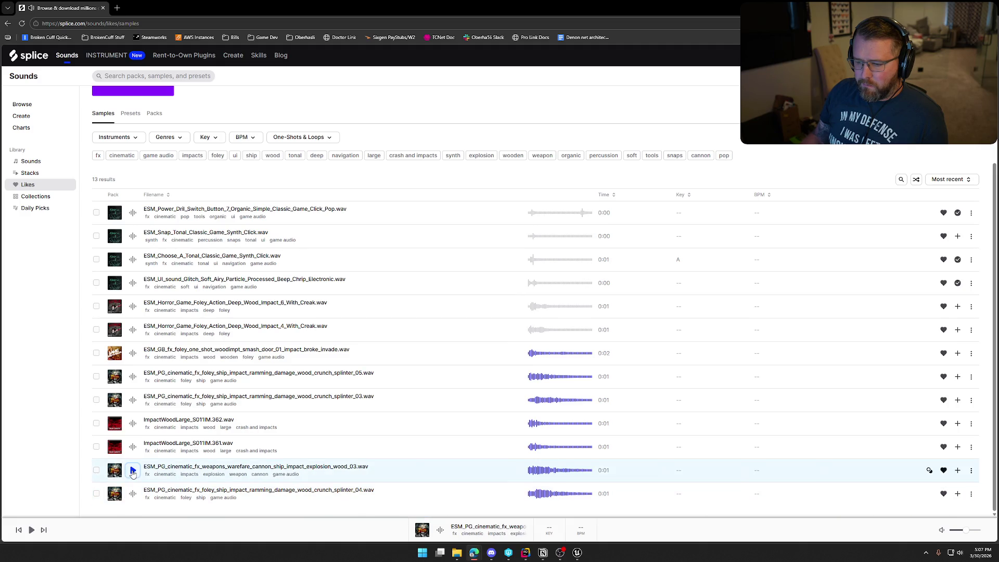
click(133, 494)
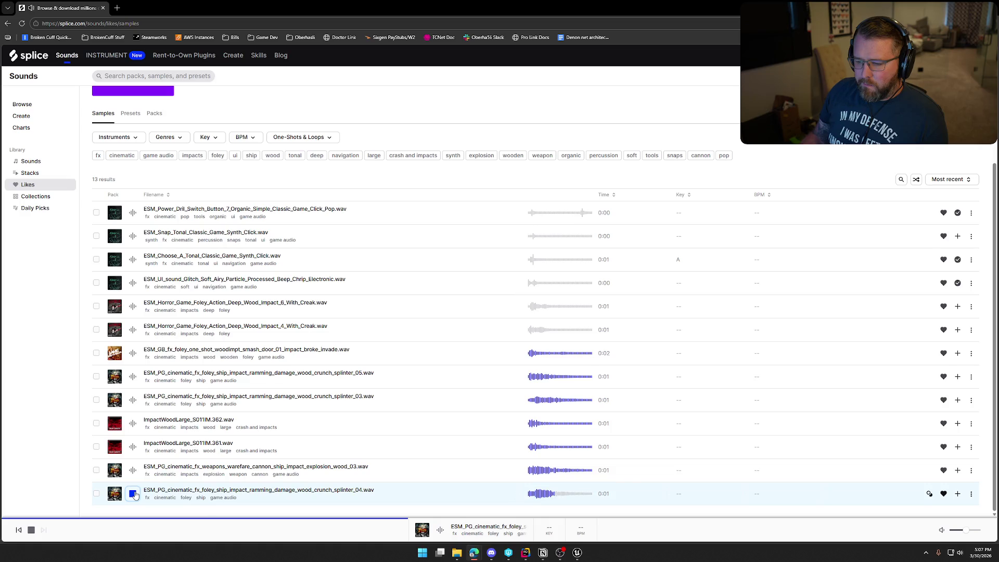
click(96, 493)
click(96, 400)
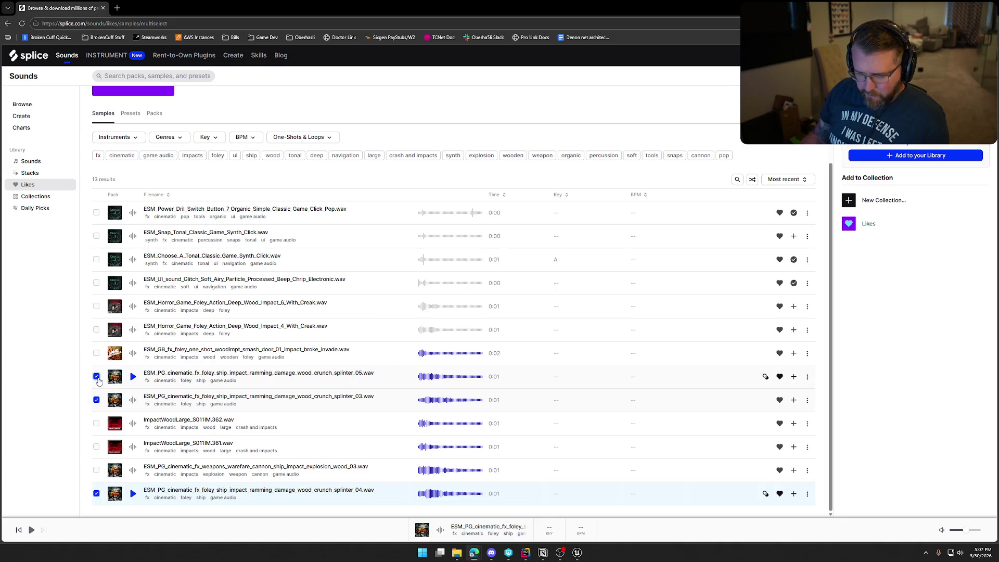
click(133, 354)
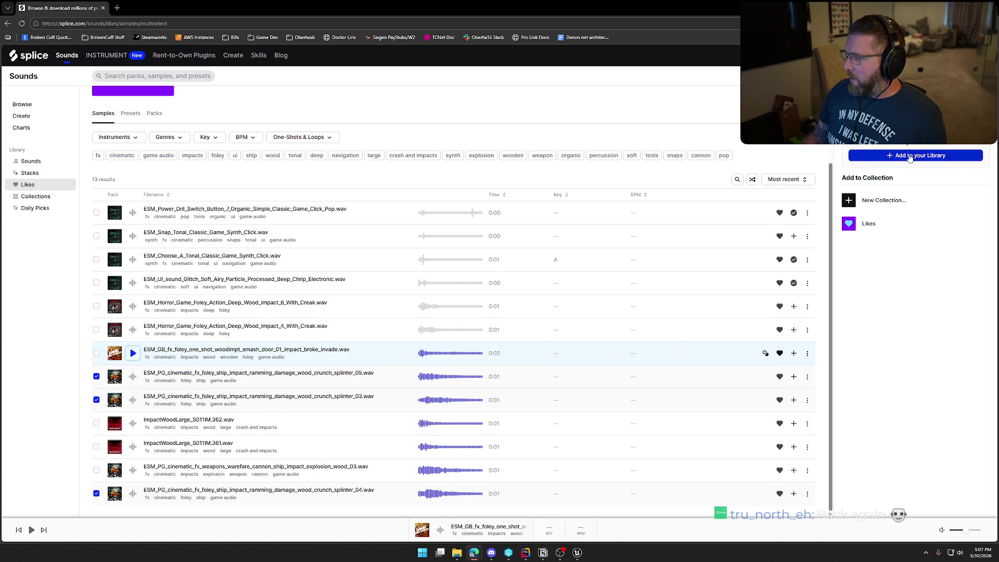
click(133, 473)
click(96, 471)
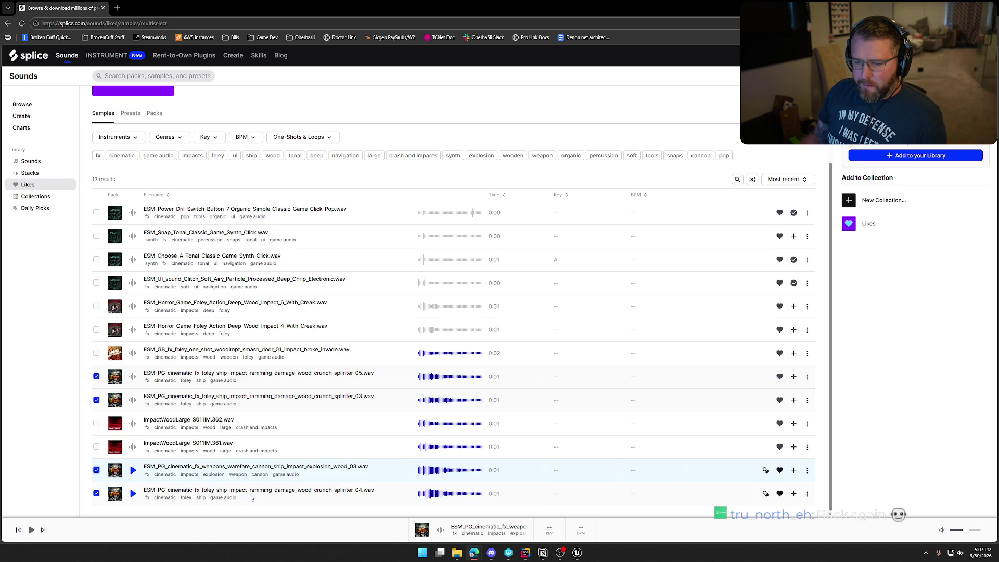
Select ImpactWoodLarge_S011IM.362, ImpactWoodLarge_S011IM.361 and the smash-door foley impact after previewing them
click(131, 424)
click(132, 447)
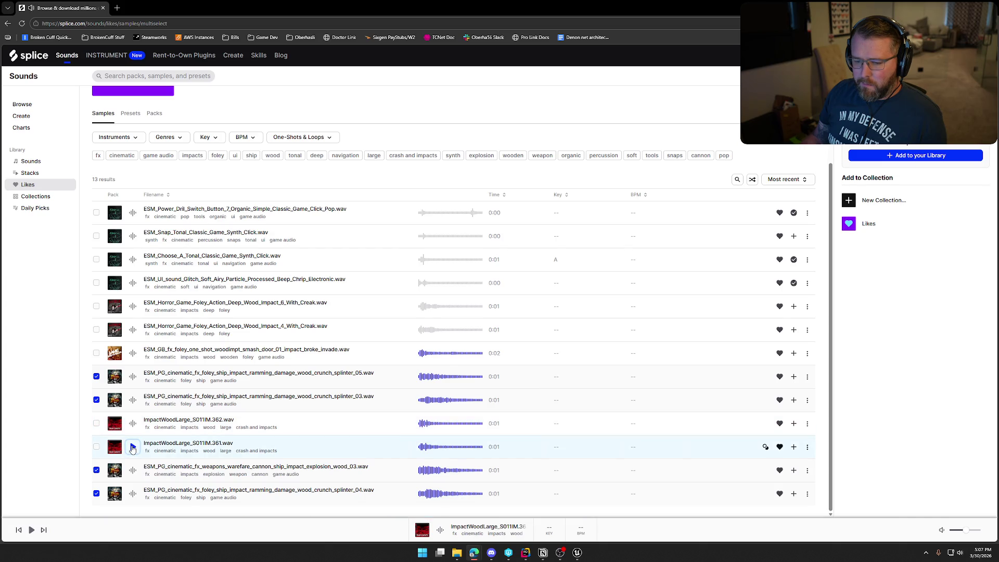
click(133, 426)
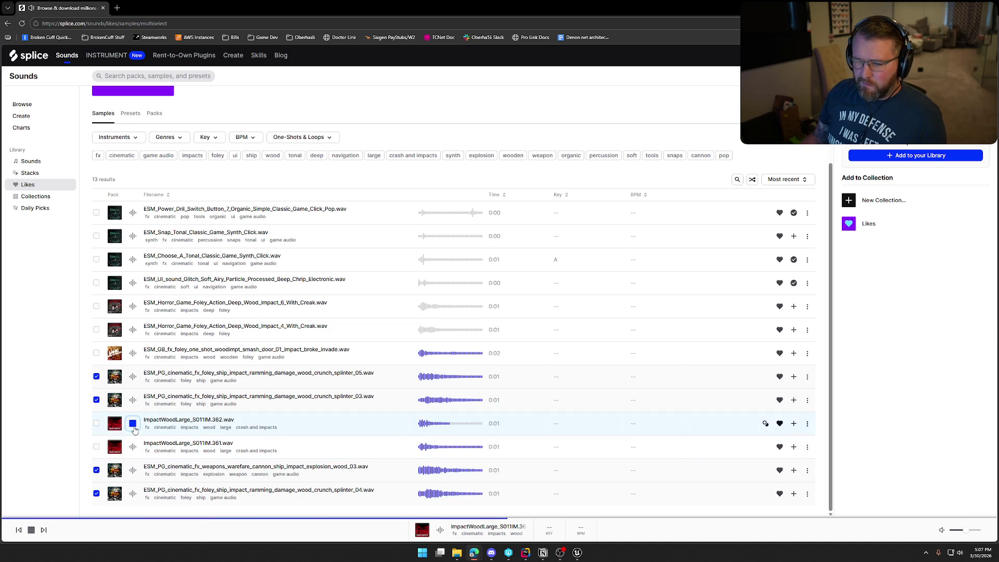
click(97, 424)
click(96, 447)
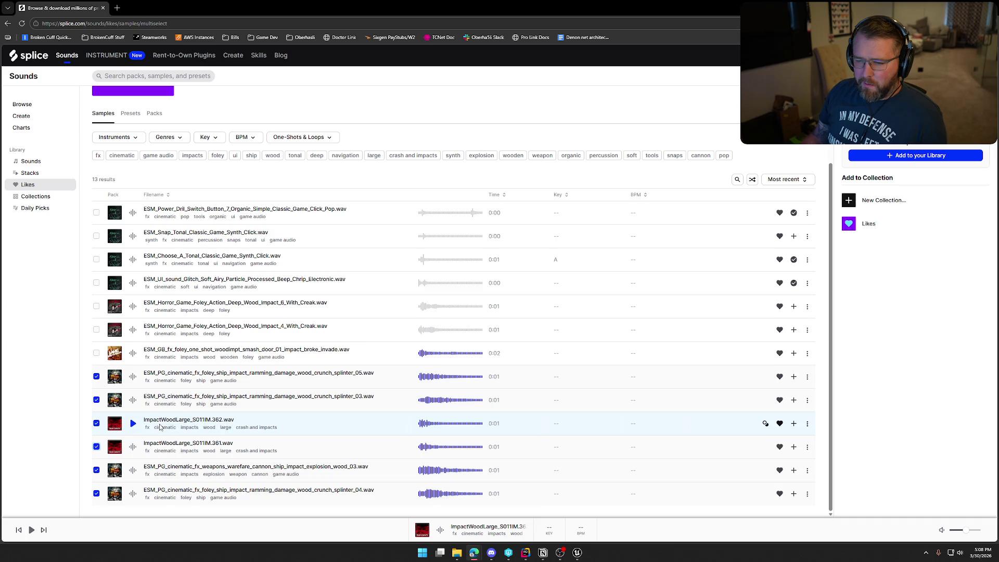
click(133, 354)
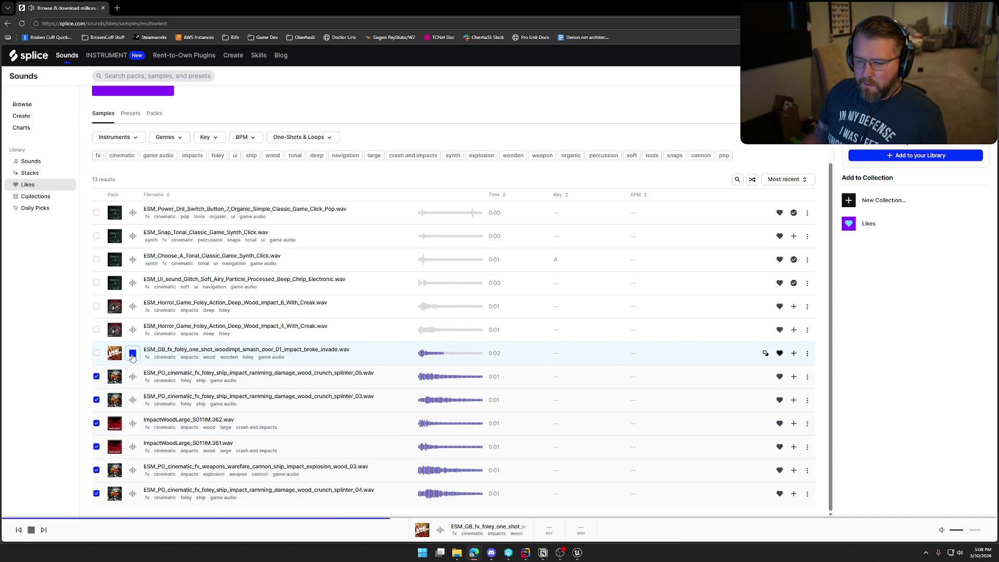
click(132, 354)
click(97, 354)
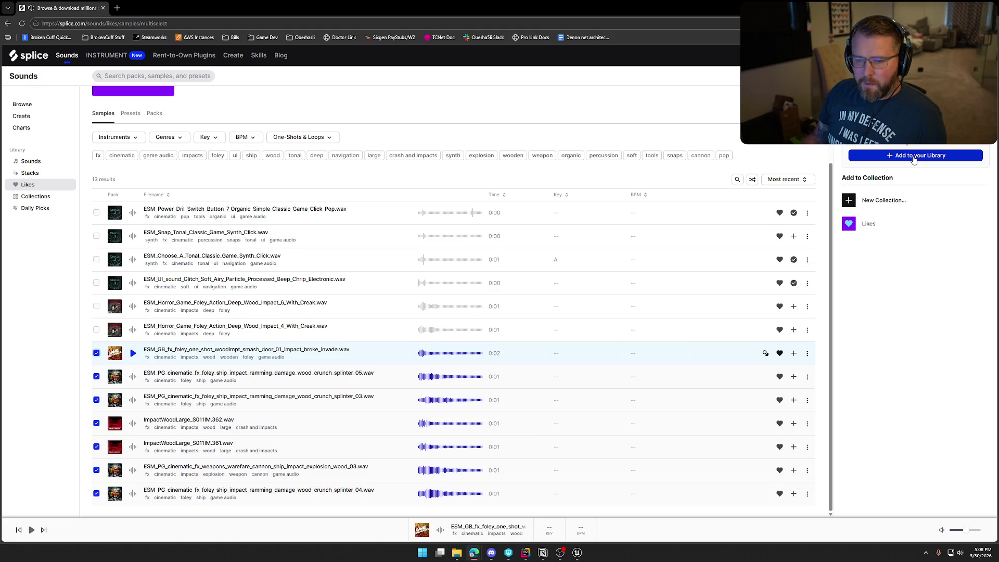
Select the Deep Wood Impact_6 and Impact_4 creak samples and add the selection to your library
click(132, 330)
click(133, 307)
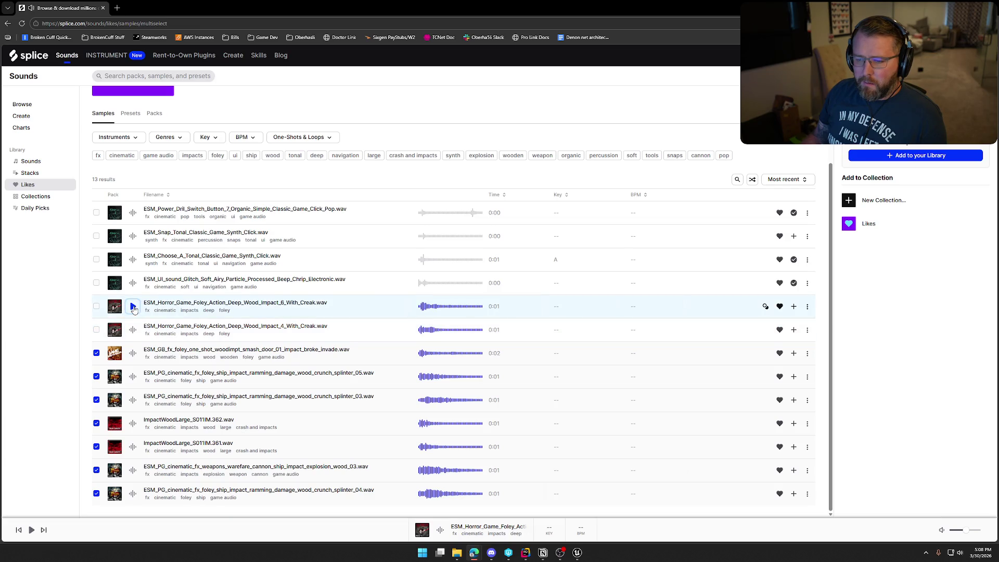
click(98, 308)
click(96, 332)
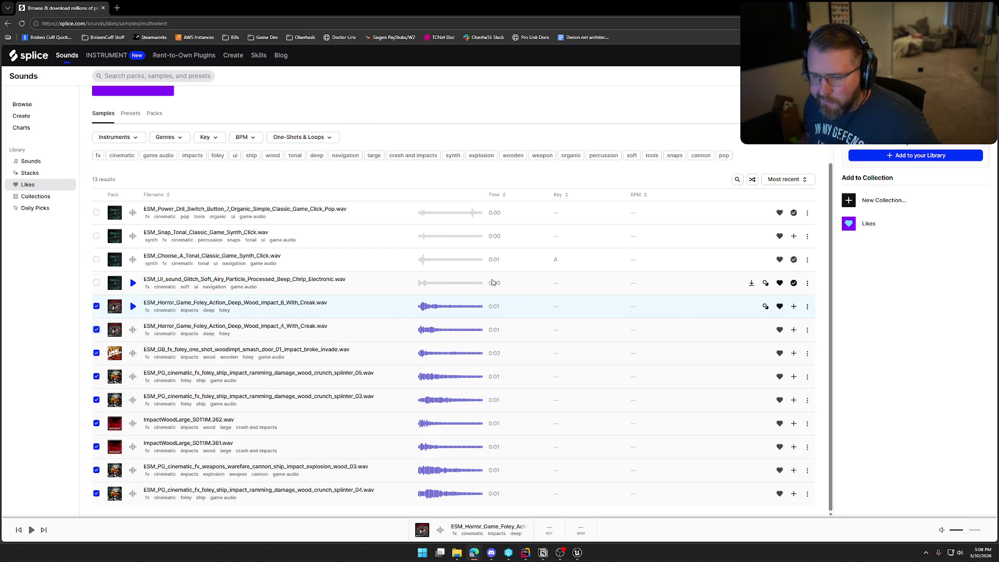
click(919, 156)
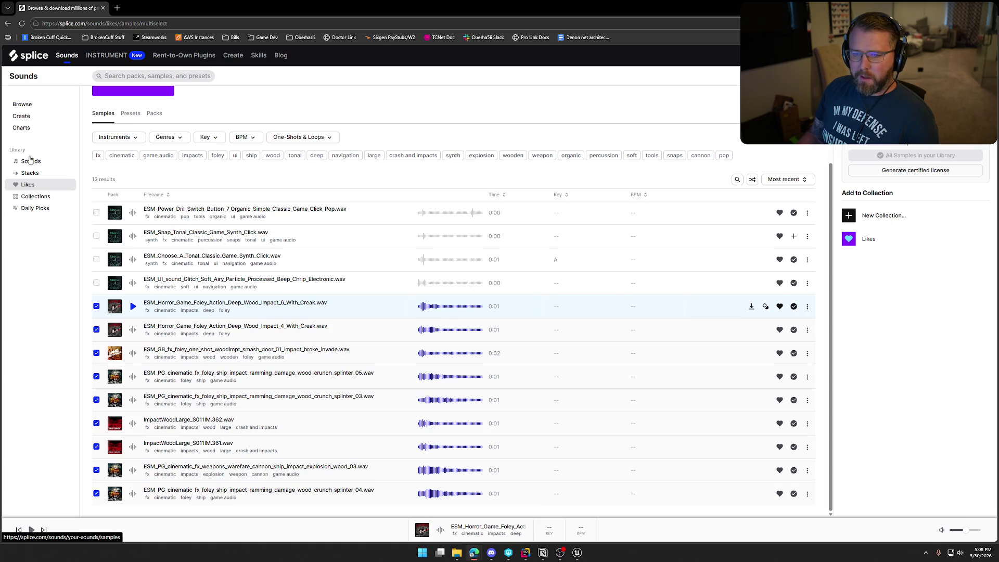
click(31, 186)
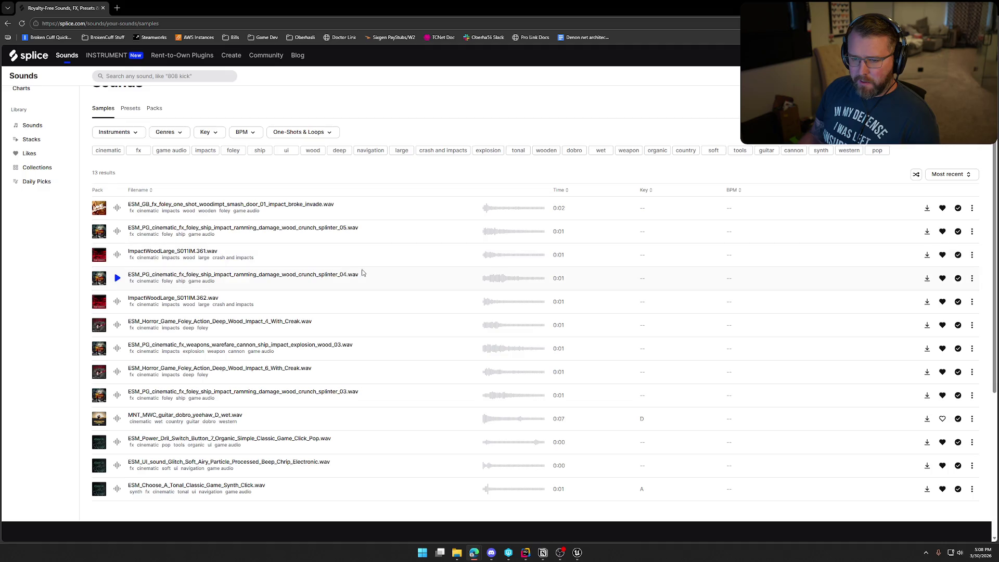
Preview the smash-door foley impact sample and save its download to the computer
scroll(410, 285, down, 2)
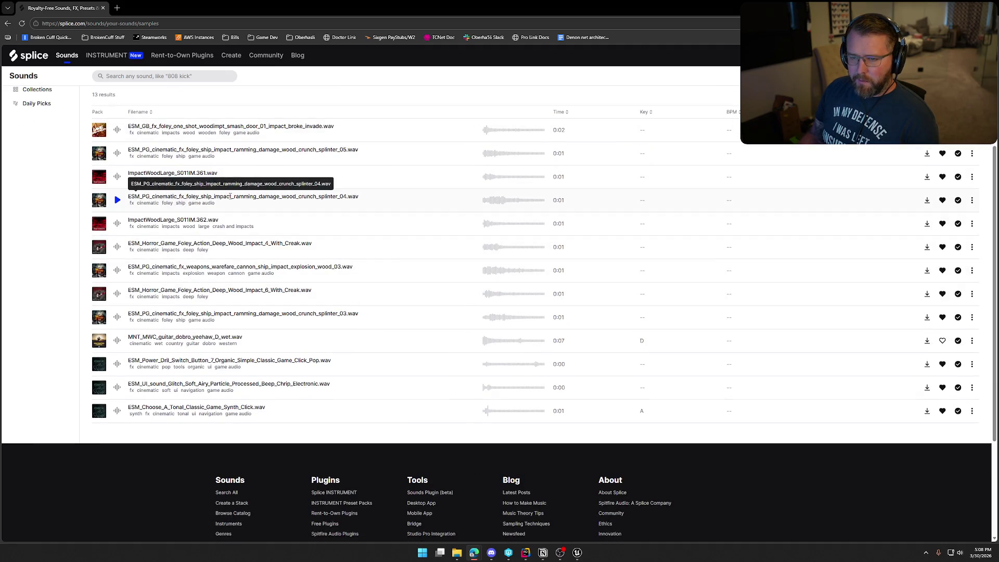
click(115, 135)
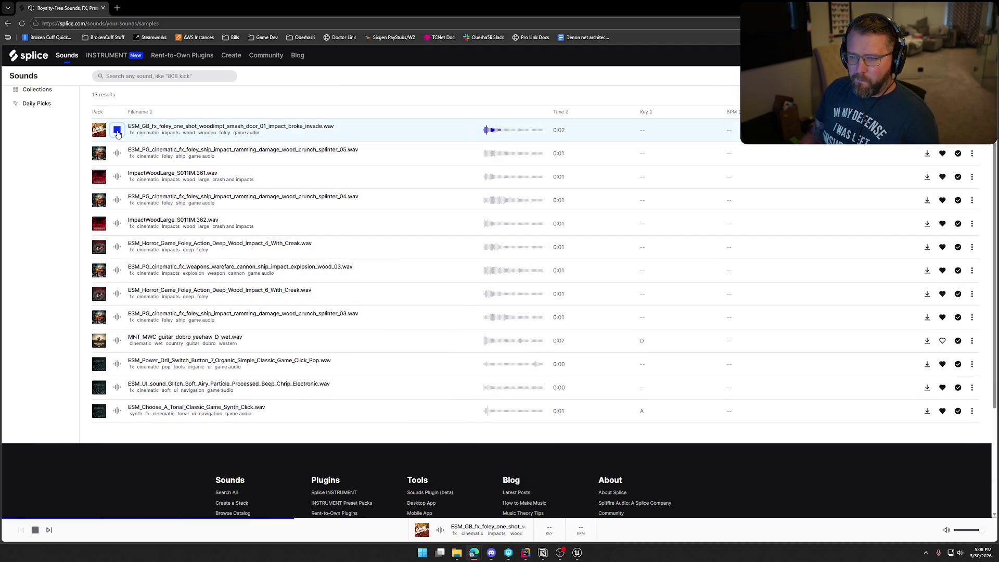
scroll(333, 187, up, 2)
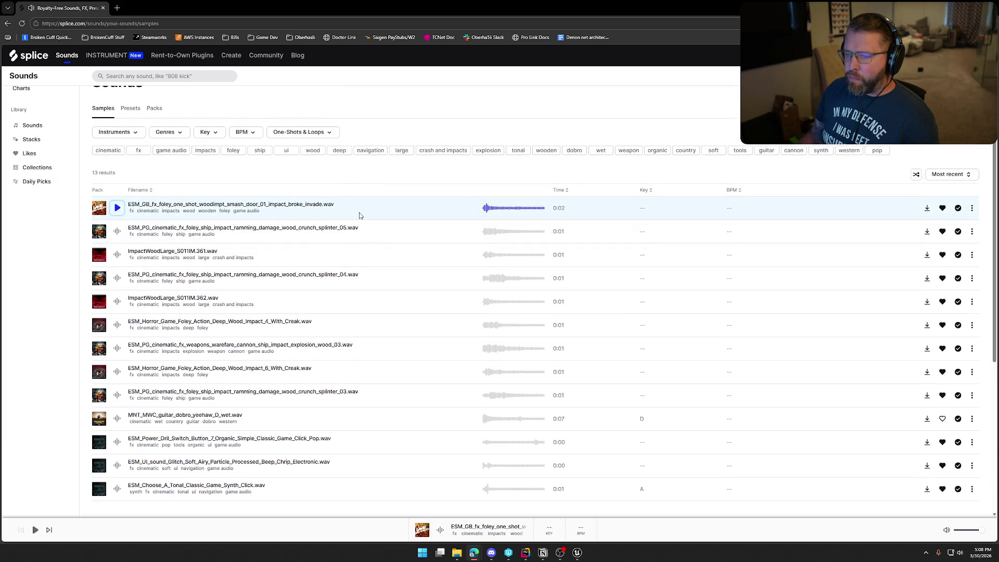
click(927, 207)
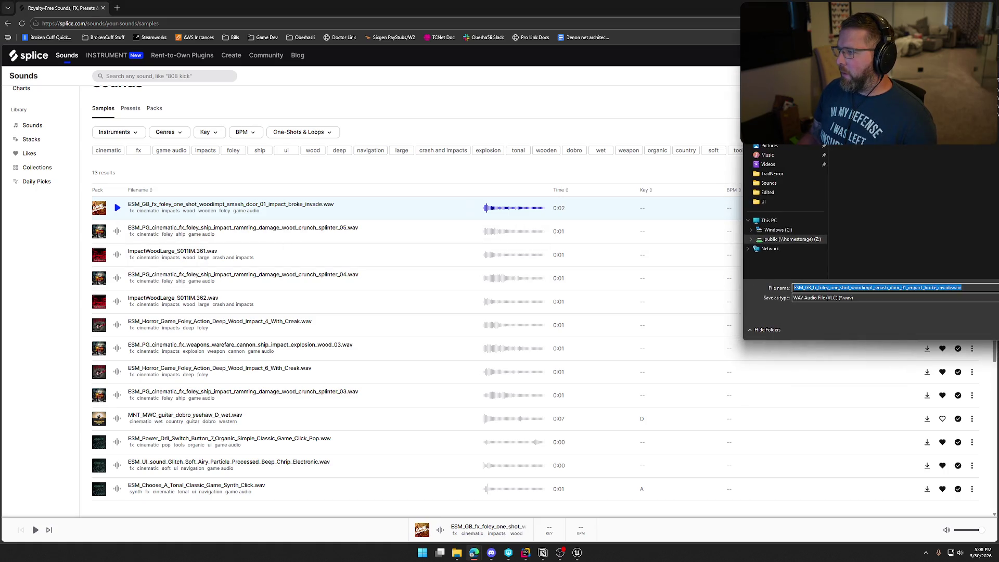
key(Return)
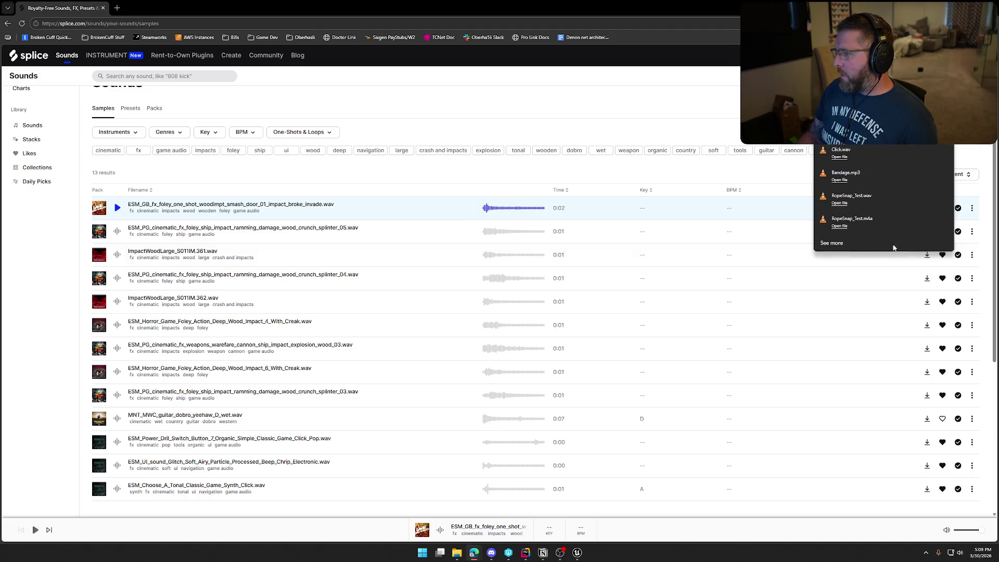
click(684, 106)
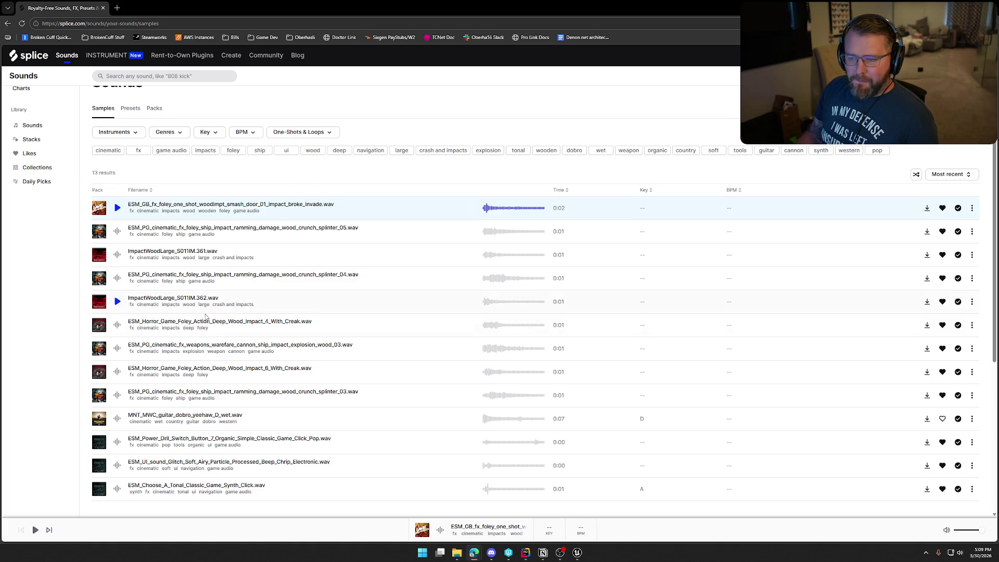
Compare splinter_05 and the two large wood impacts, then download ImpactWoodLarge_S011IM.362
click(128, 234)
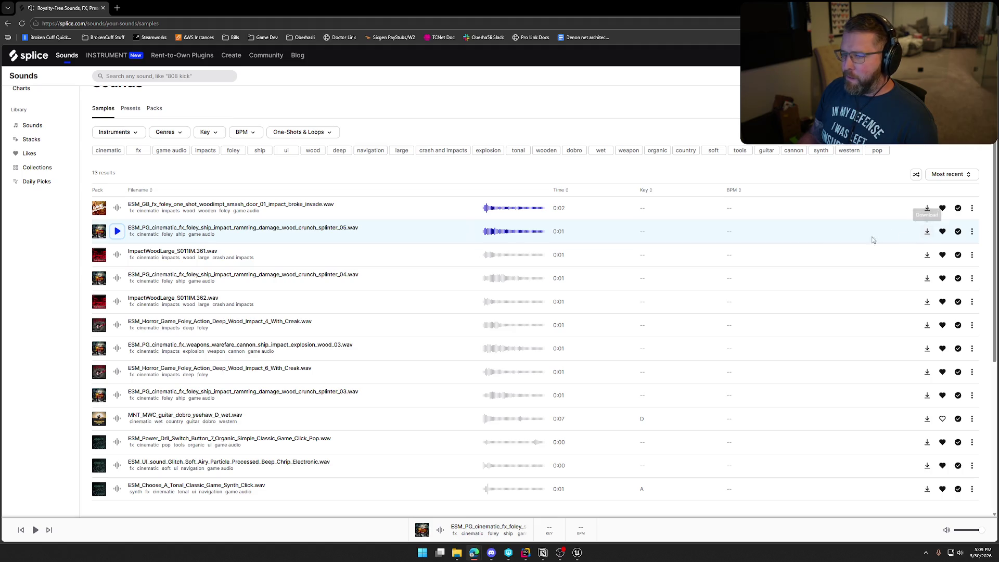
click(117, 255)
click(116, 302)
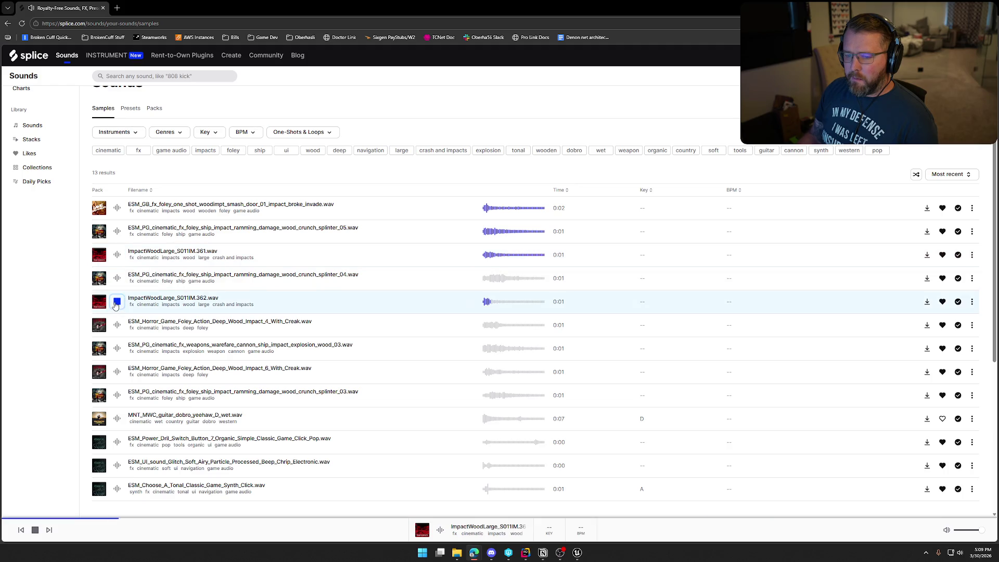
click(116, 303)
click(118, 255)
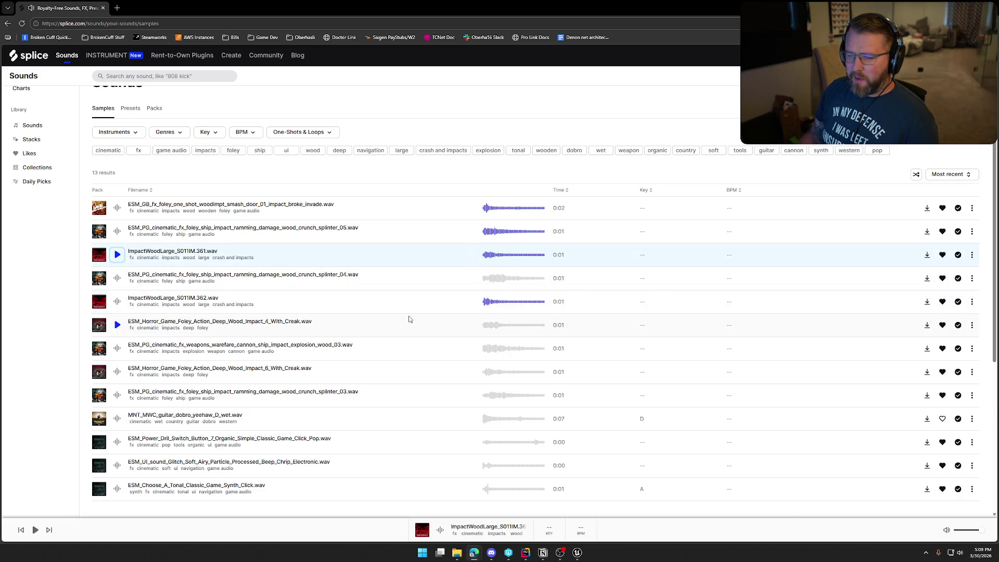
click(927, 302)
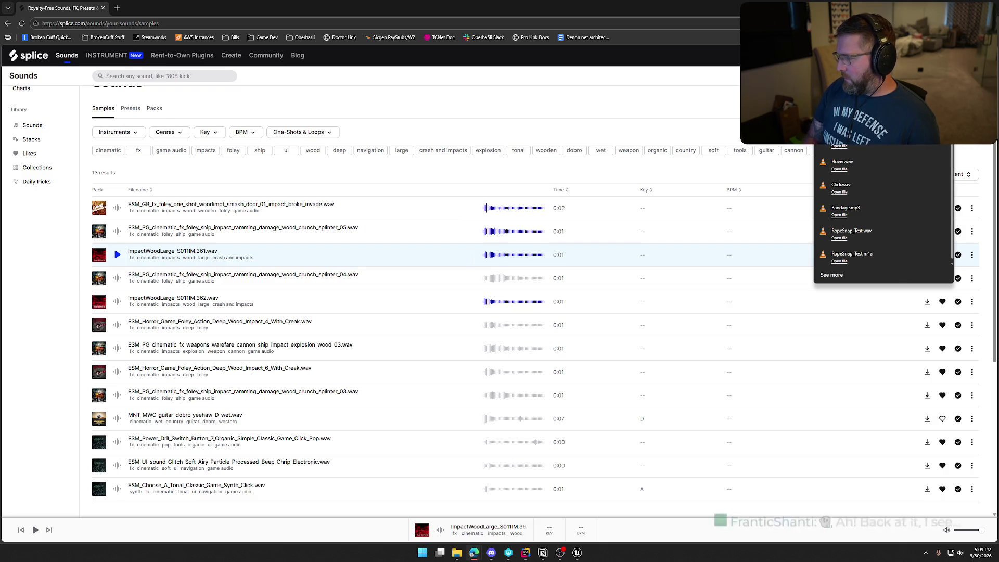
Preview and download the Deep Wood Impact 4 creak sample
scroll(880, 218, down, 1)
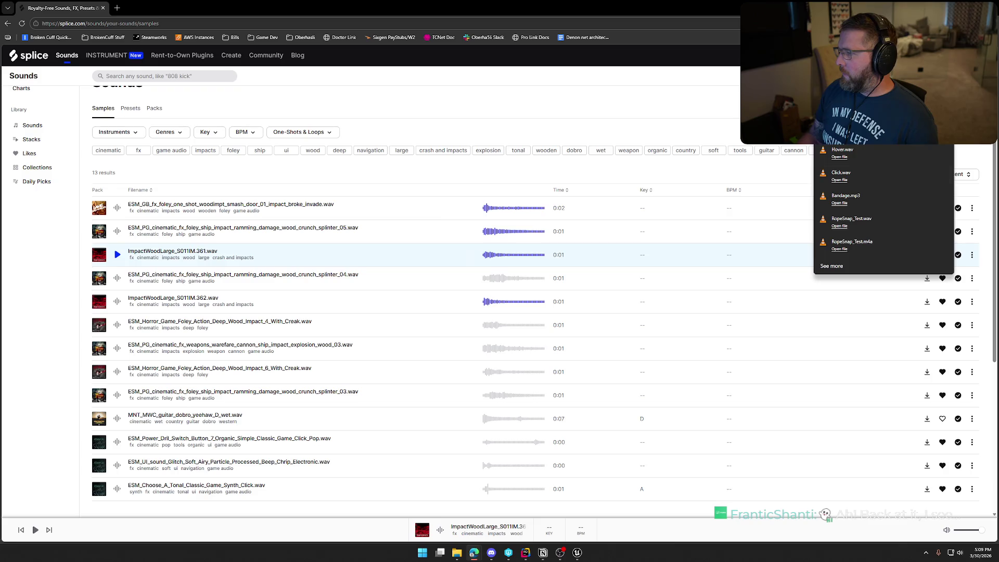
click(682, 82)
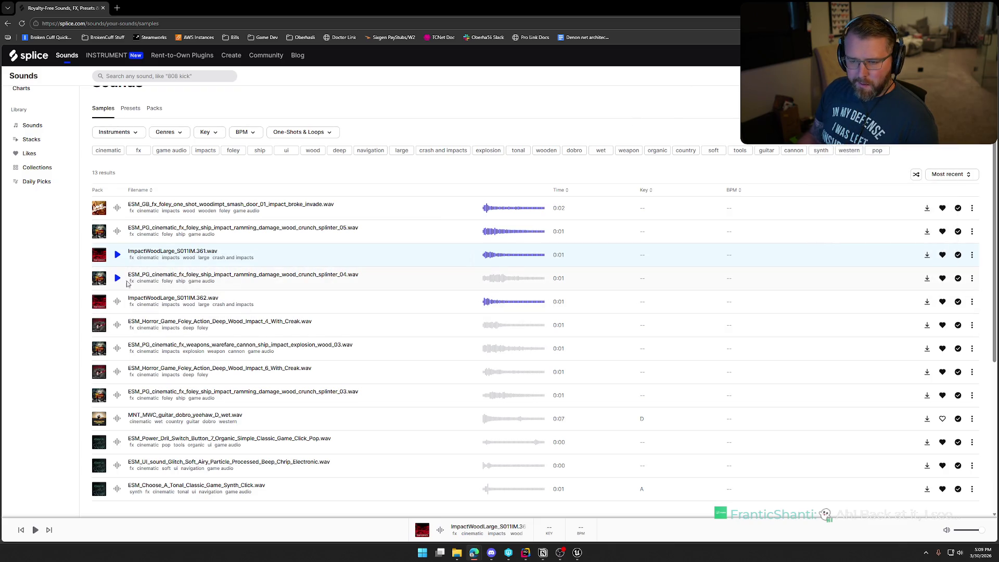
click(117, 328)
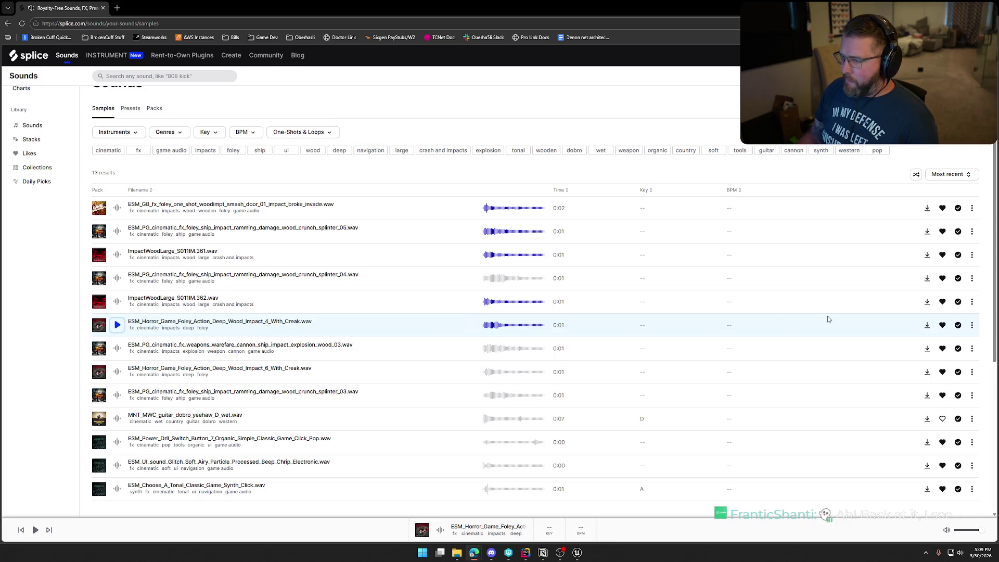
click(927, 325)
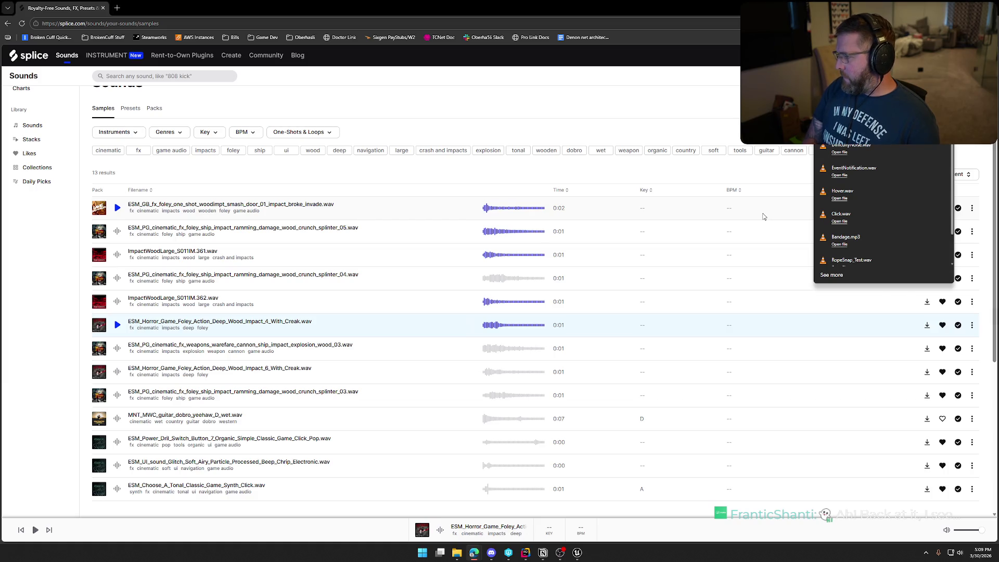
Preview and download the cannon ship wood_03 and Deep Wood Impact 6 samples
drag(333, 207, 365, 218)
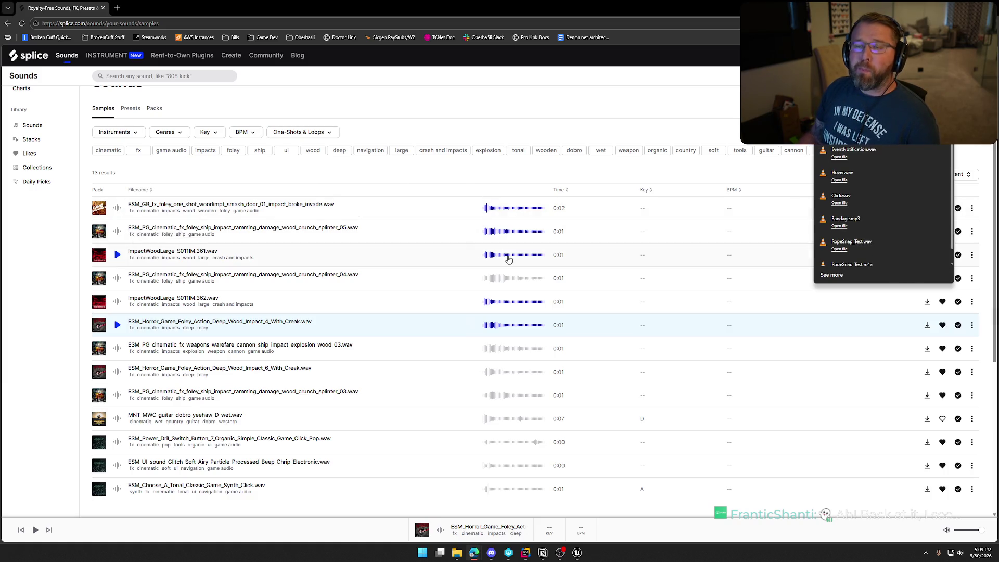
click(79, 356)
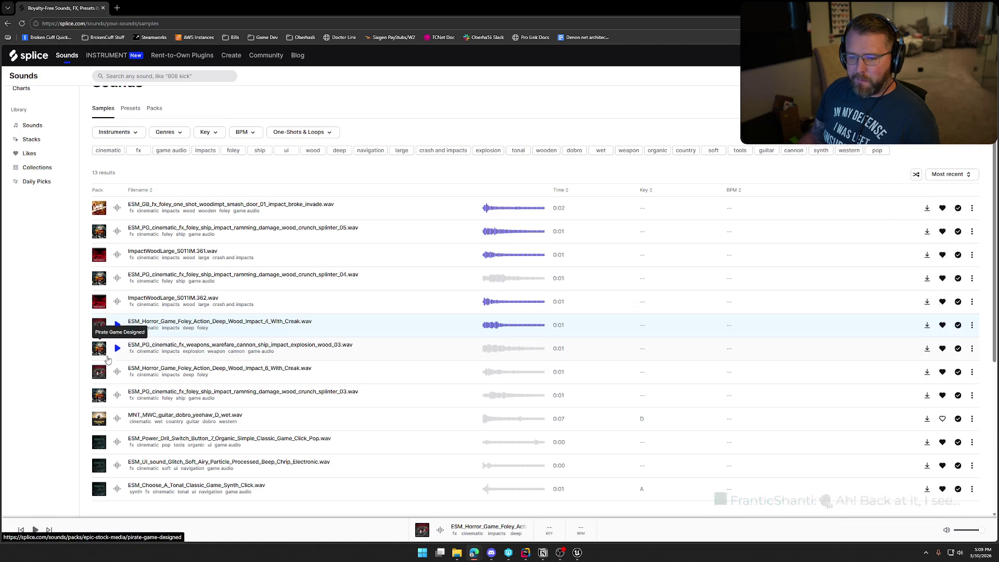
click(118, 348)
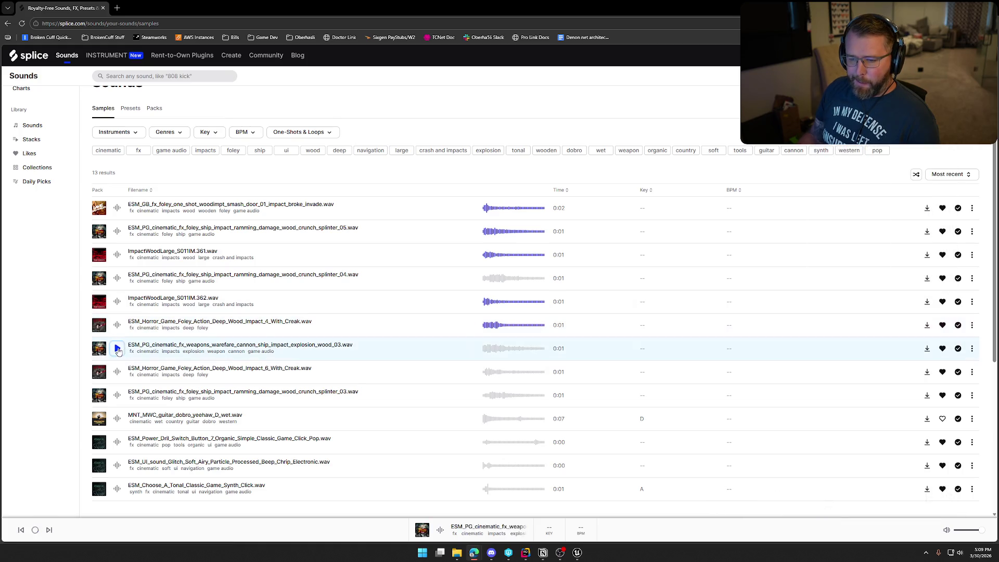
click(927, 348)
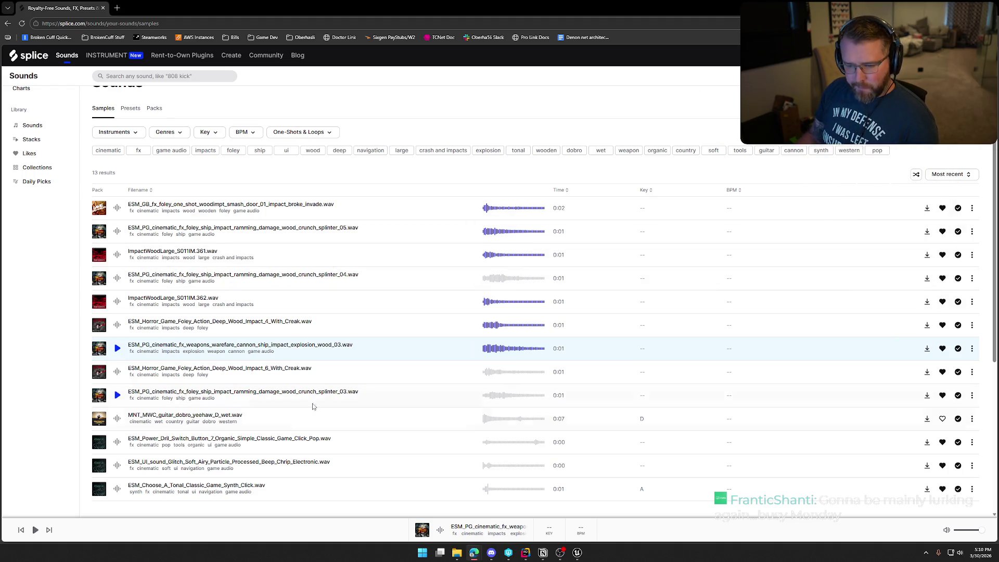
click(118, 373)
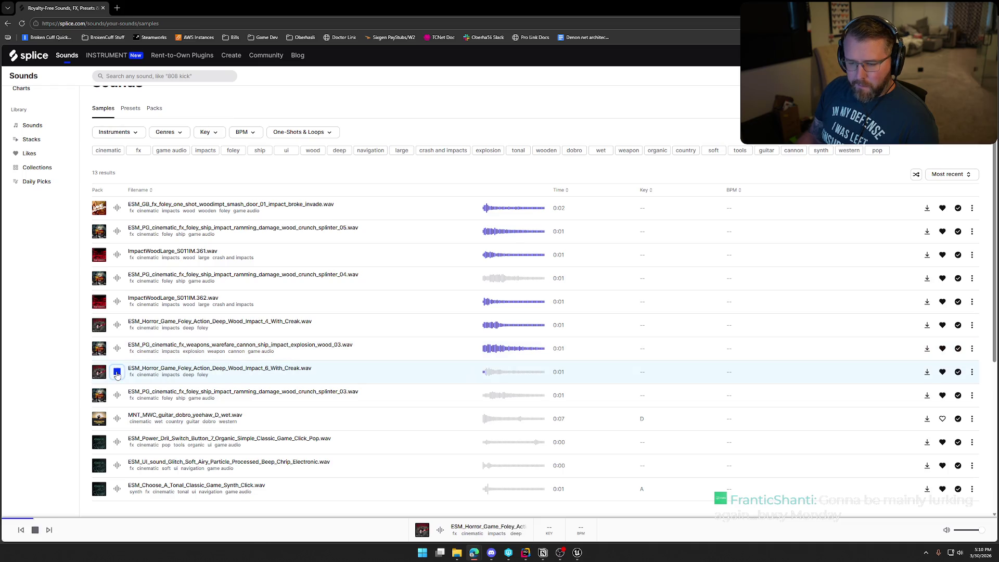
click(927, 371)
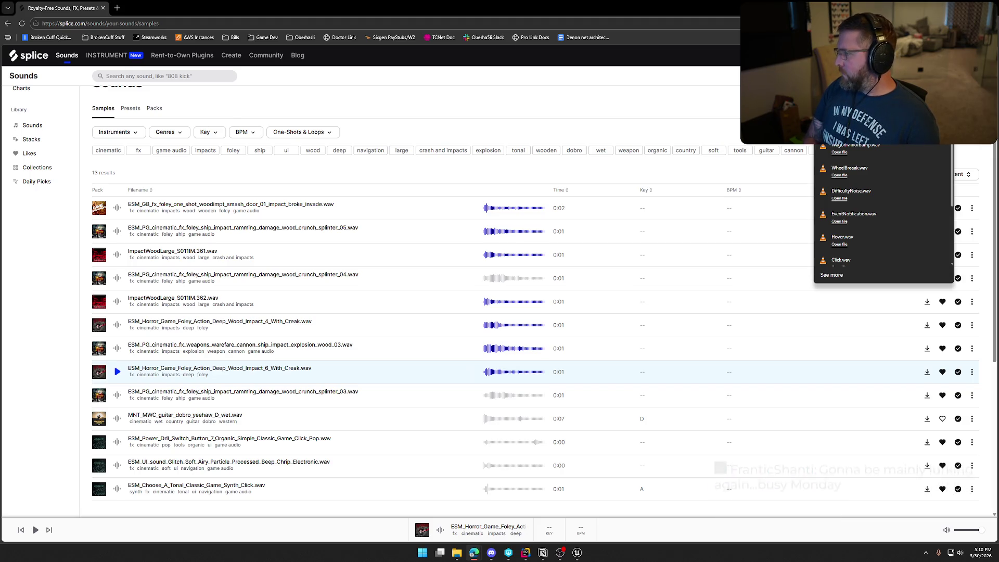
Download the splinter_03 ship impact sample, then remove all entries from the download list
scroll(883, 219, down, 1)
click(38, 383)
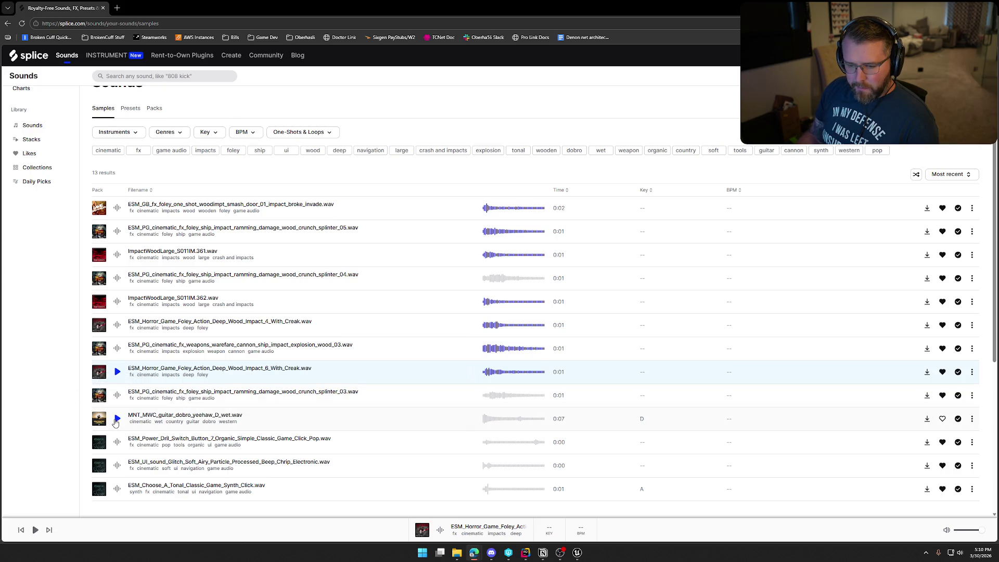
click(117, 395)
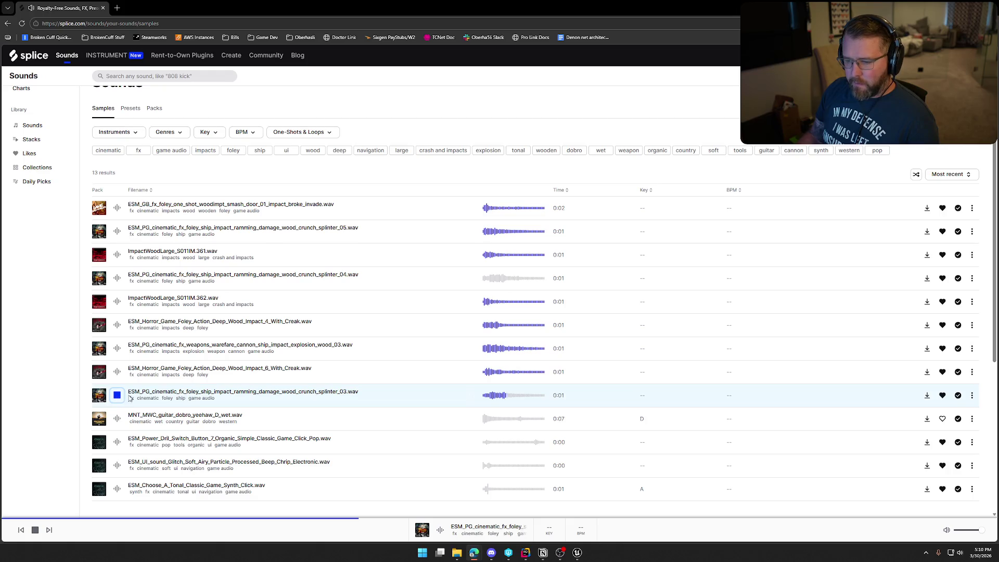
click(927, 397)
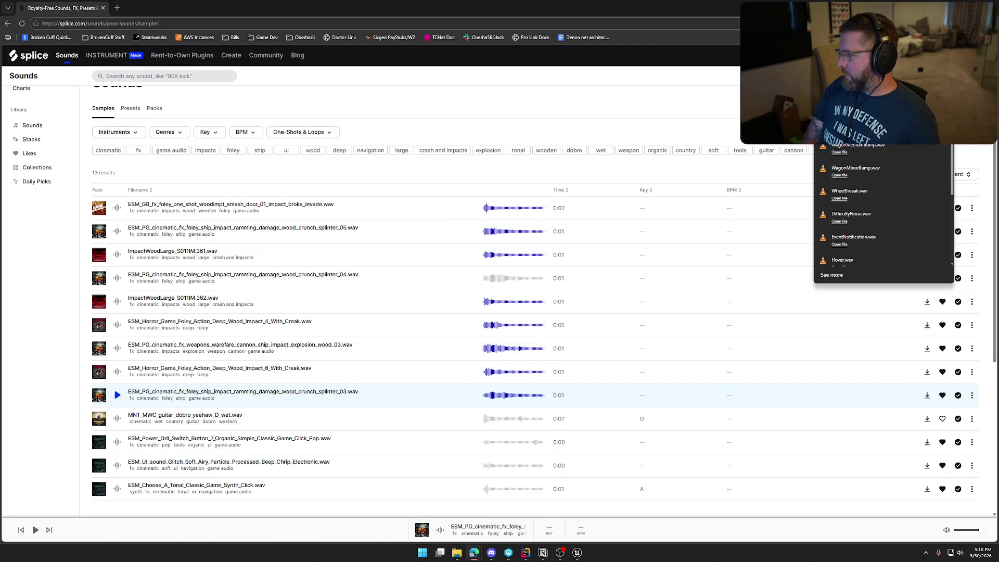
scroll(869, 167, down, 1)
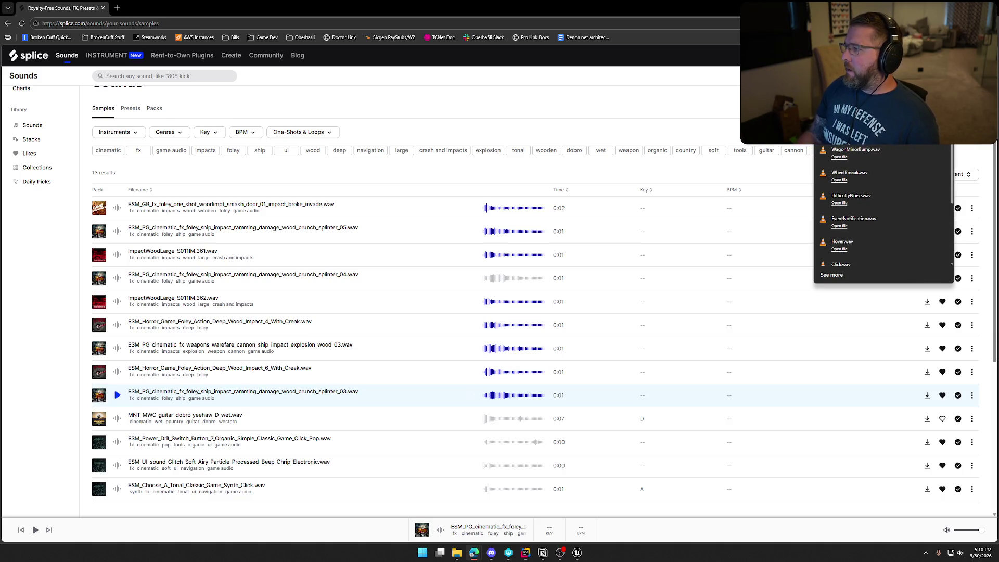
click(937, 132)
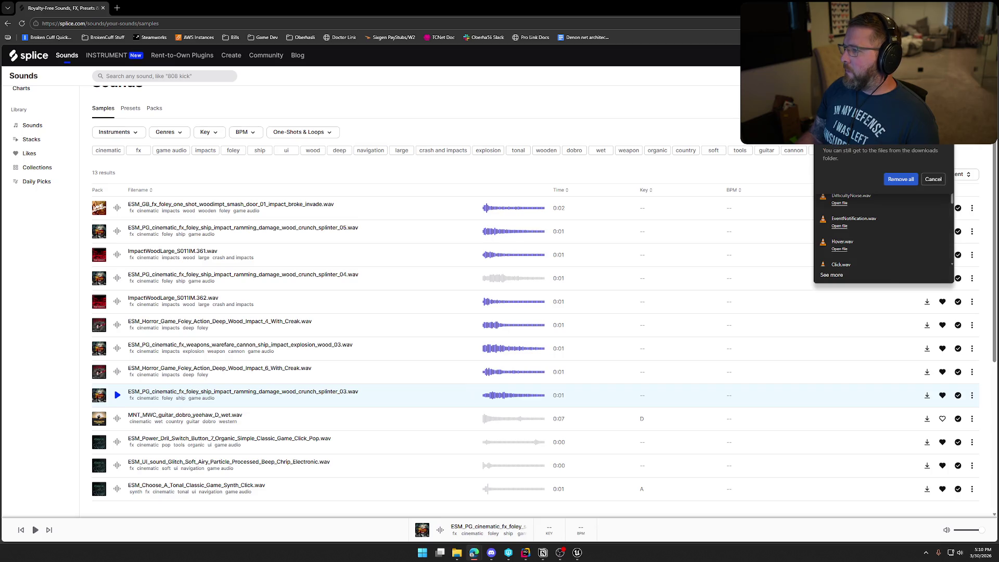
click(905, 186)
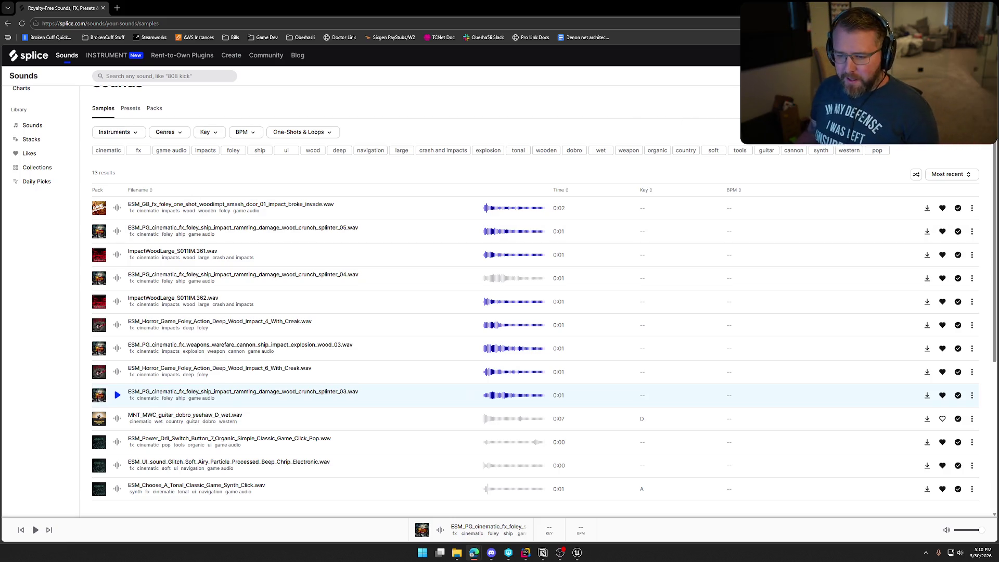
Replay the cannon ship wood_03, splinter_05 and broken smash door samples
click(117, 348)
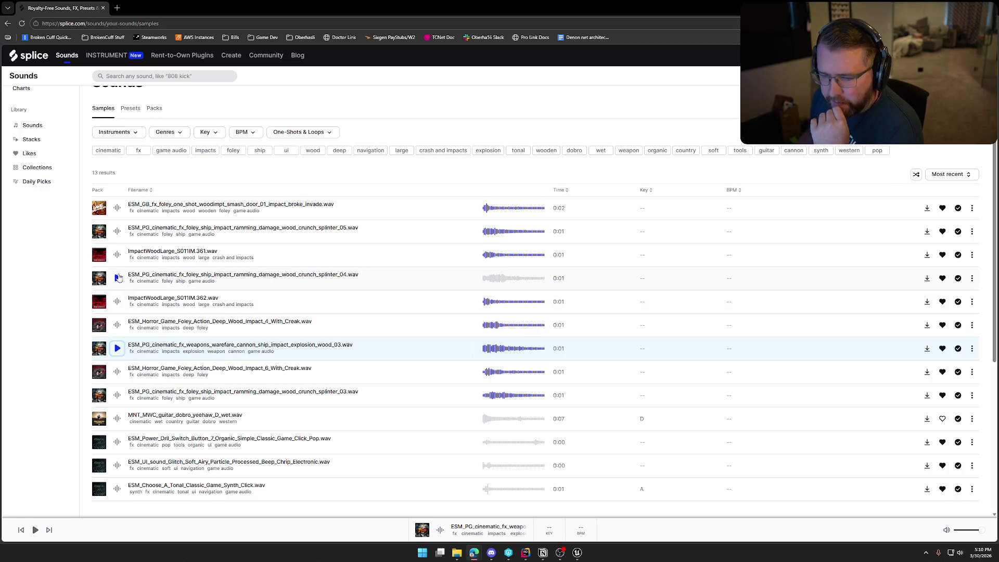
click(117, 231)
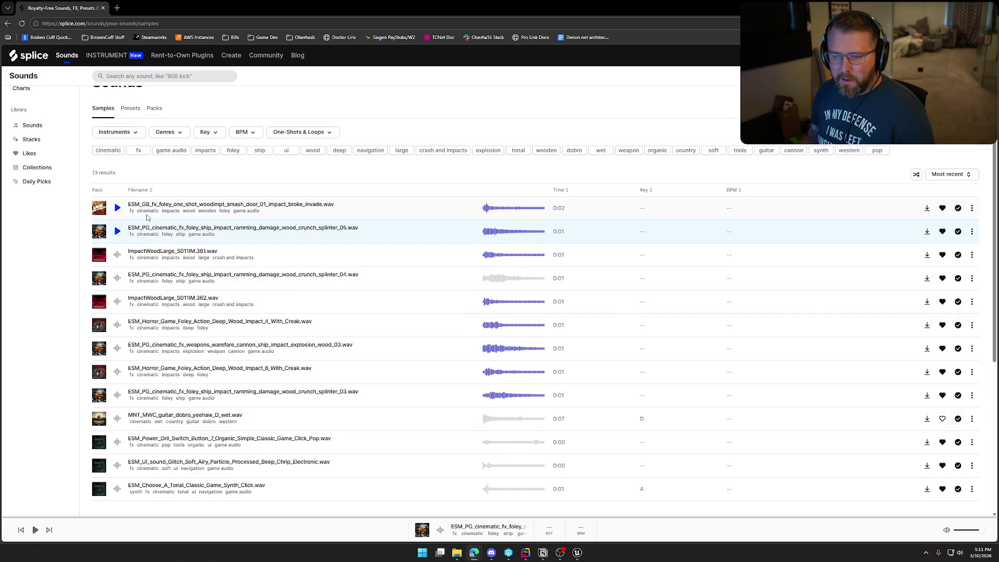
click(118, 208)
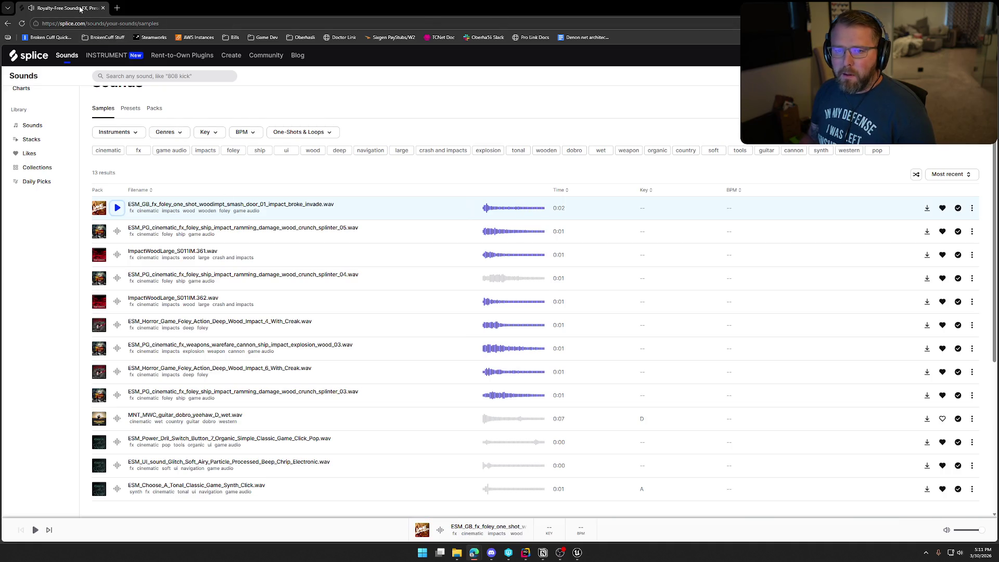
key(alt+Tab)
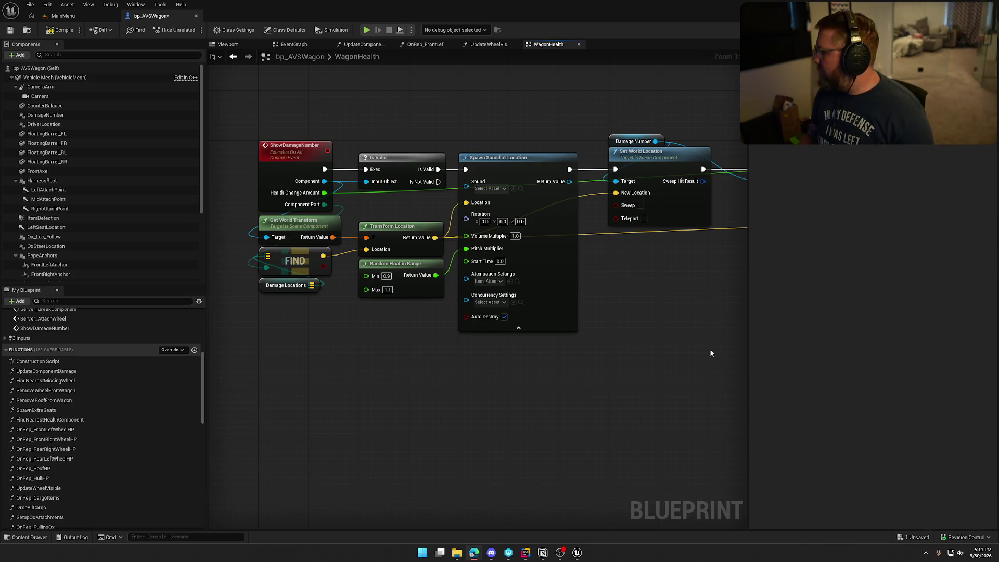
Compile and save the wagon blueprint and browse to the Sounds folder
click(67, 30)
key(ctrl+space)
click(36, 480)
Create a MetaSound Source named MS_WagonImpact in Sounds and save it
right_click(496, 472)
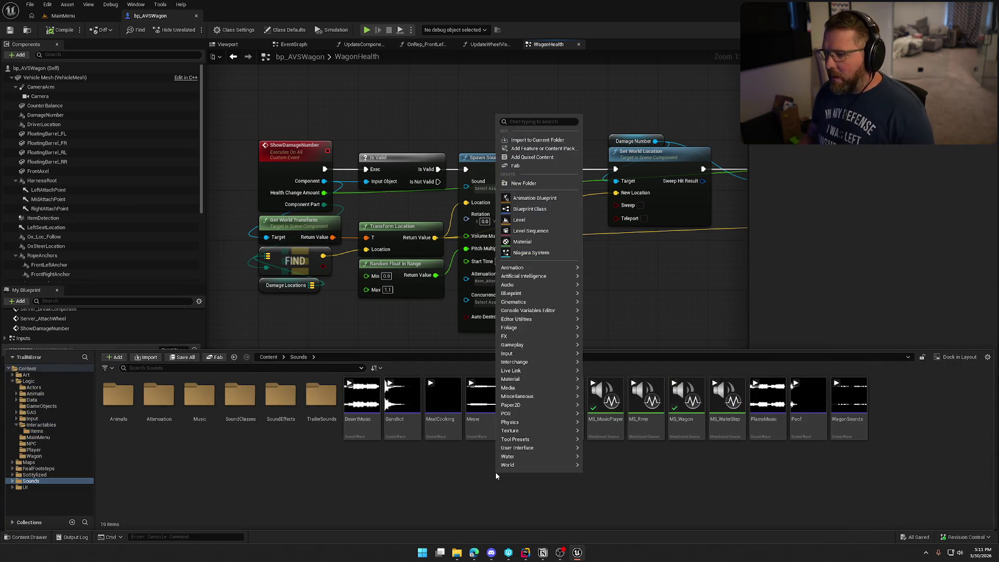
text(mes)
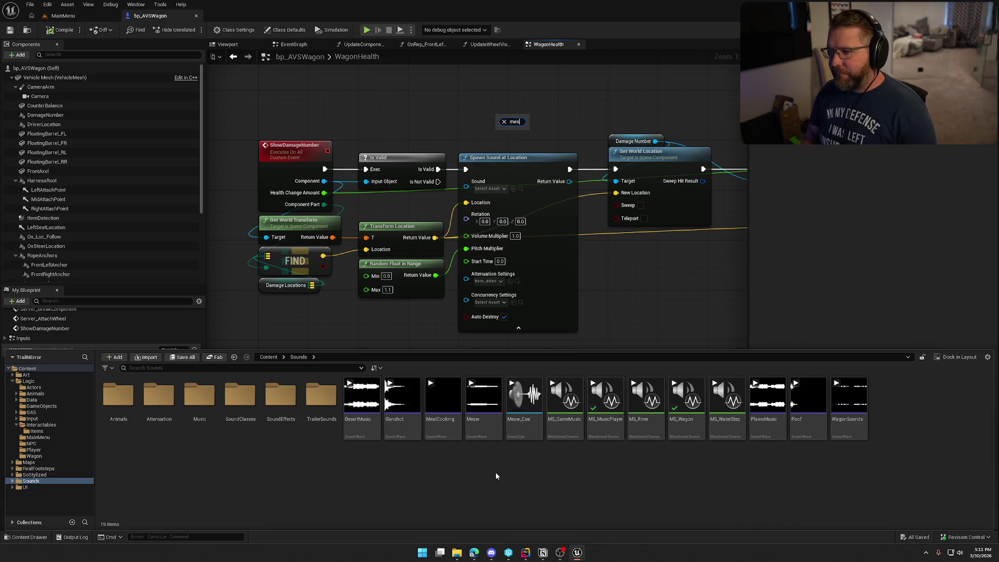
click(546, 136)
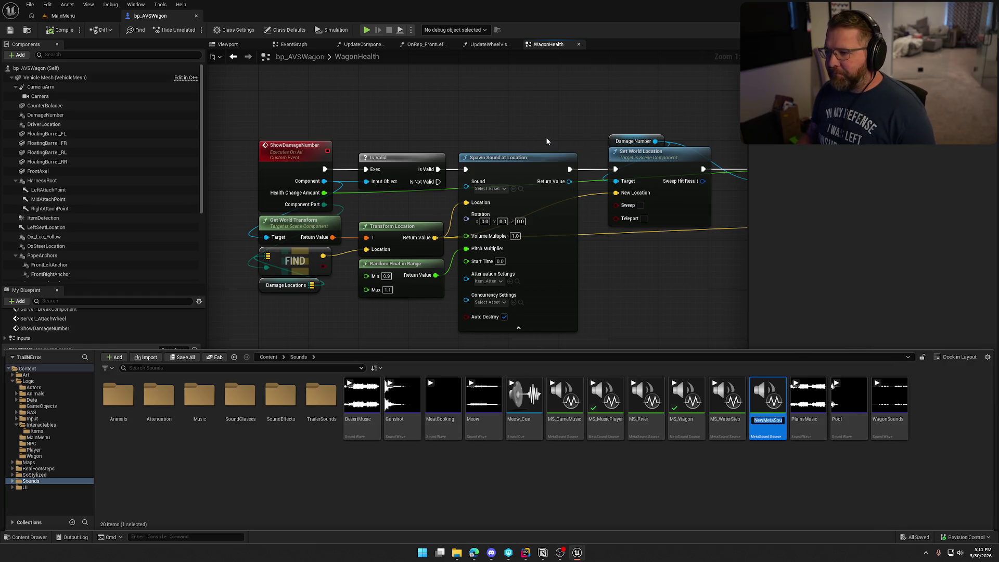
text(MS_)
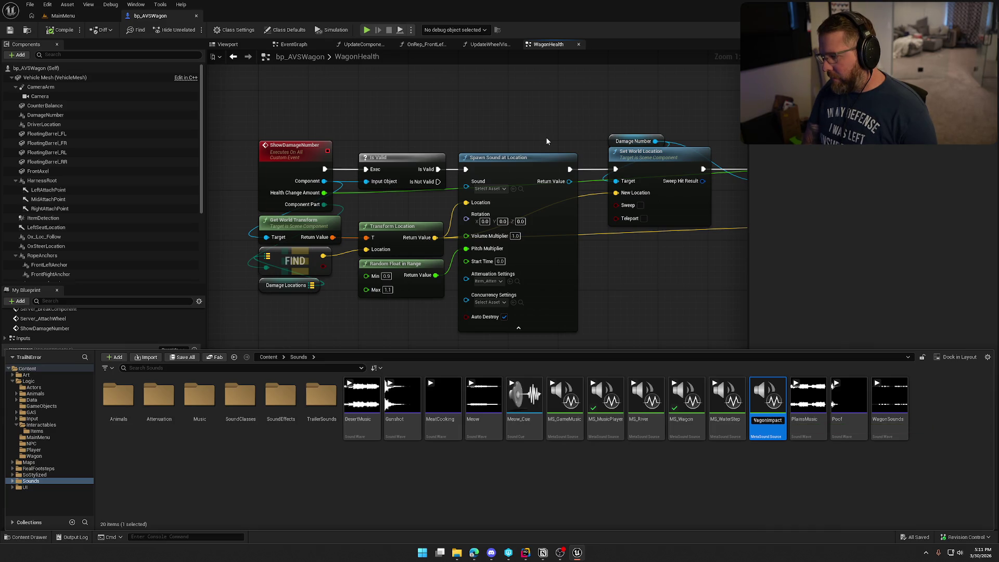
key(Return)
key(ctrl+s)
key(ctrl+space)
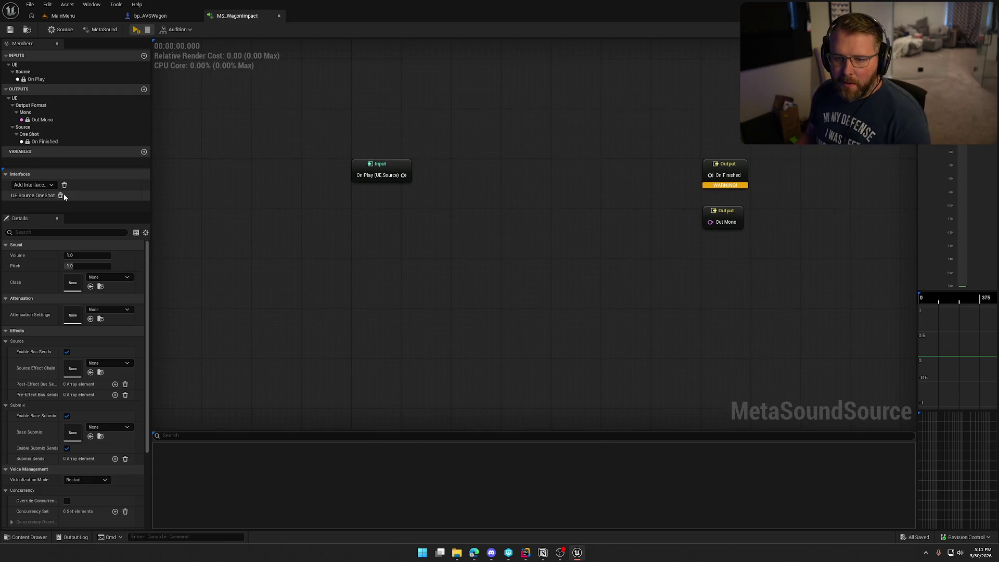
Create a folder named Wagon inside Sounds > SoundEffects
drag(437, 214, 402, 211)
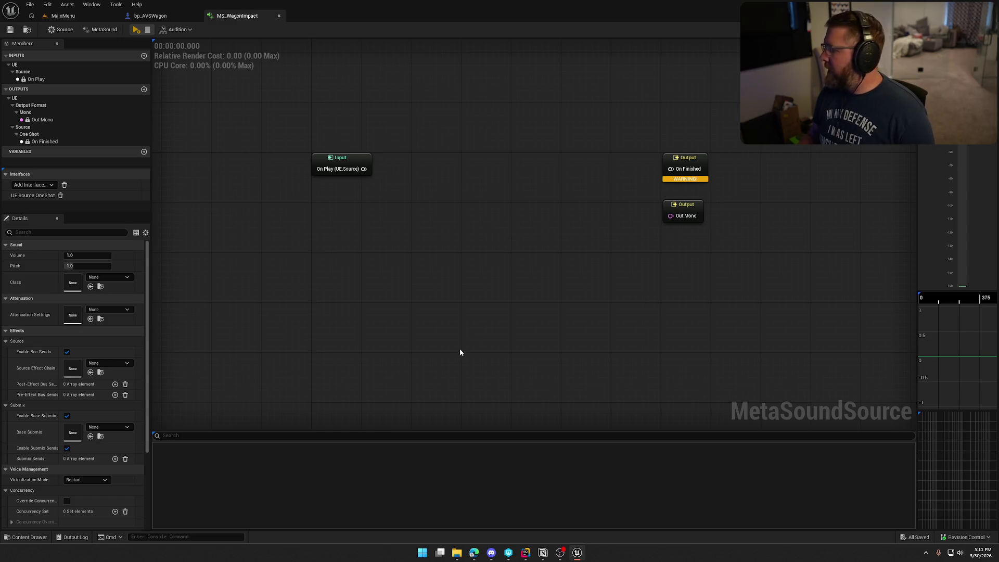
click(26, 537)
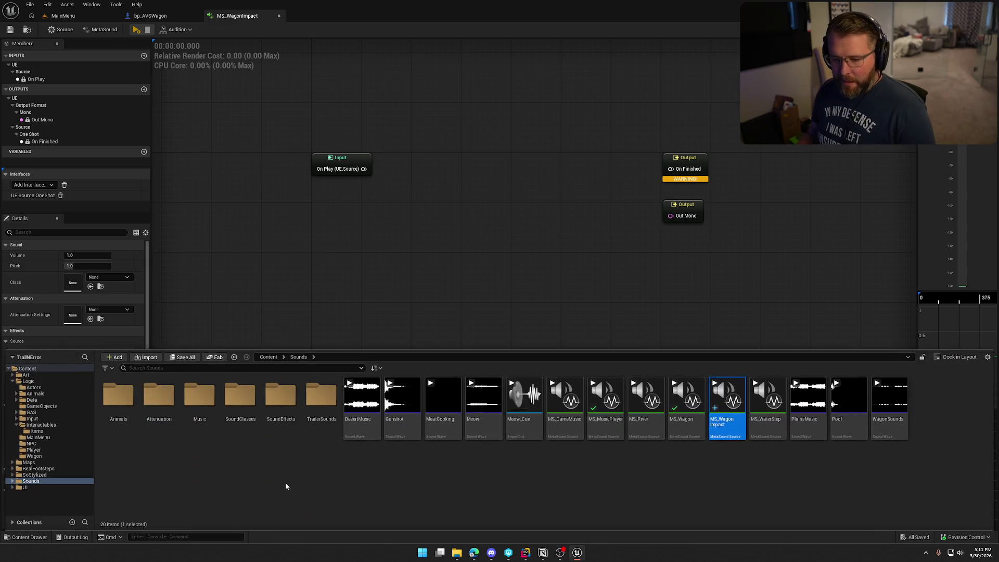
double_click(281, 397)
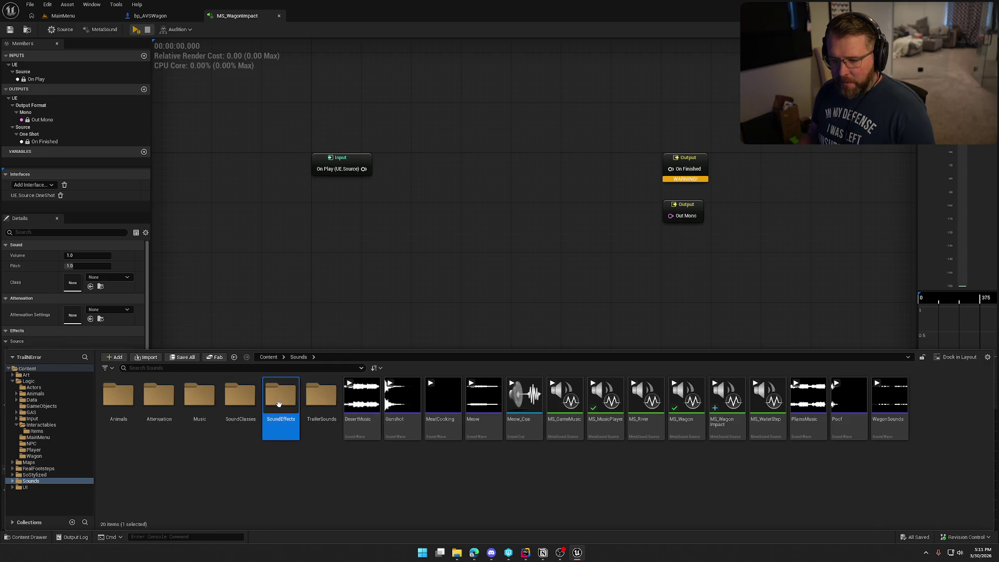
right_click(895, 470)
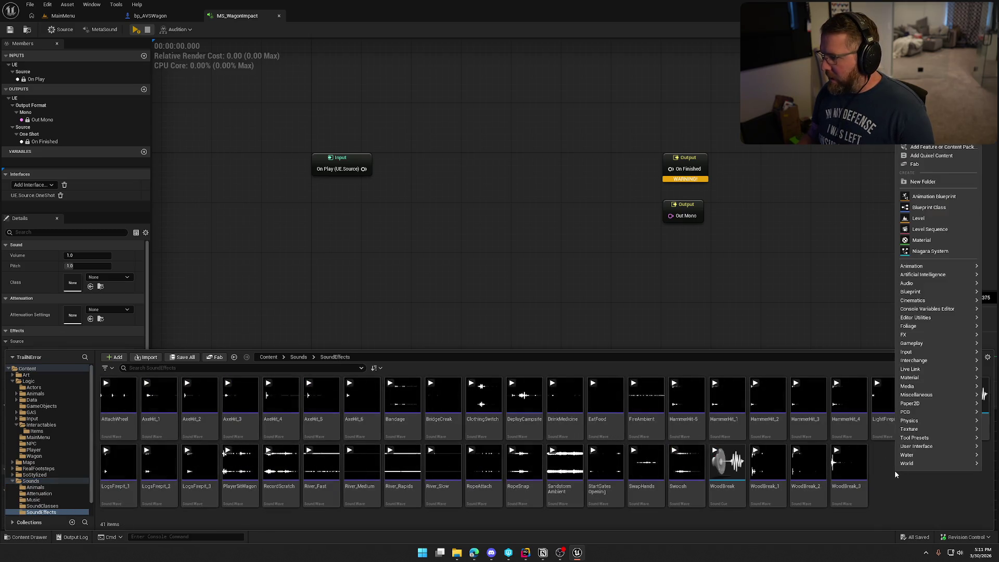
click(940, 182)
text(Wagons)
key(Return)
key(F2)
text(Wagon)
key(Return)
Import the seven wagon sound files from File Explorer into the Wagon folder
double_click(103, 428)
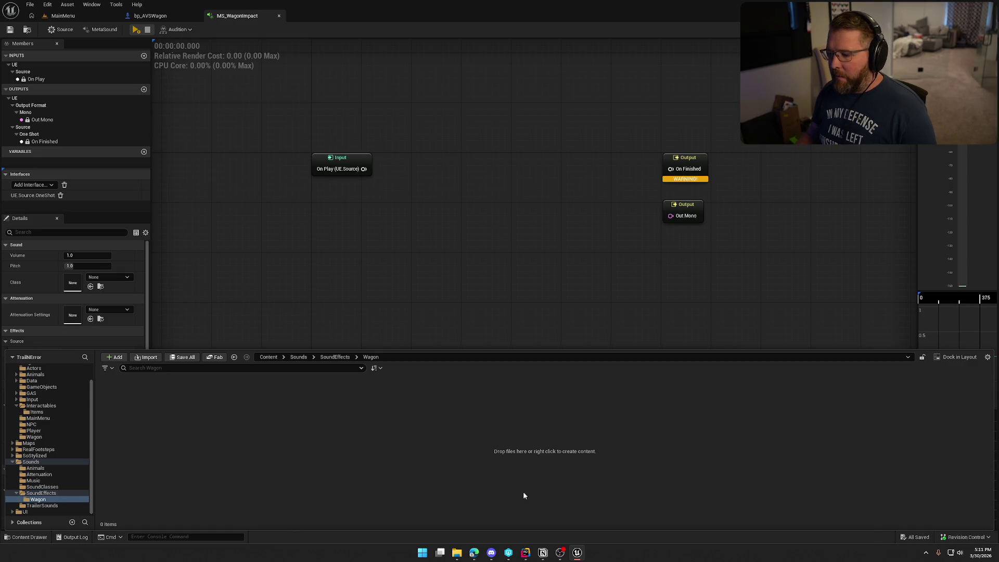
click(457, 552)
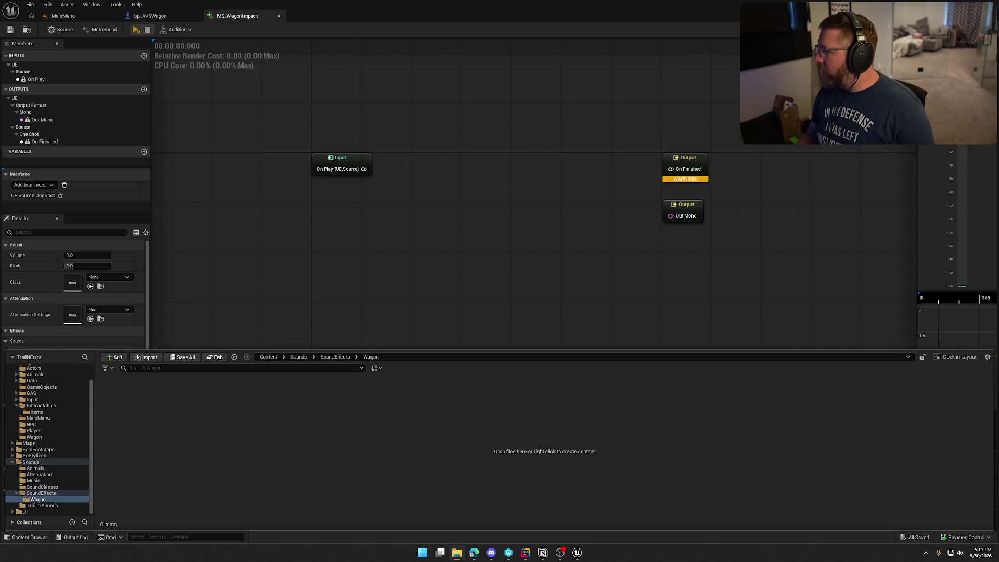
drag(500, 15, 492, 422)
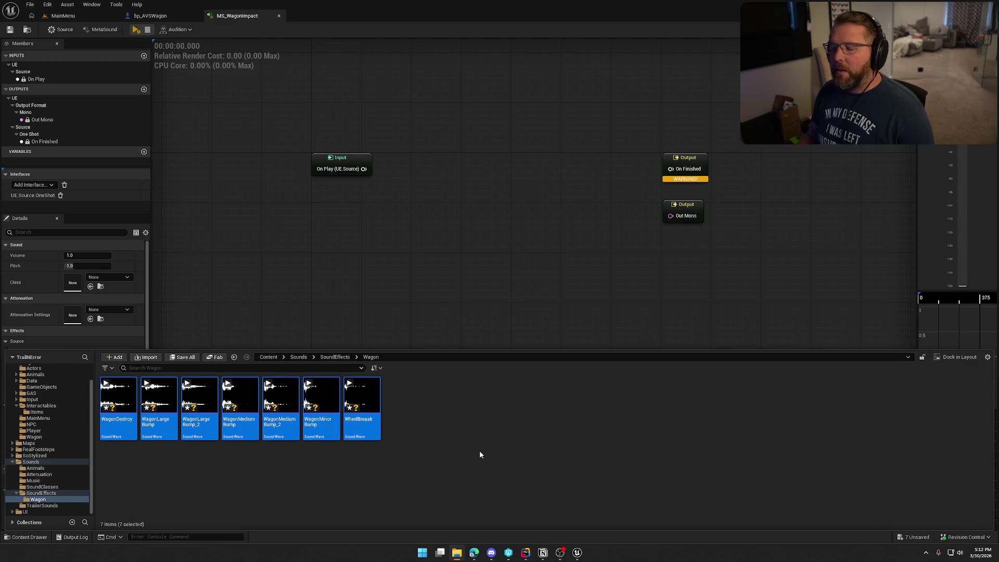
right_click(367, 414)
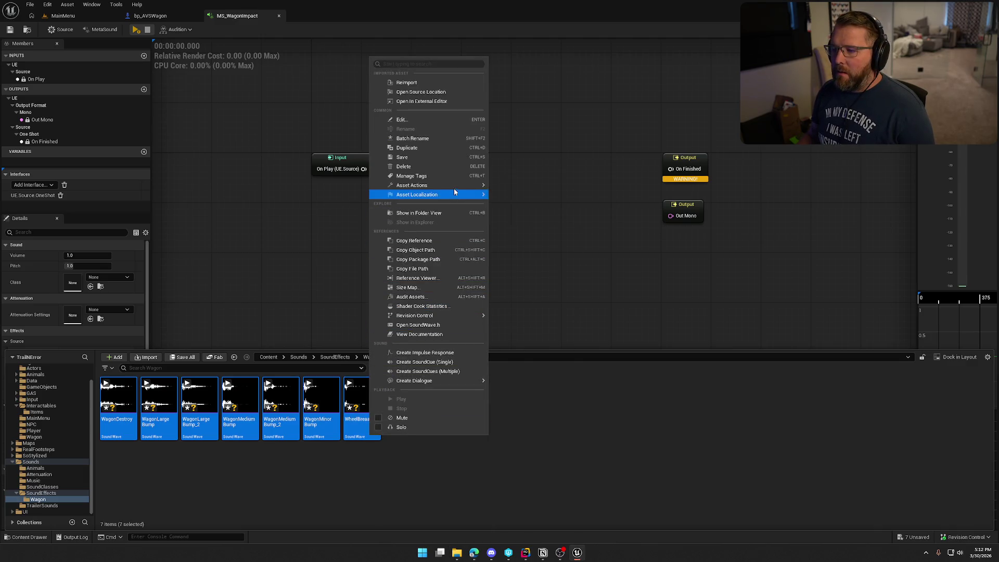
Open the seven sounds in the Property Matrix and browse its categories down to Sound
mouse_move(455, 185)
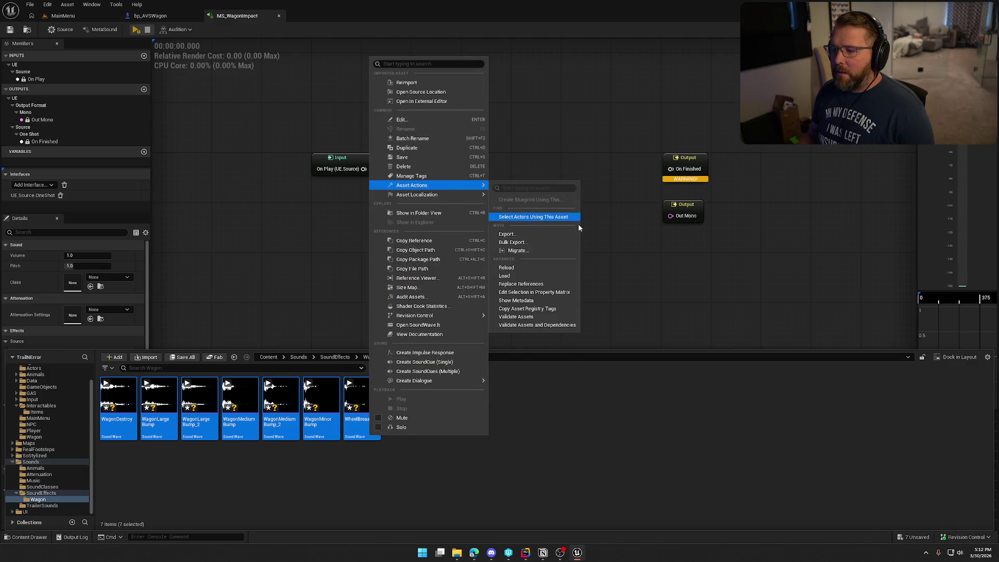
click(557, 293)
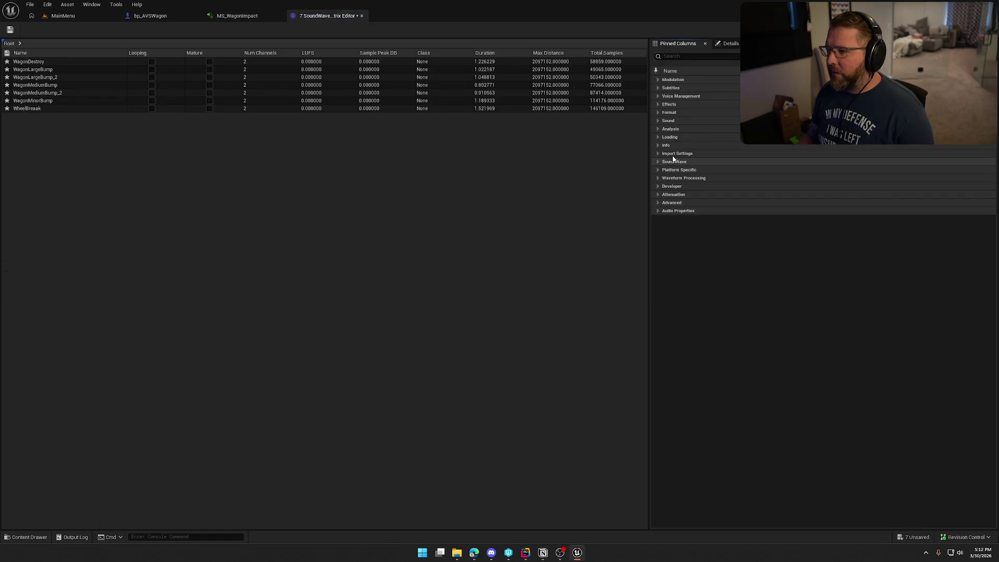
click(658, 80)
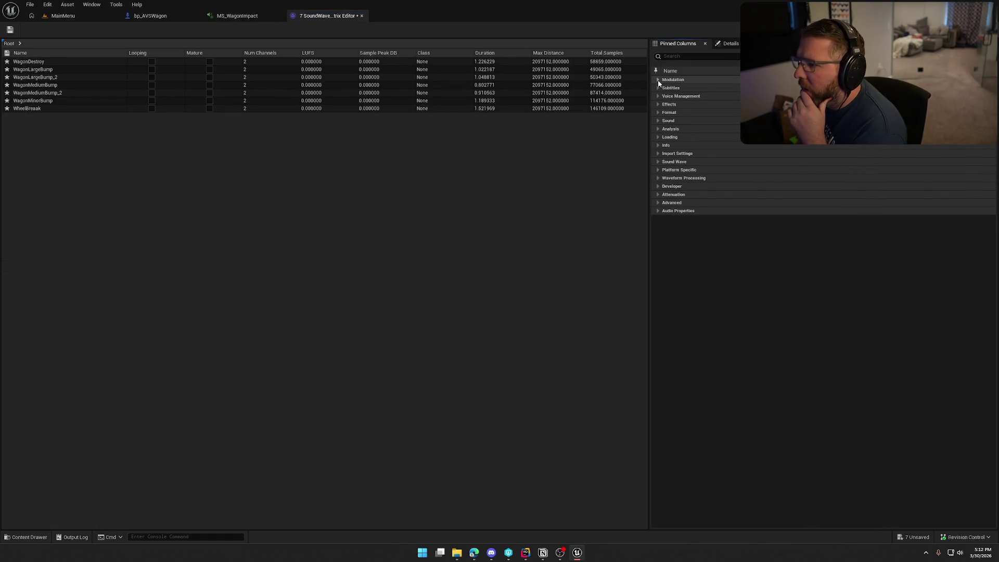
click(668, 87)
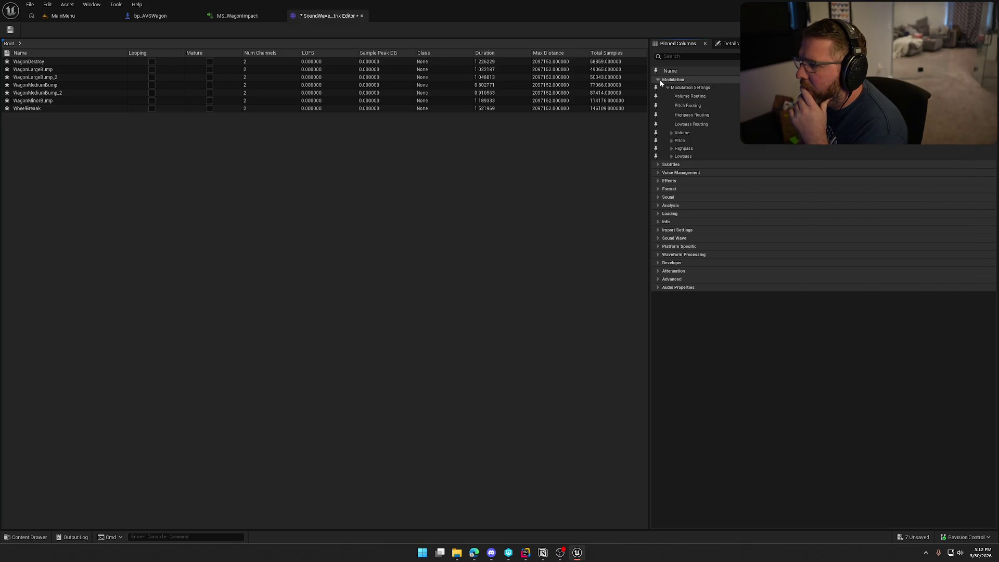
click(658, 80)
click(658, 88)
click(658, 88)
click(658, 96)
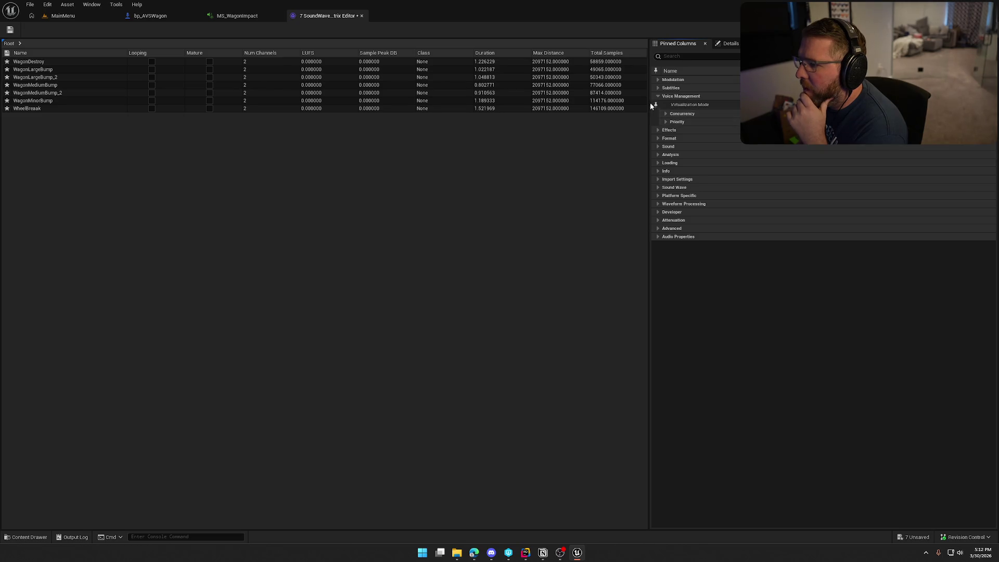
click(658, 96)
click(657, 105)
click(666, 113)
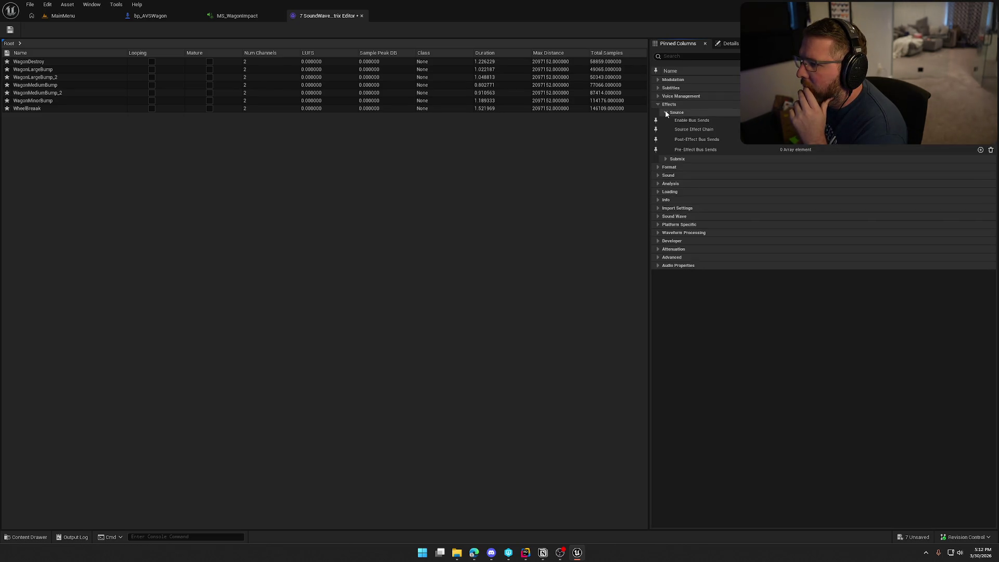
click(658, 104)
click(657, 112)
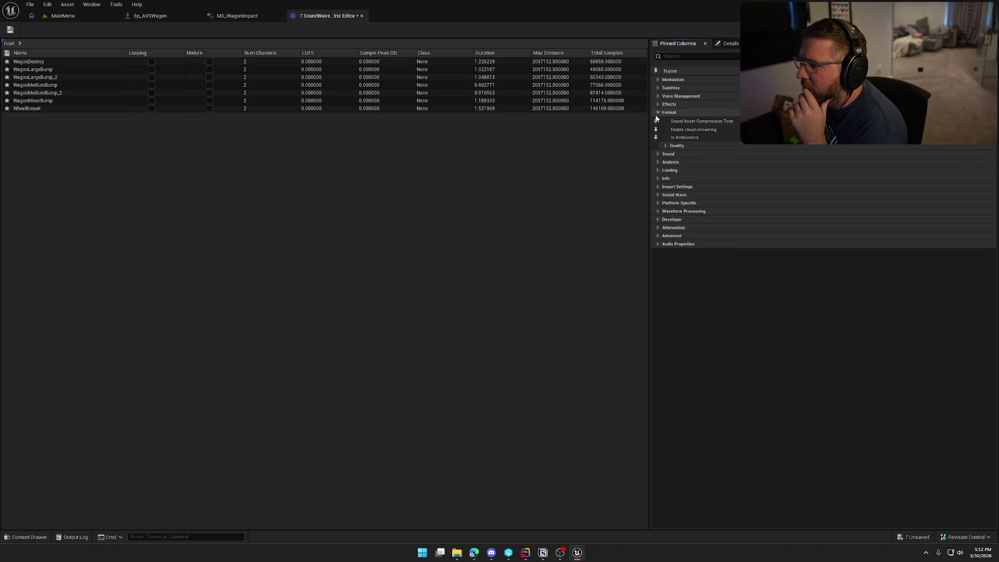
click(658, 112)
click(657, 121)
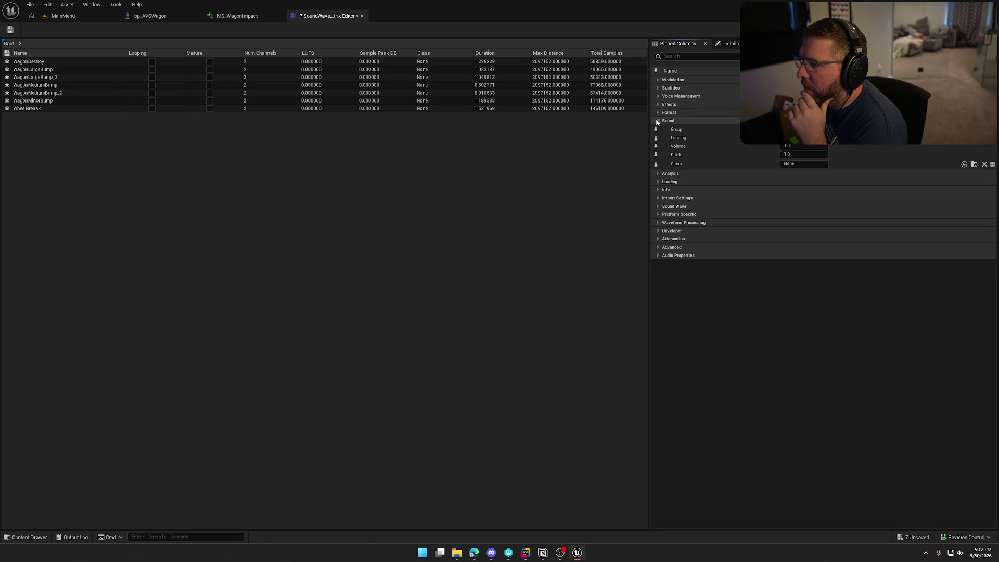
Set the Sound Class of all seven wagon sounds to SFX
click(975, 165)
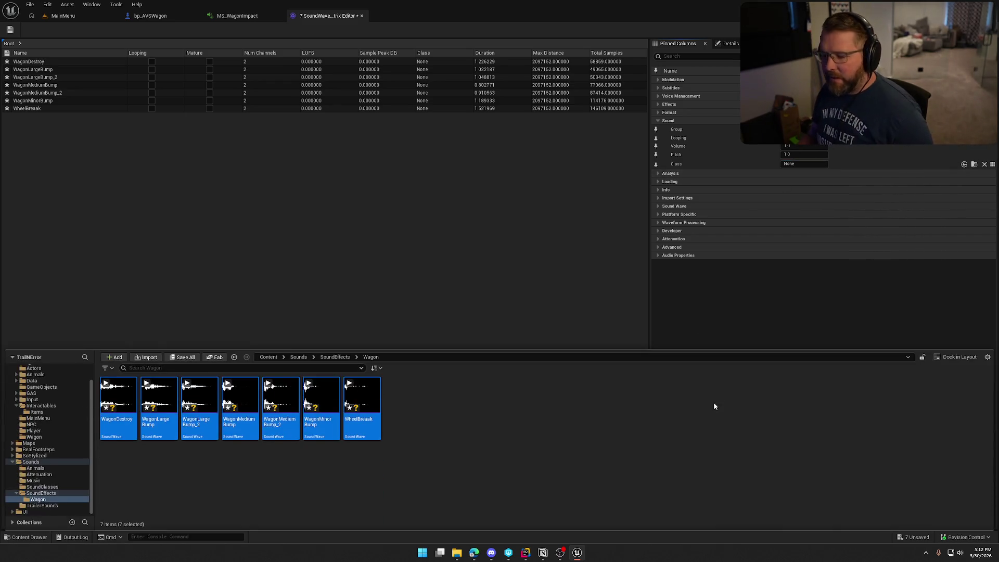
click(43, 487)
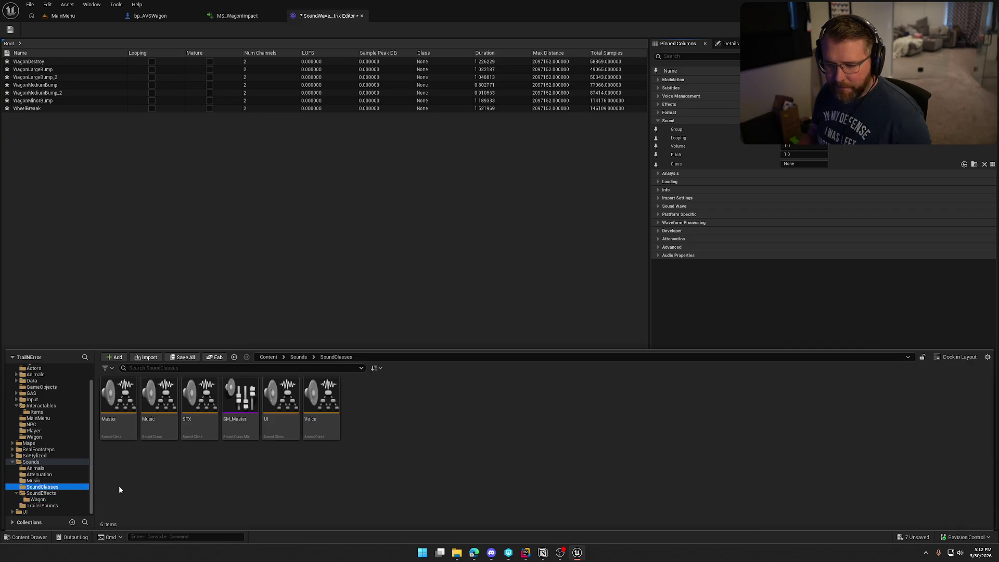
click(199, 406)
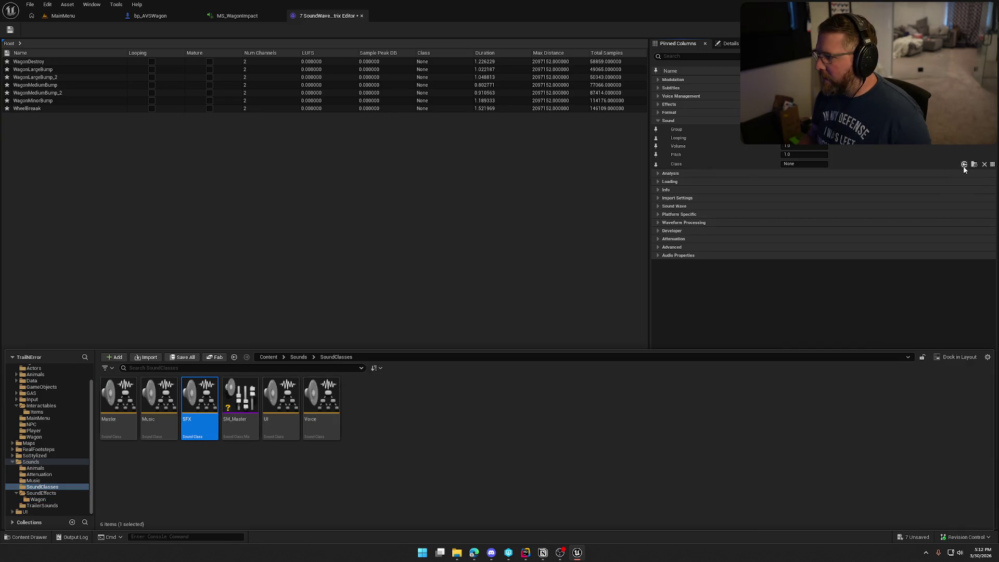
click(965, 164)
Look through the remaining property categories, then close the Property Matrix
click(659, 173)
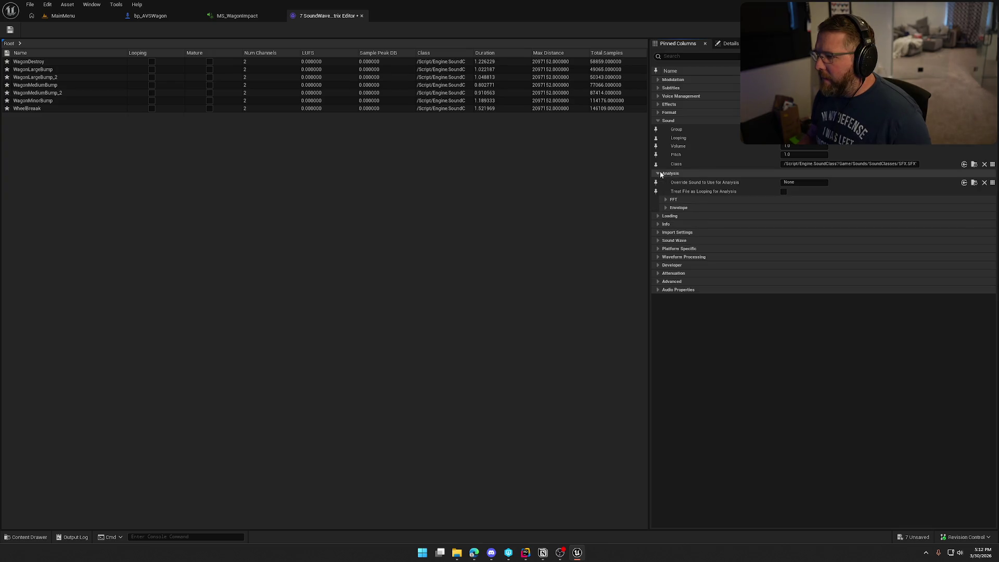
click(659, 174)
click(658, 182)
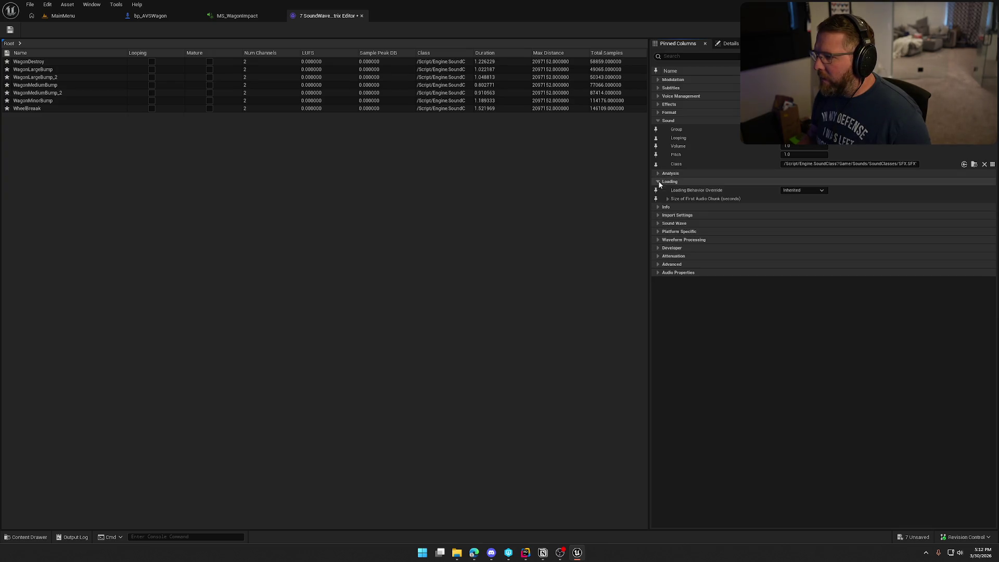
click(658, 182)
click(657, 190)
click(657, 190)
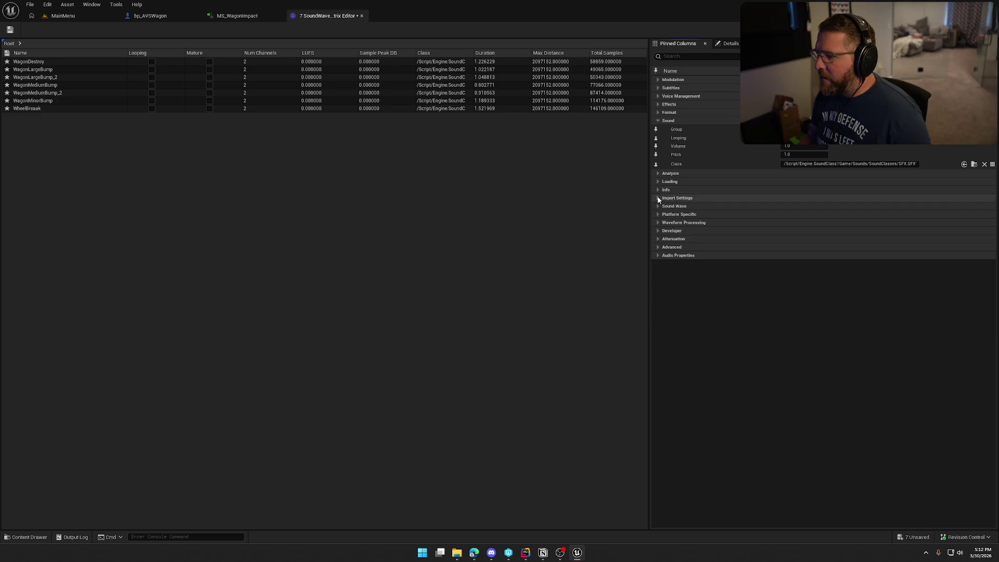
click(658, 198)
click(658, 199)
click(659, 207)
click(658, 207)
click(658, 215)
click(658, 214)
click(658, 223)
click(658, 223)
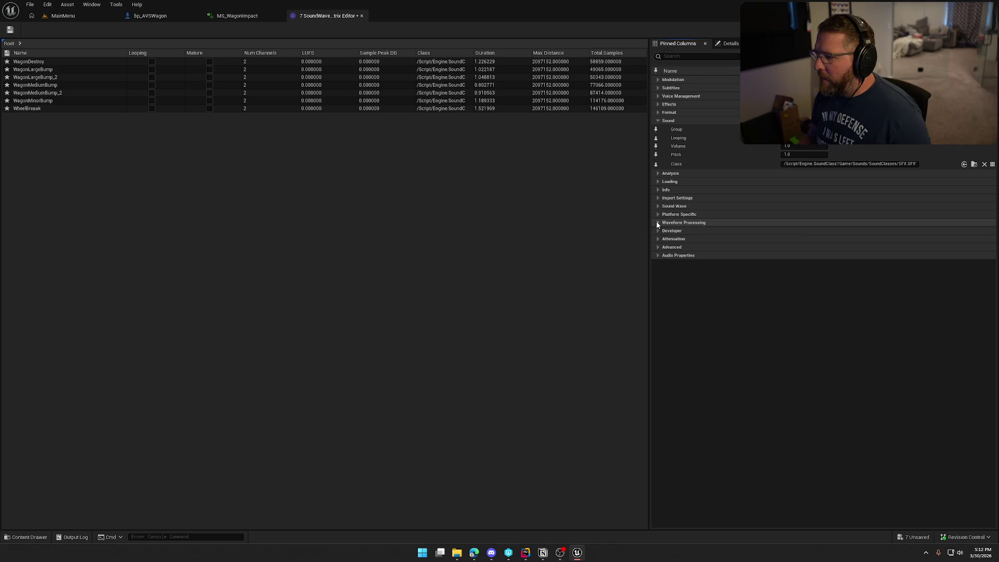
click(362, 15)
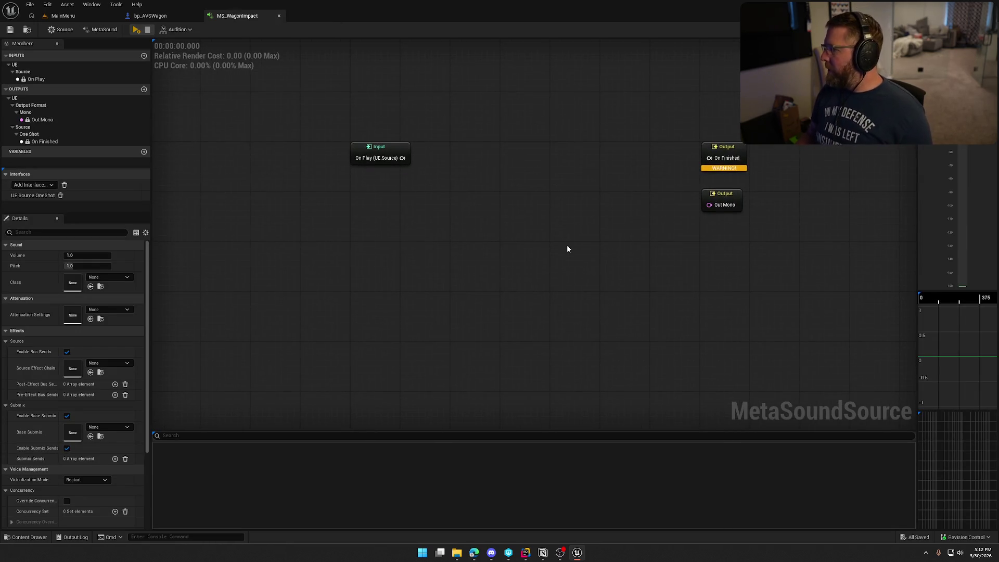
Rename the misspelled wheel break sound in the Wagon folder to WheelBreak
key(ctrl+space)
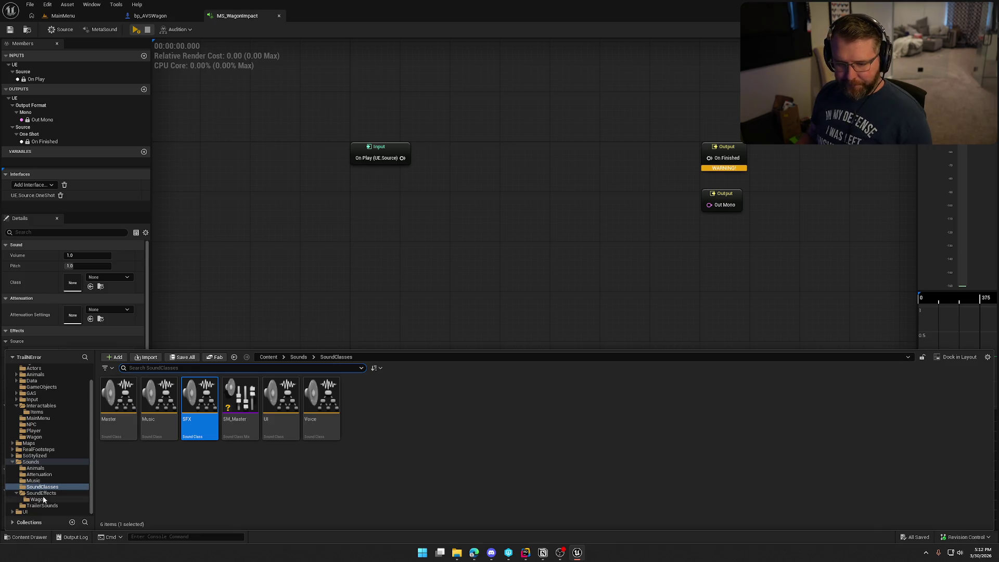
click(37, 499)
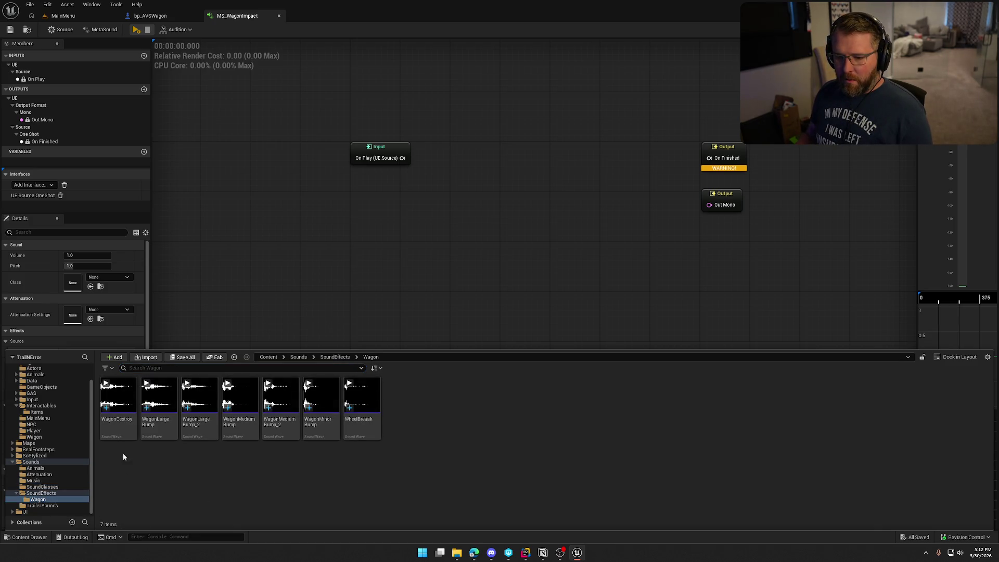
click(159, 400)
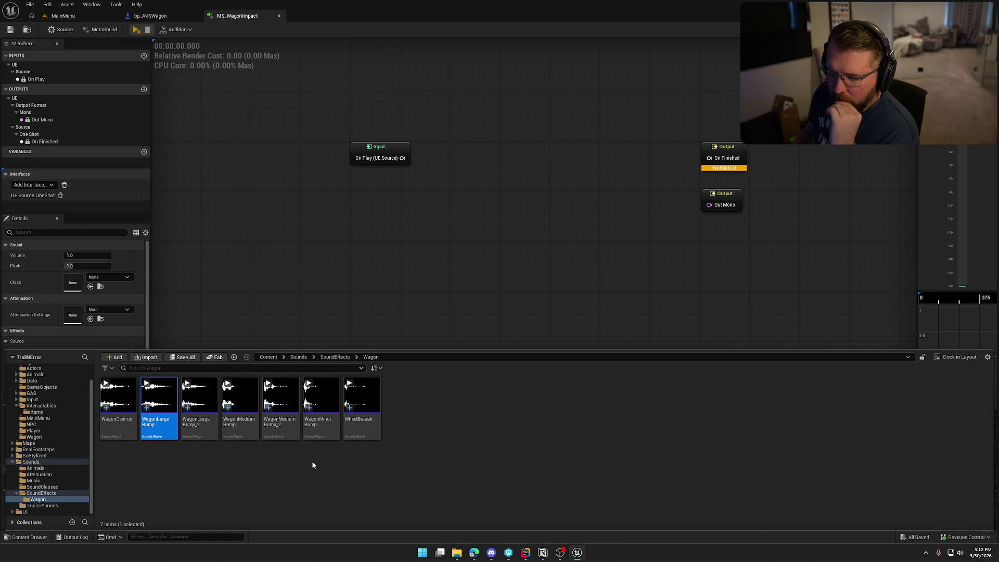
click(362, 411)
key(F2)
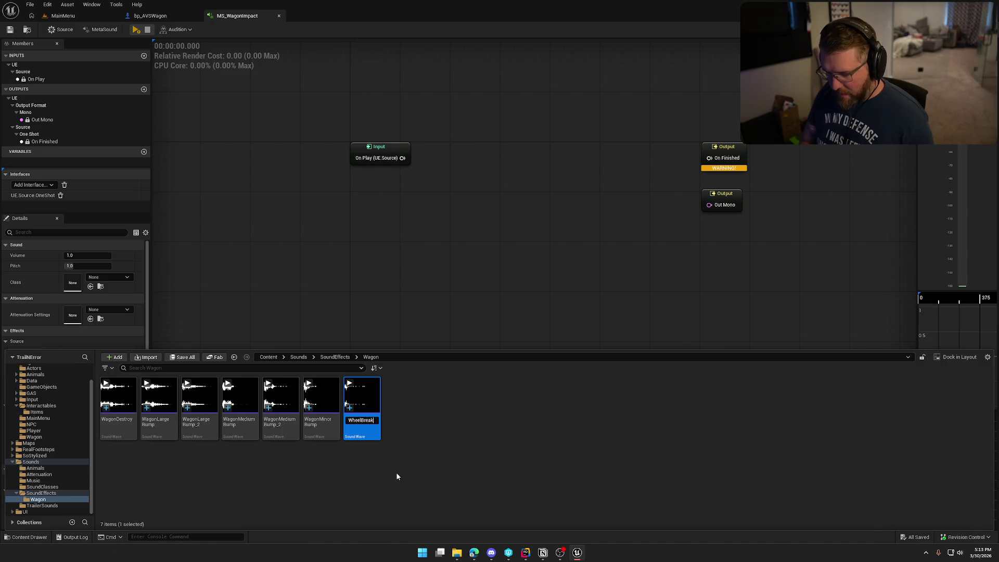
key(Return)
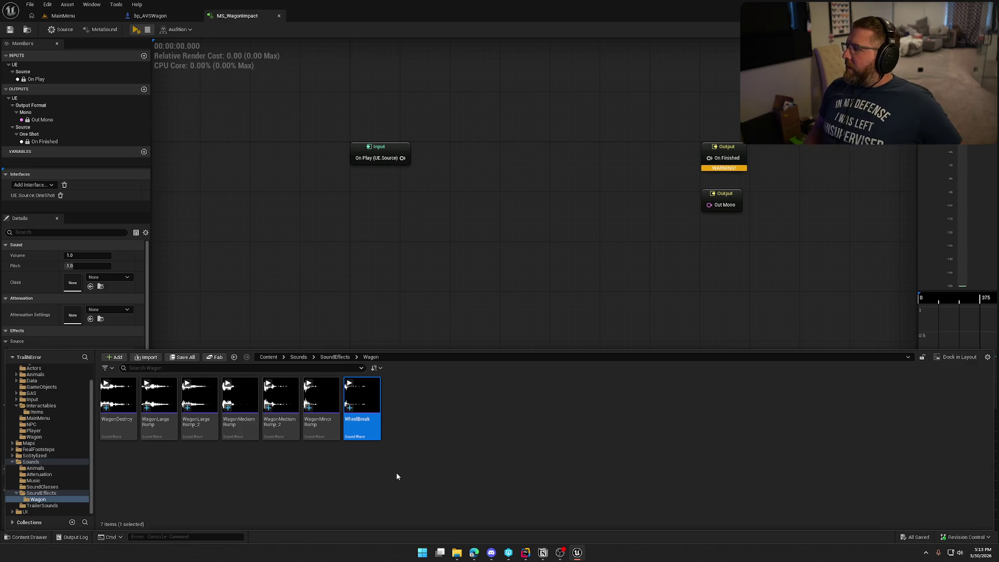
Select the five wagon bump sounds and drag them into the MS_WagonImpact graph
key(super+e)
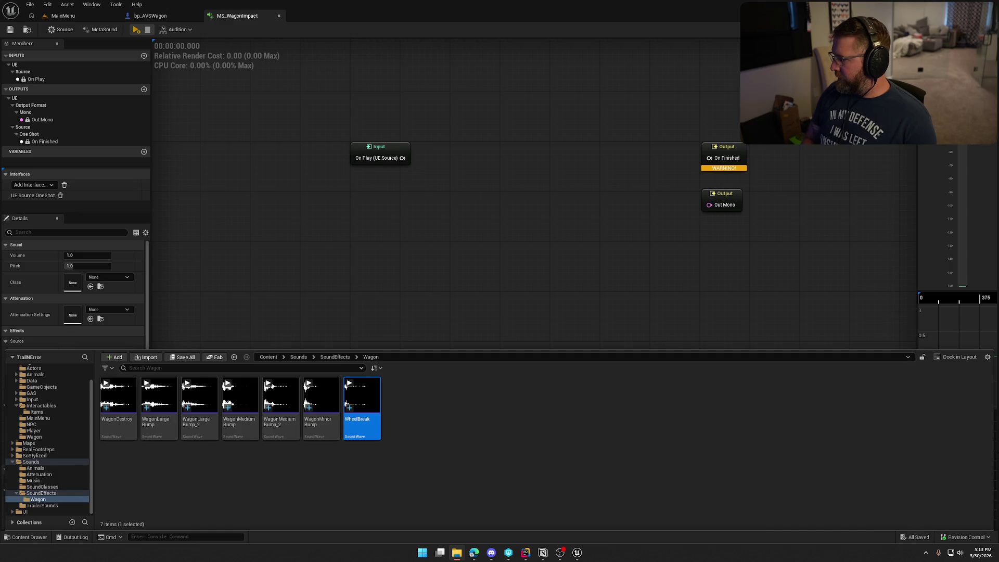
click(549, 484)
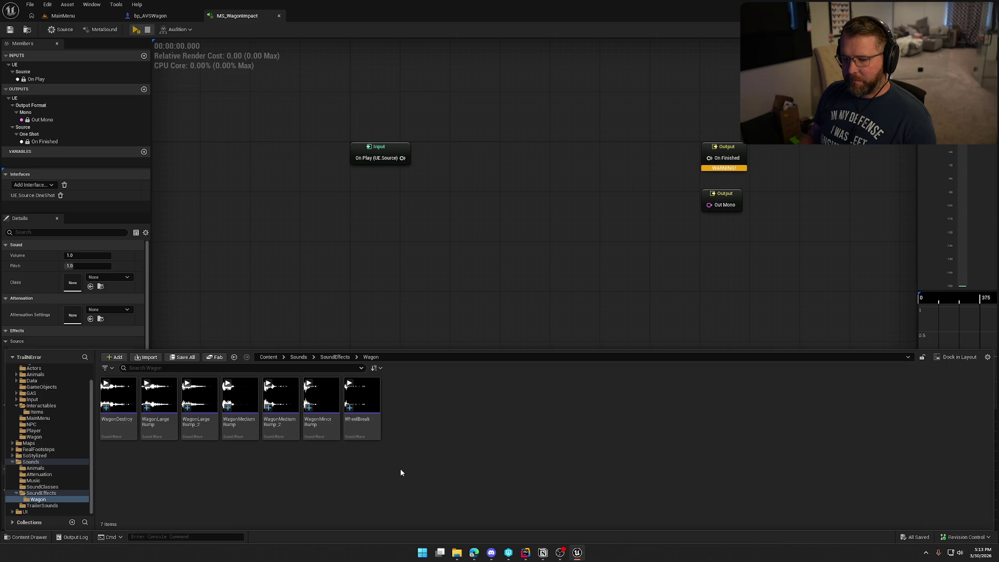
mouse_move(323, 395)
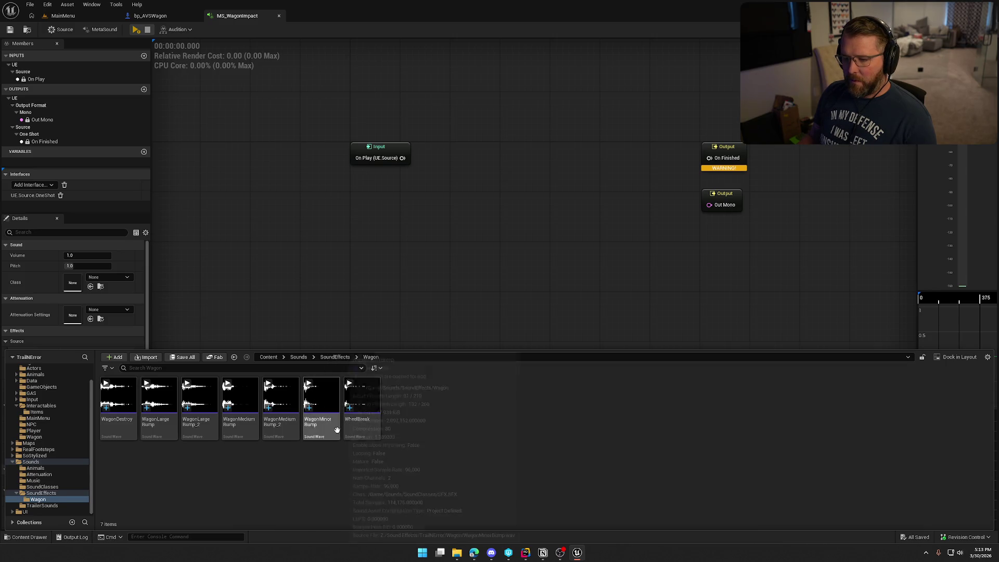
click(320, 431)
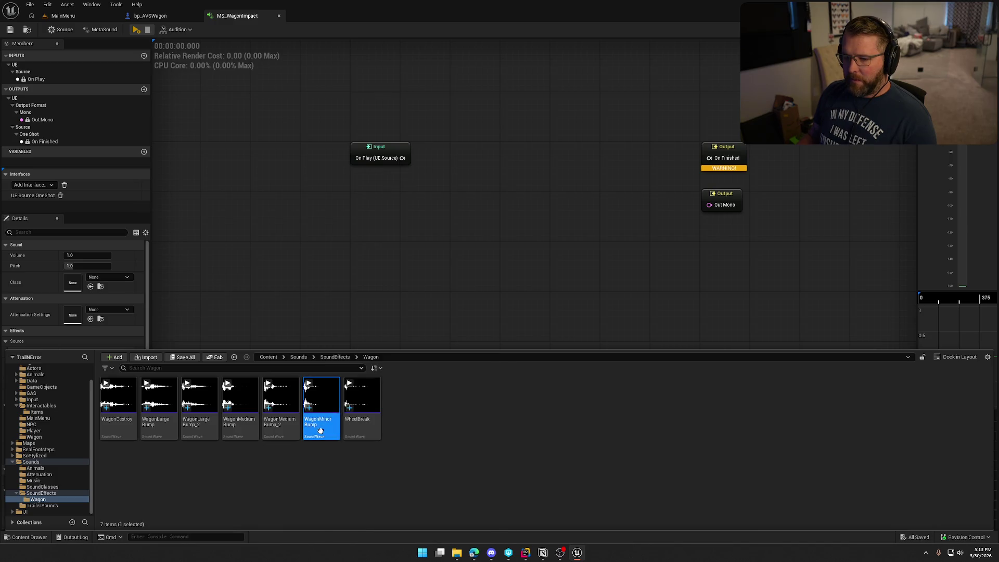
shift+click(159, 406)
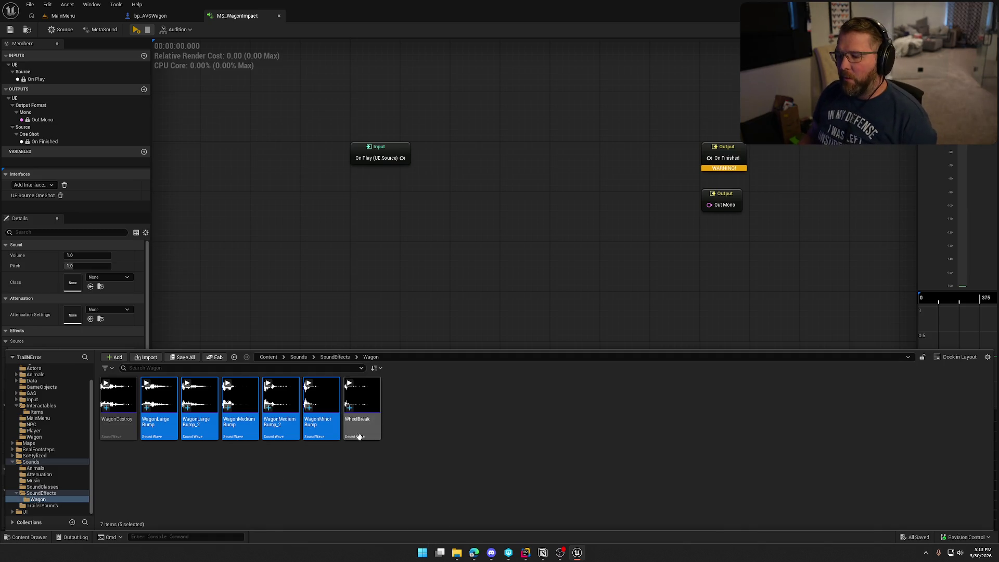
key(alt+Tab)
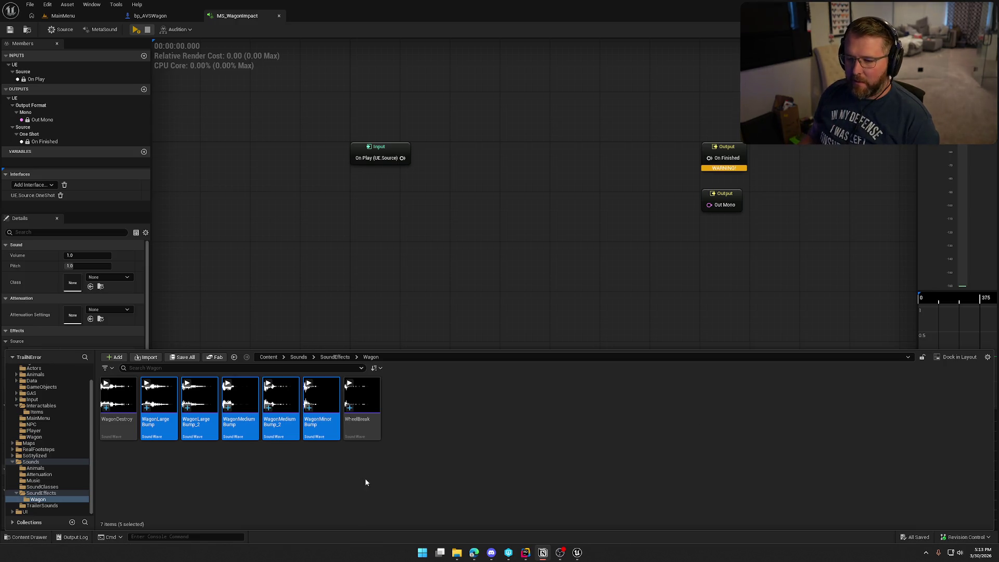
mouse_move(315, 437)
mouse_down()
mouse_move(318, 416)
mouse_move(449, 271)
mouse_up()
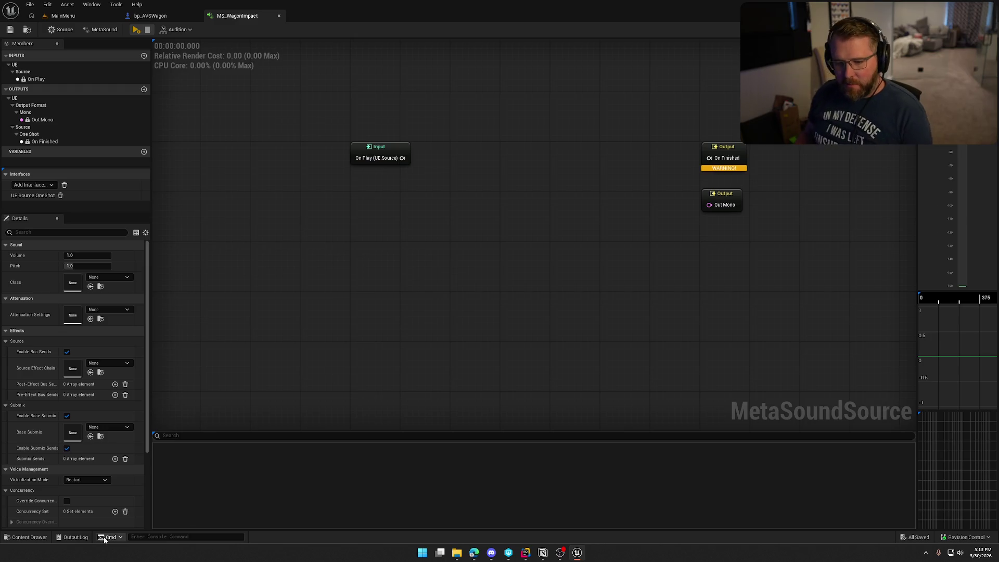
Set Virtualization Mode to Play when Silent and the sound class to SFX
click(86, 480)
click(94, 493)
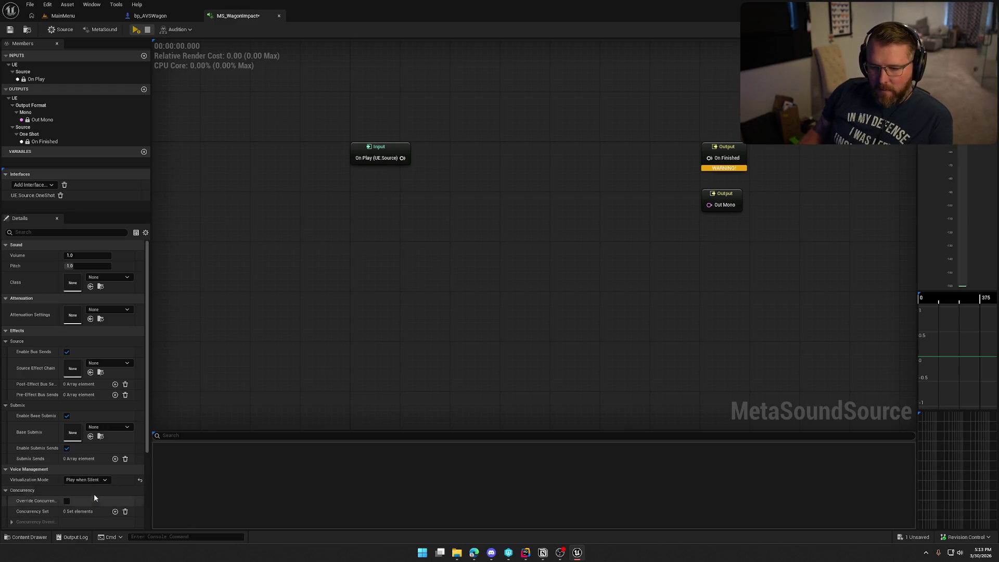
click(111, 281)
click(134, 401)
Assign Wagon_Atten as the attenuation settings, replacing the first pick Item_Atten
click(109, 310)
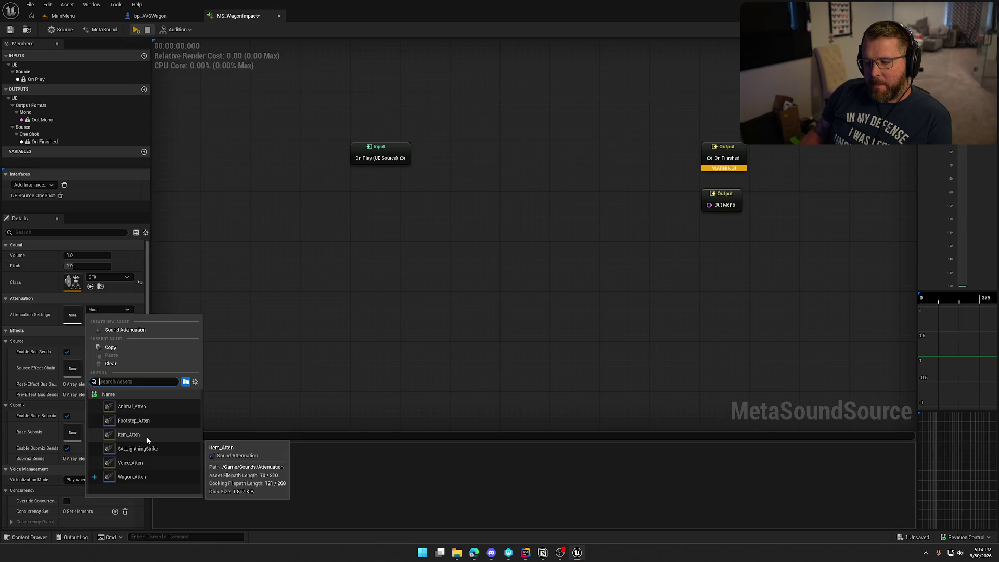
click(129, 434)
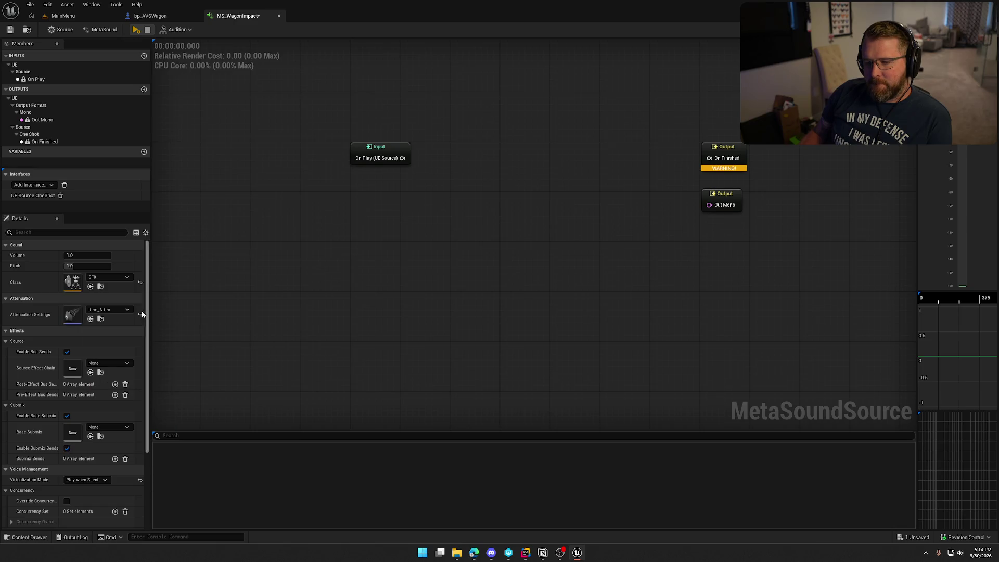
click(118, 309)
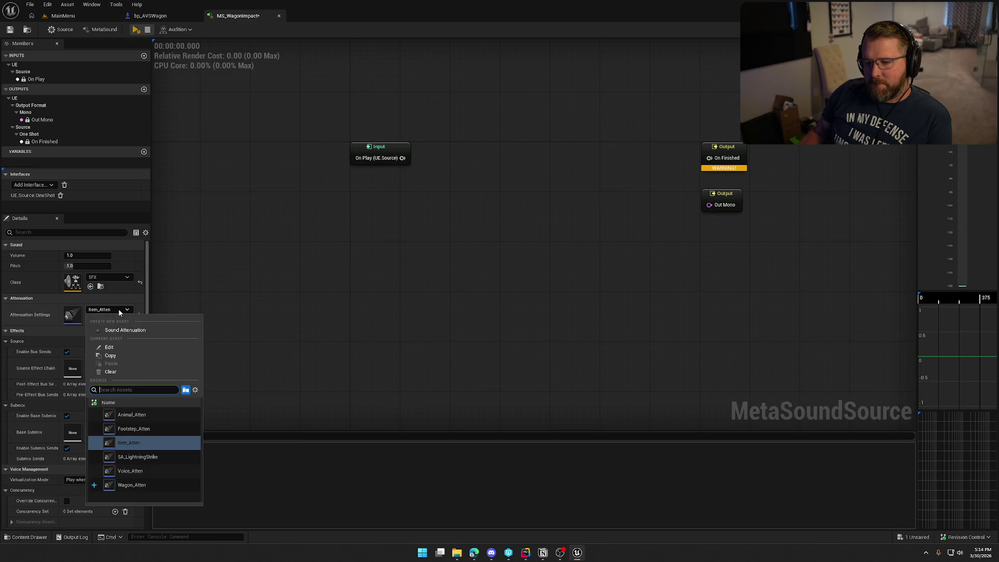
click(143, 487)
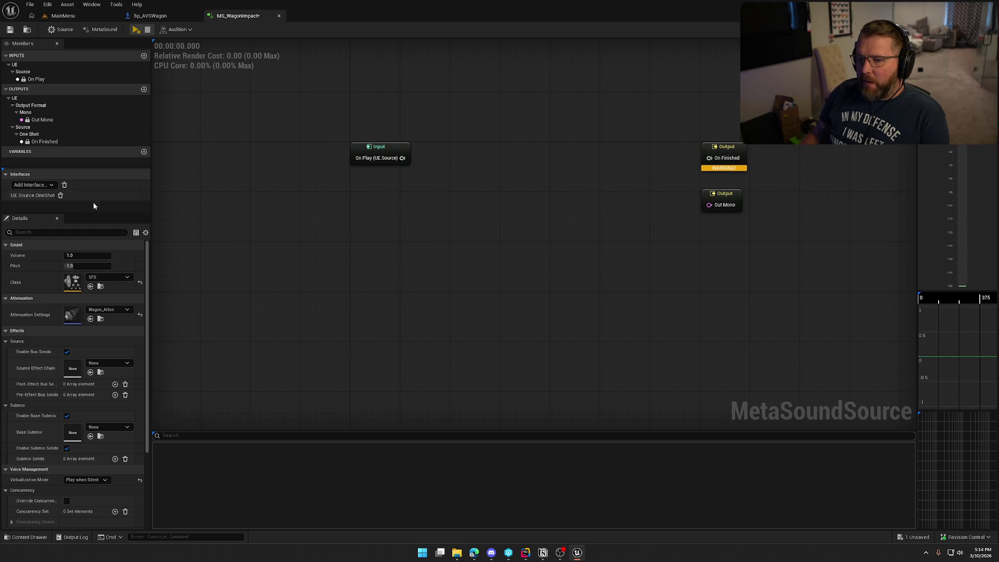
right_click(458, 174)
Add a Wave Player (2.0, Stereo) node to the MetaSound graph
text(eave)
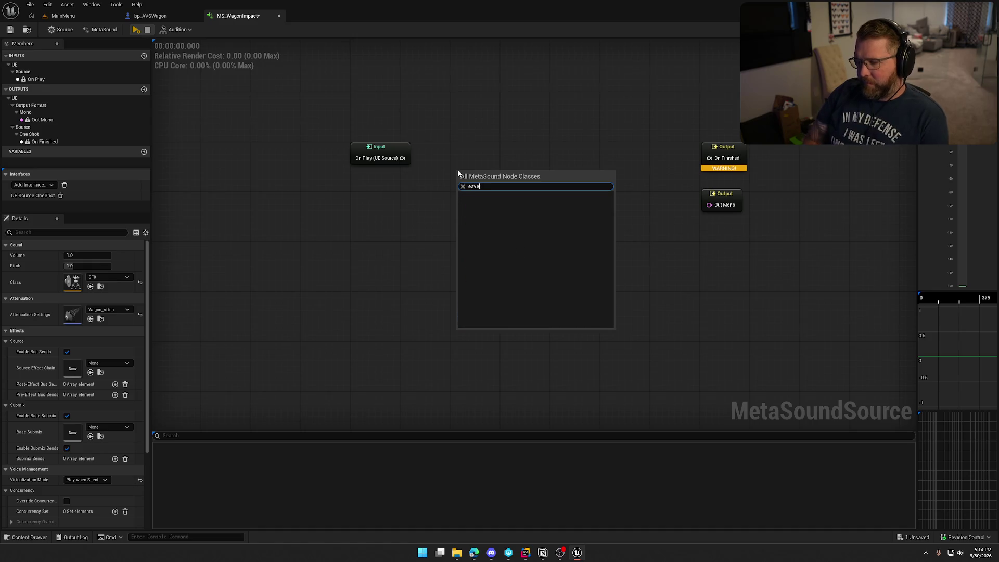
key(BackSpace)
key(BackSpace)
key(BackSpace)
text(wave player)
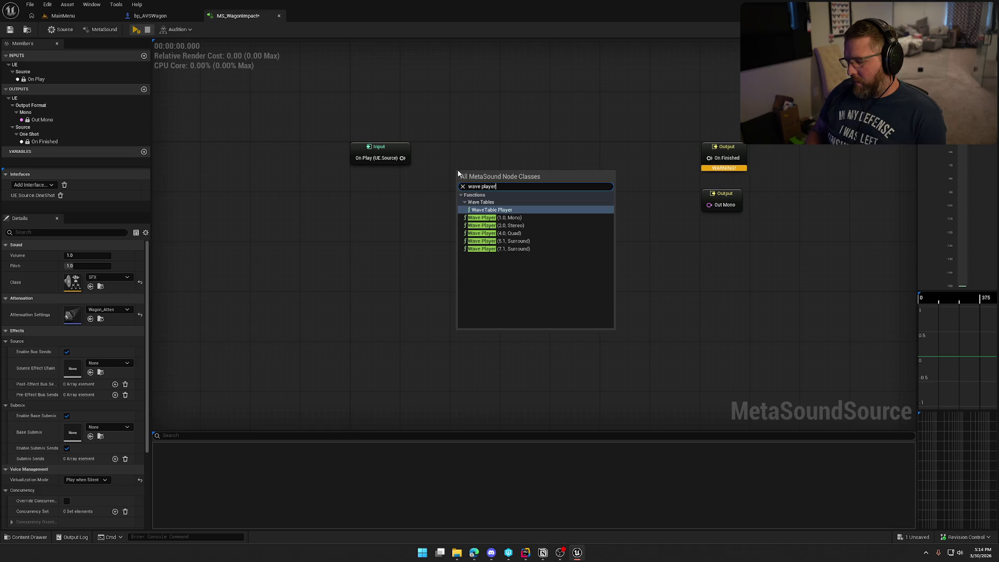
key(Down)
key(Down)
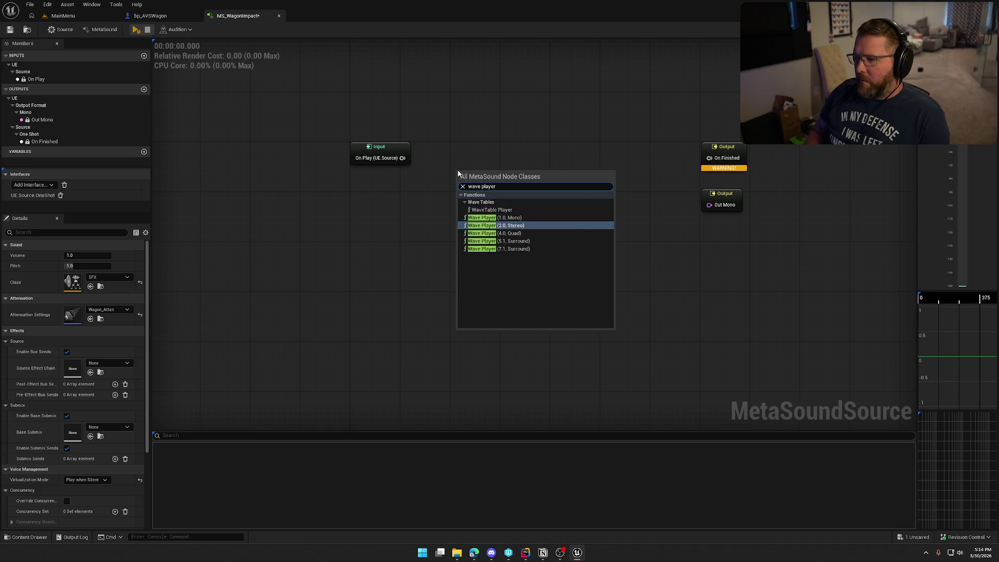
key(Return)
drag(518, 174, 559, 153)
Feed Wave Asset from a Random Get triggered by On Play, promoting In Array to a variable
drag(508, 186, 422, 232)
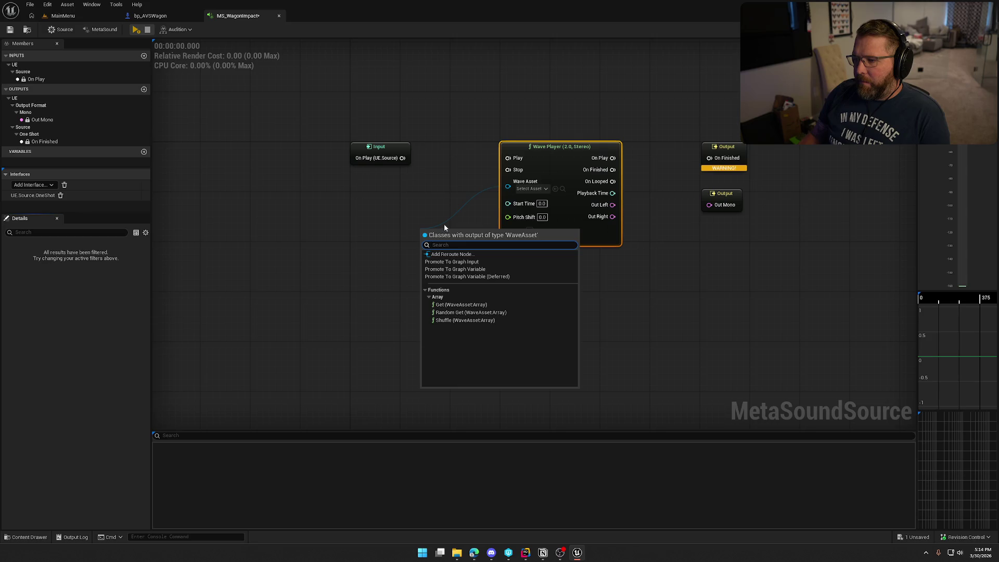
click(508, 313)
mouse_move(563, 155)
mouse_down()
mouse_move(612, 160)
mouse_move(749, 214)
mouse_up()
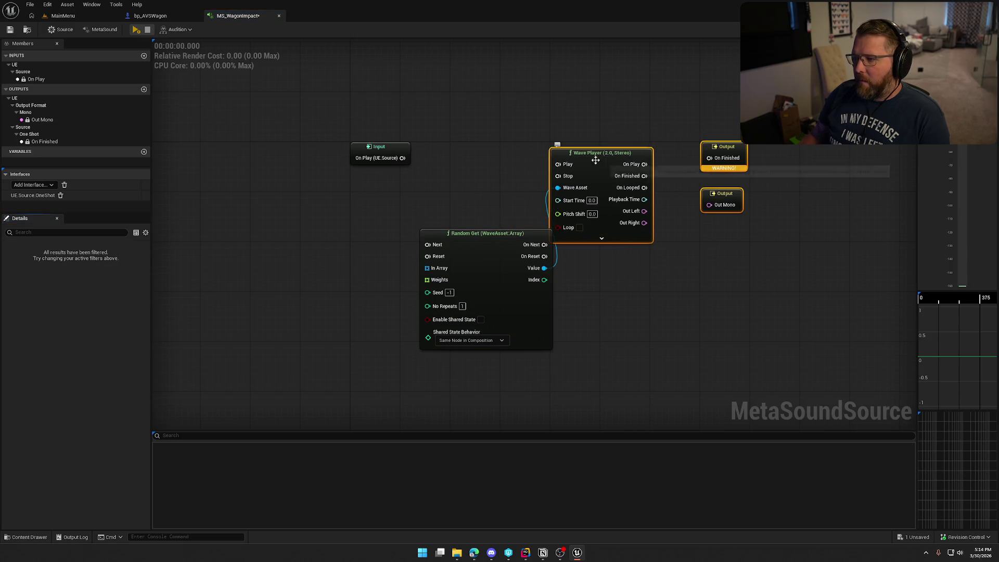
drag(599, 152, 692, 152)
click(563, 180)
drag(485, 246, 513, 160)
mouse_move(402, 158)
mouse_down()
mouse_move(458, 157)
mouse_move(391, 232)
mouse_up()
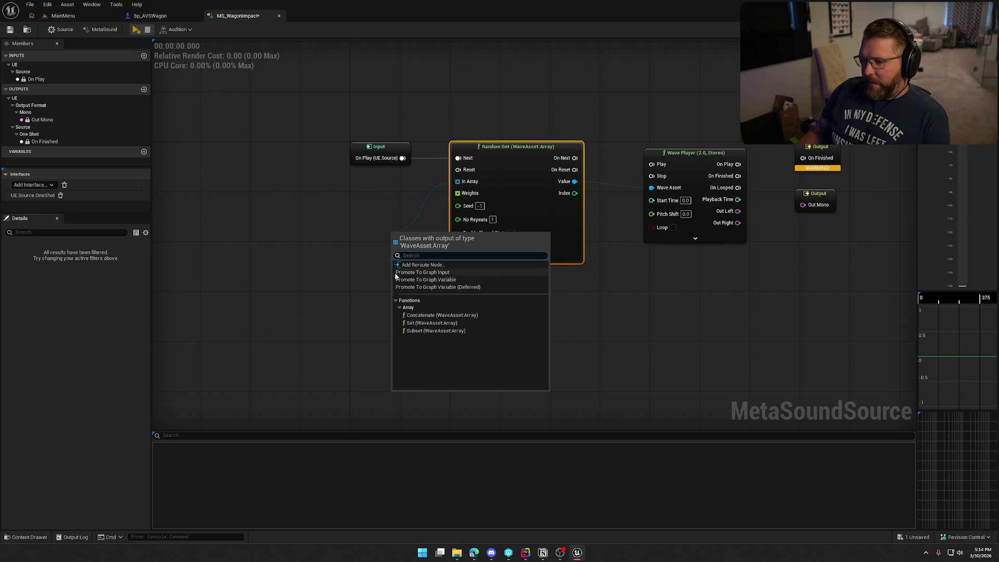
click(426, 279)
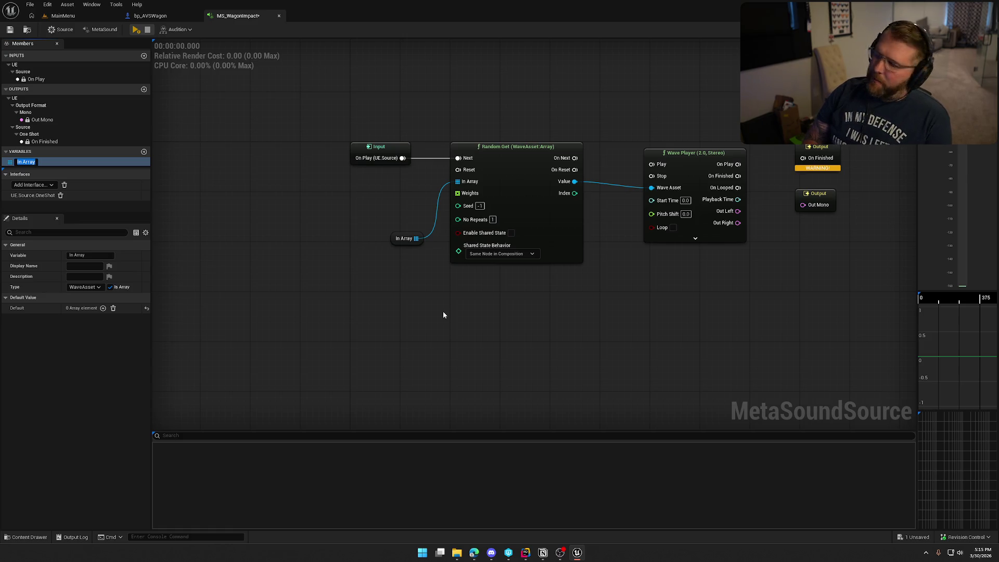
Name the array variable LargeImpact and duplicate it as MediumImpact
text(LargeImpact)
key(Return)
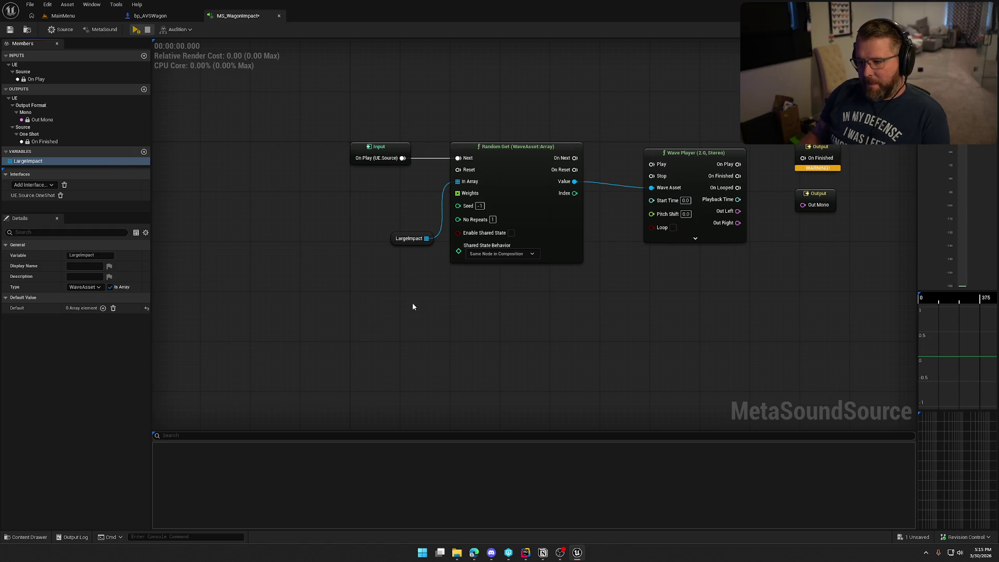
key(ctrl+d)
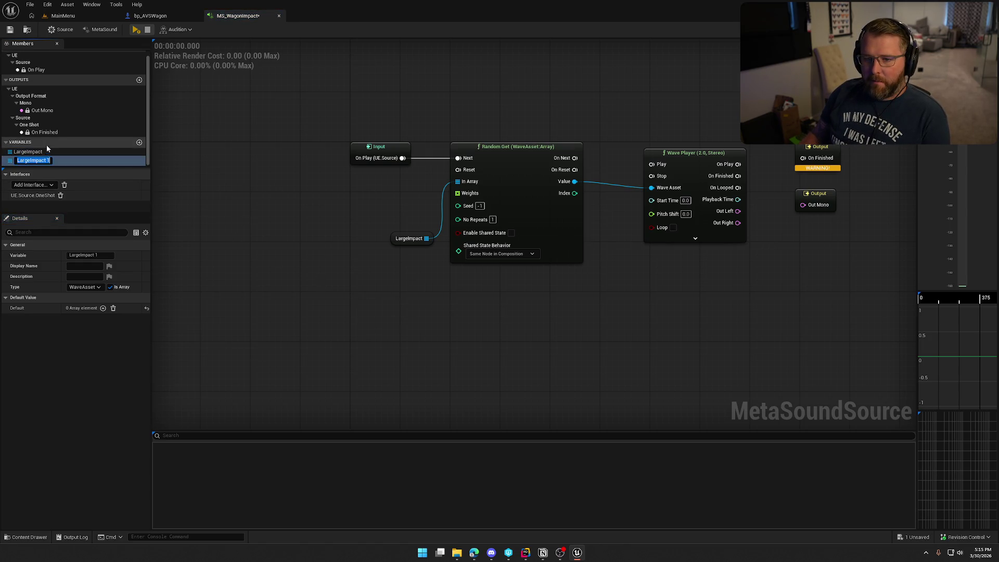
text(Mediu)
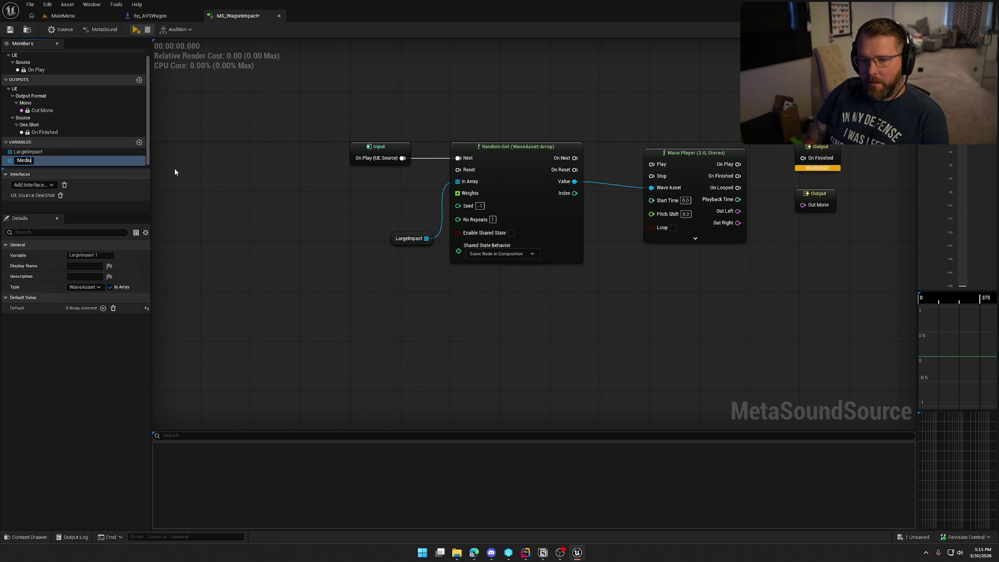
text(mImpact)
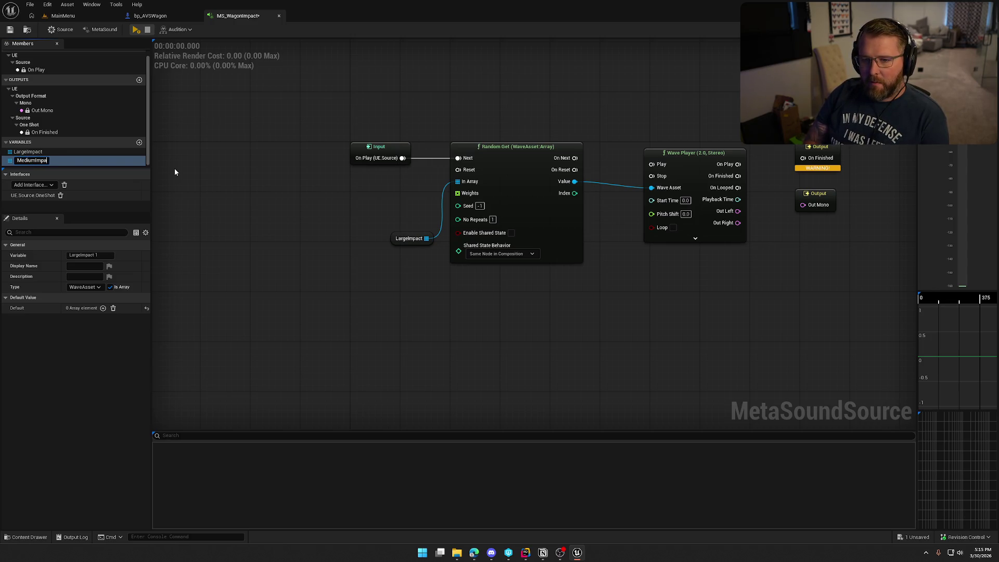
key(Return)
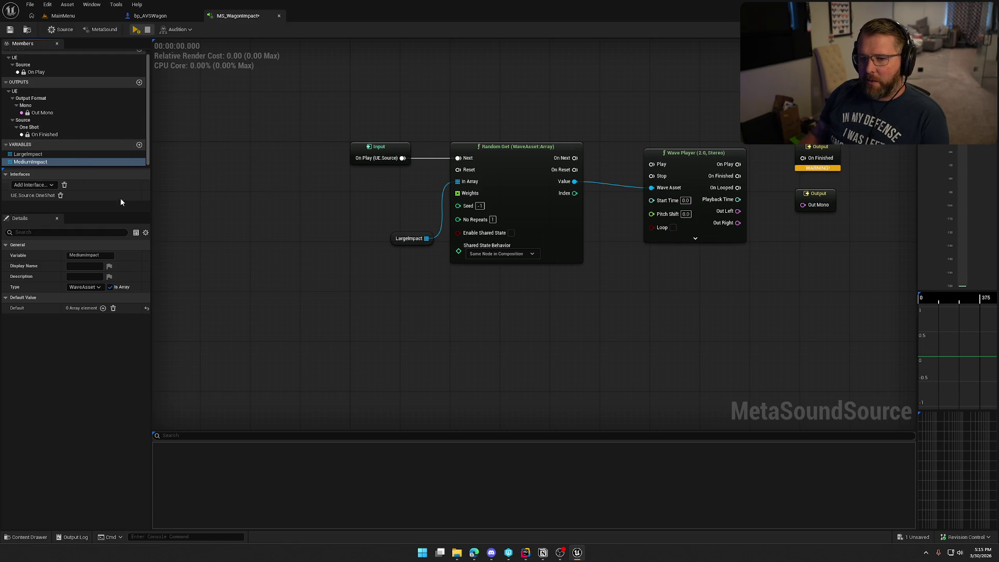
Duplicate it again as SmallImpact, make SmallImpact a single wave asset, and save
key(ctrl+d)
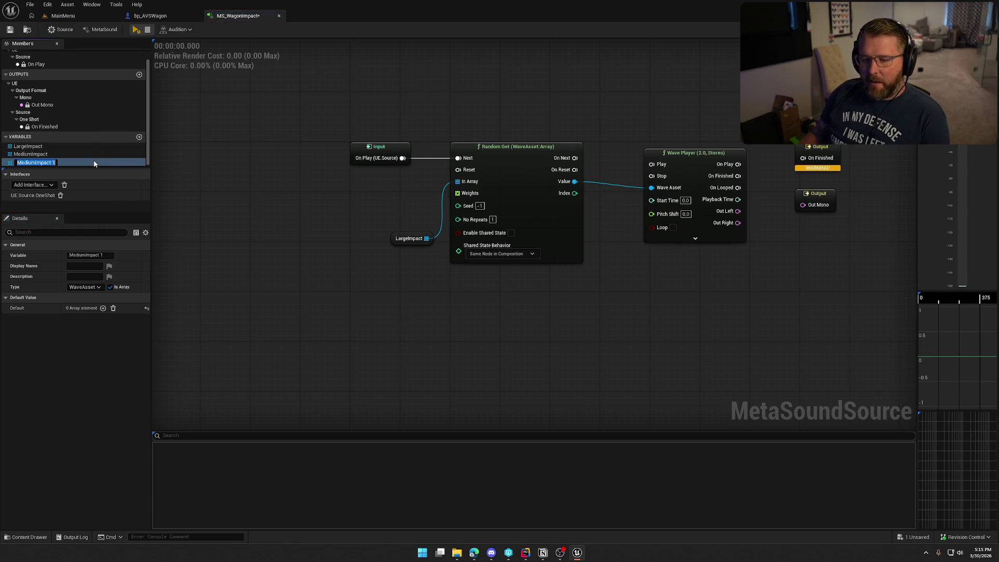
text(SmallImpact)
key(Return)
click(111, 287)
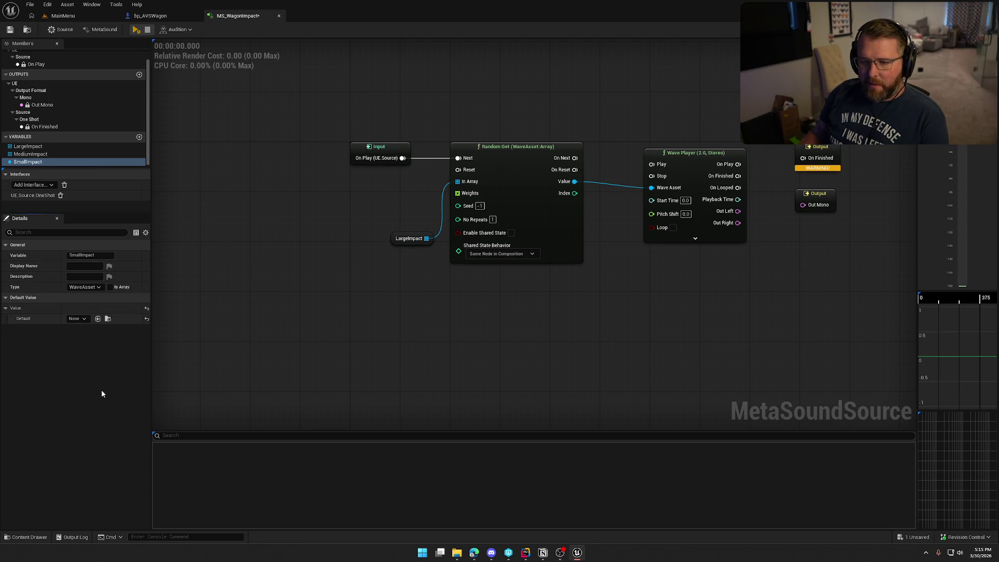
click(10, 30)
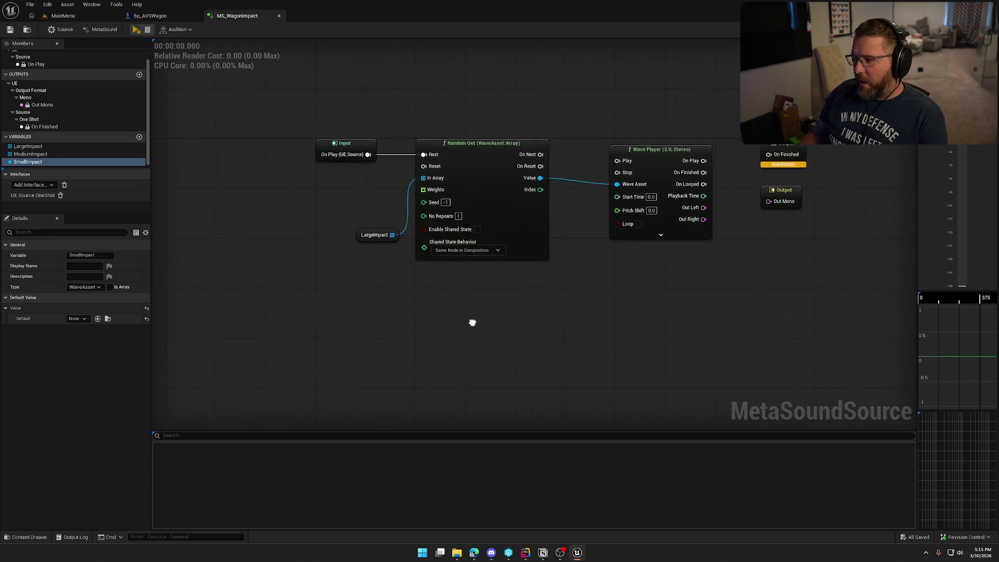
Shift the Wave Player and outputs right and wire a LargeImpact getter into In Array
drag(580, 133, 839, 261)
drag(642, 151, 737, 157)
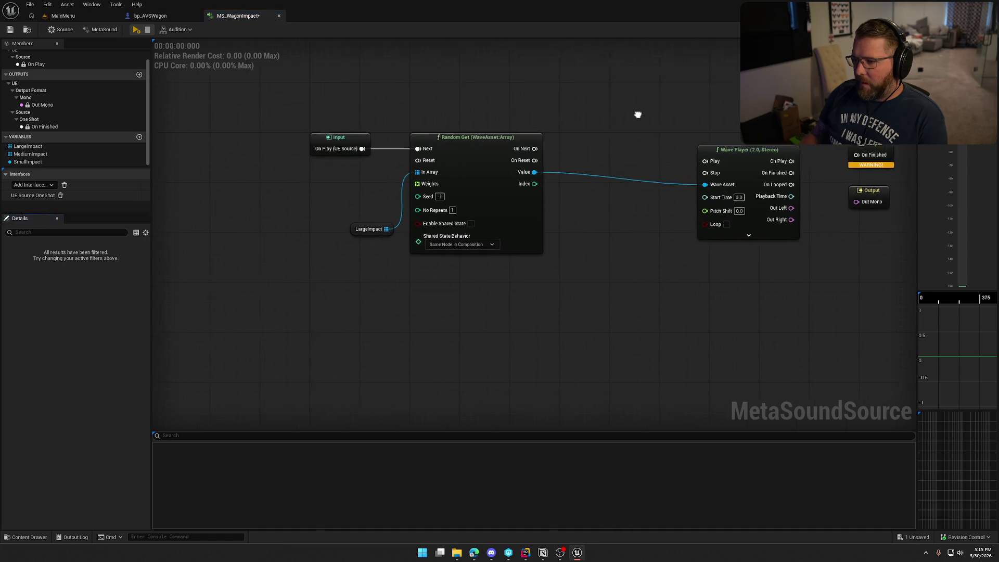
mouse_move(390, 211)
mouse_down()
mouse_move(367, 165)
mouse_move(397, 150)
mouse_up()
click(398, 208)
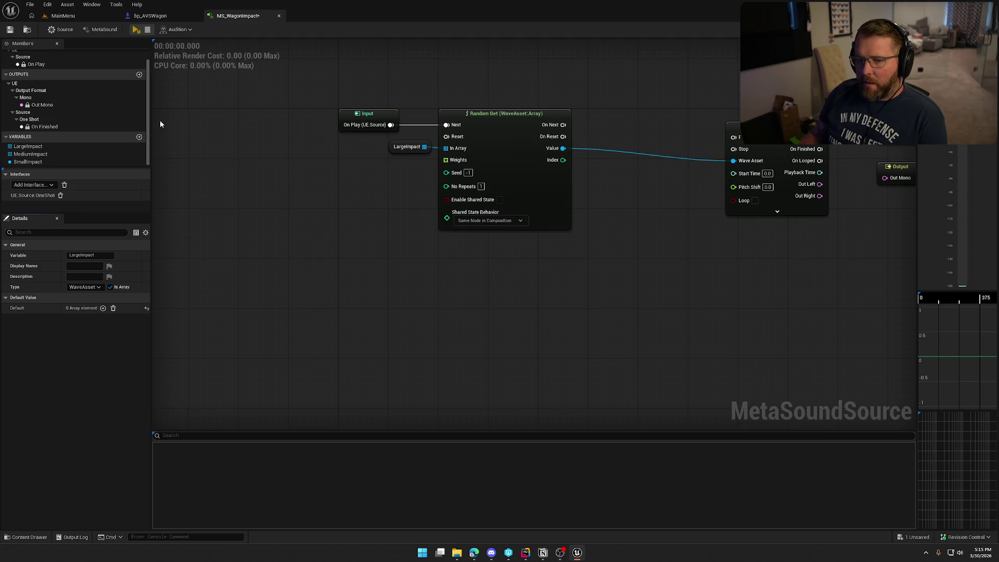
Add a float input named ImpactVelocity, then go back to the bp_AVSWagon Blueprint
scroll(78, 104, up, 2)
click(139, 55)
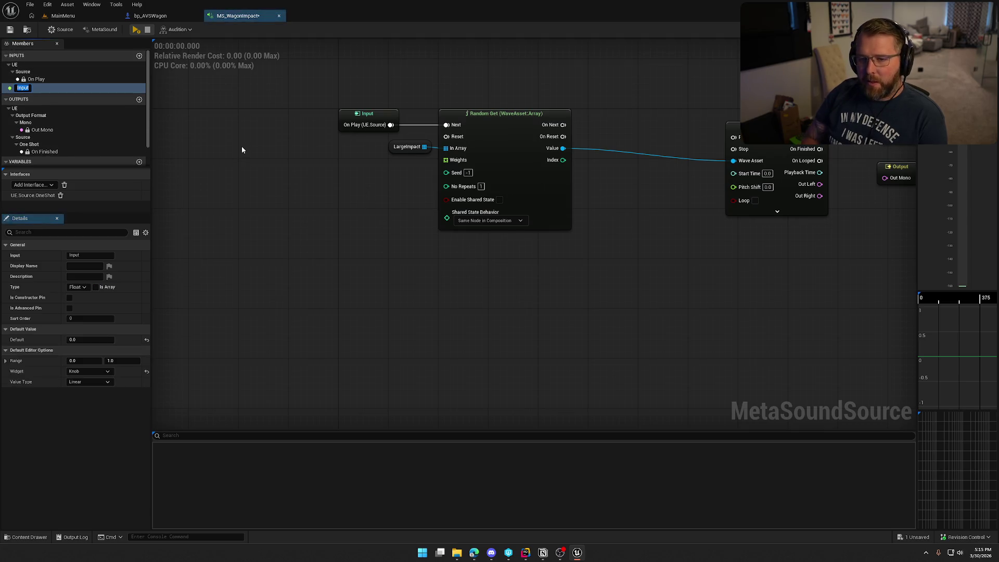
text(Impa)
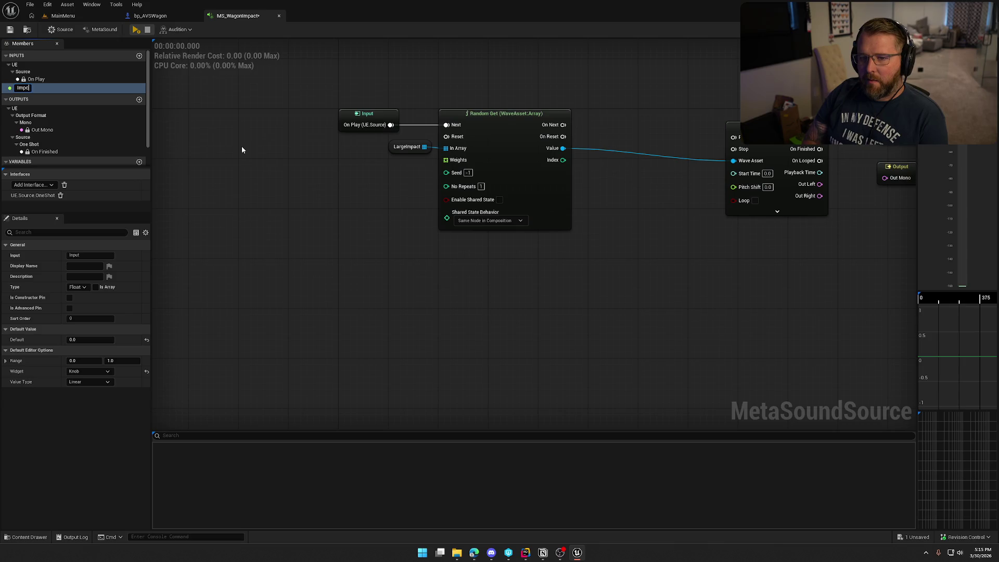
text(tVe)
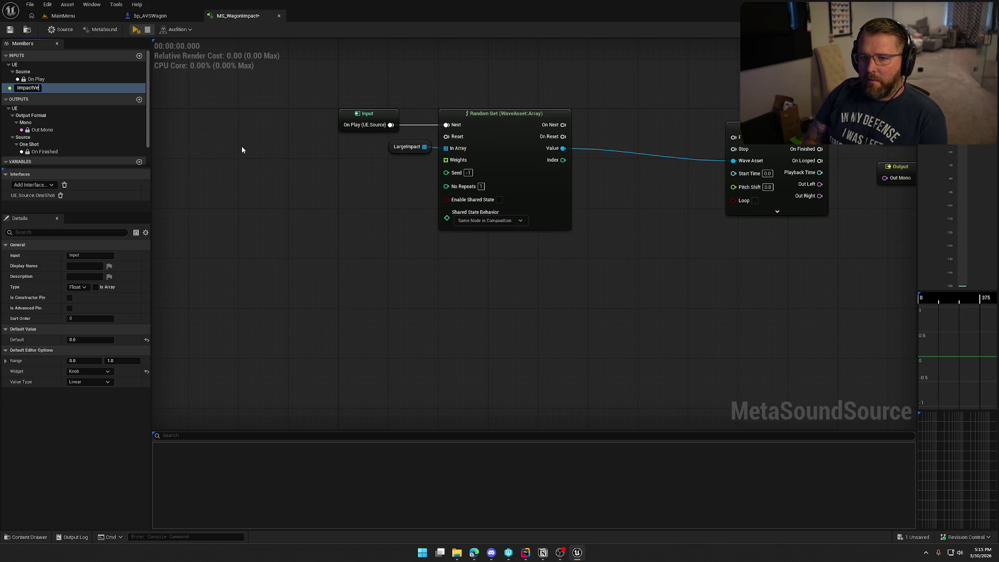
text(locity)
key(Return)
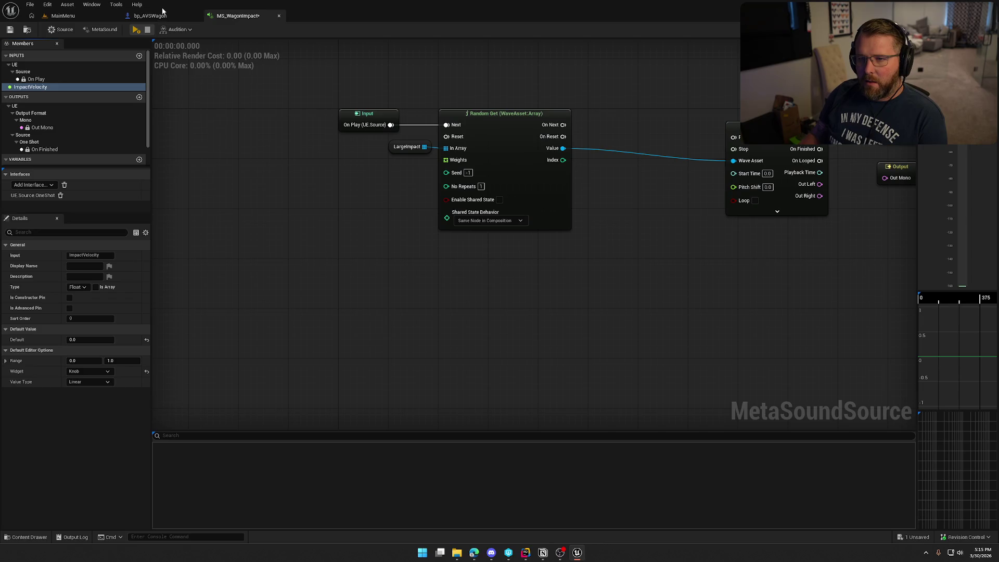
click(150, 16)
mouse_move(373, 393)
mouse_down()
mouse_move(293, 371)
mouse_move(338, 371)
mouse_move(370, 349)
mouse_up()
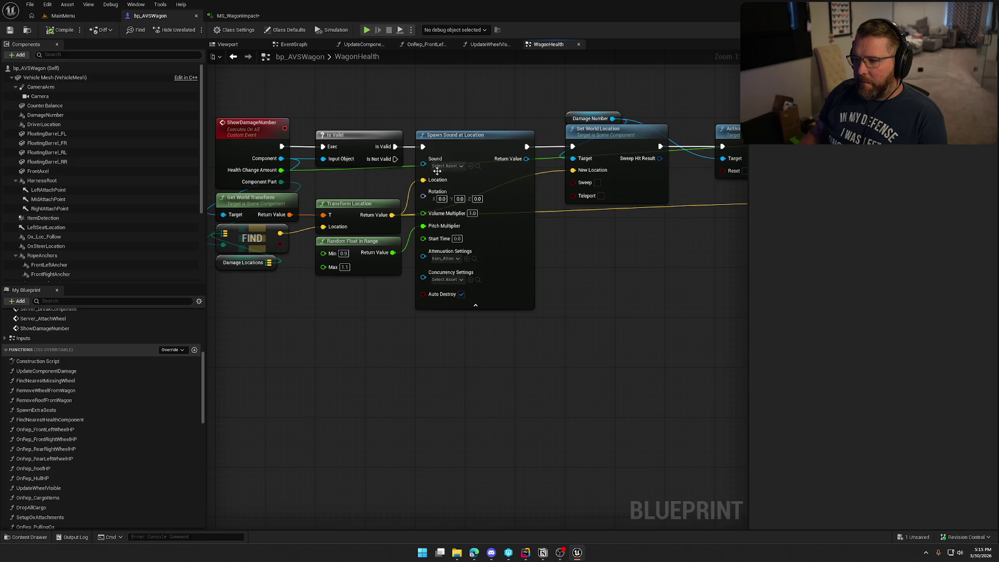
Set Spawn Sound at Location's sound to MS_WagonImpact and move the following nodes right
click(447, 166)
text(wag)
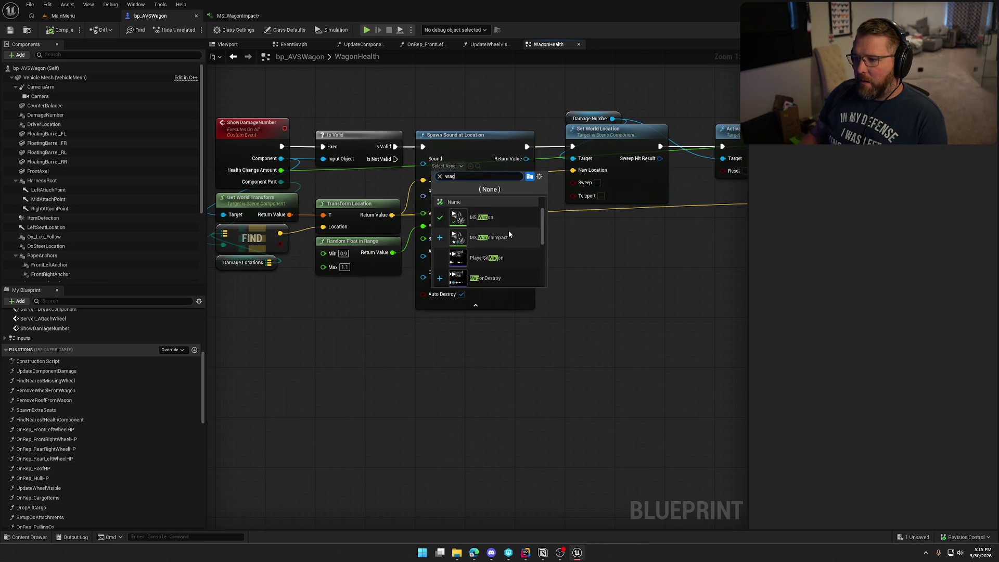
click(508, 233)
drag(666, 289, 466, 317)
mouse_move(369, 99)
mouse_down()
mouse_move(698, 336)
mouse_move(819, 351)
mouse_move(550, 332)
mouse_move(475, 345)
mouse_move(439, 316)
mouse_up()
mouse_move(398, 187)
mouse_down()
mouse_move(523, 188)
mouse_move(497, 189)
mouse_up()
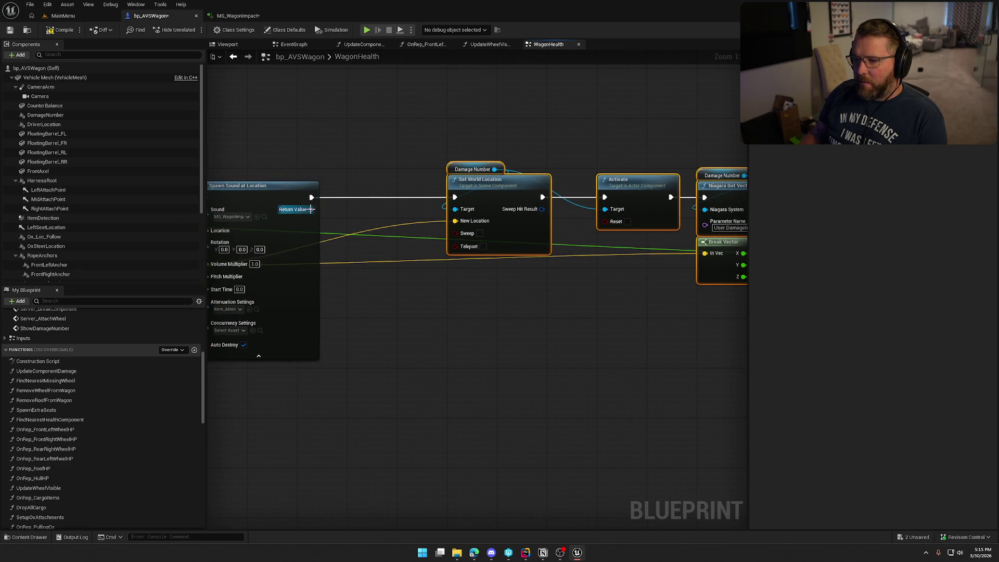
Add a Set Float Parameter from the Return Value, wired into Set World Location
drag(311, 209, 348, 213)
text(set flow)
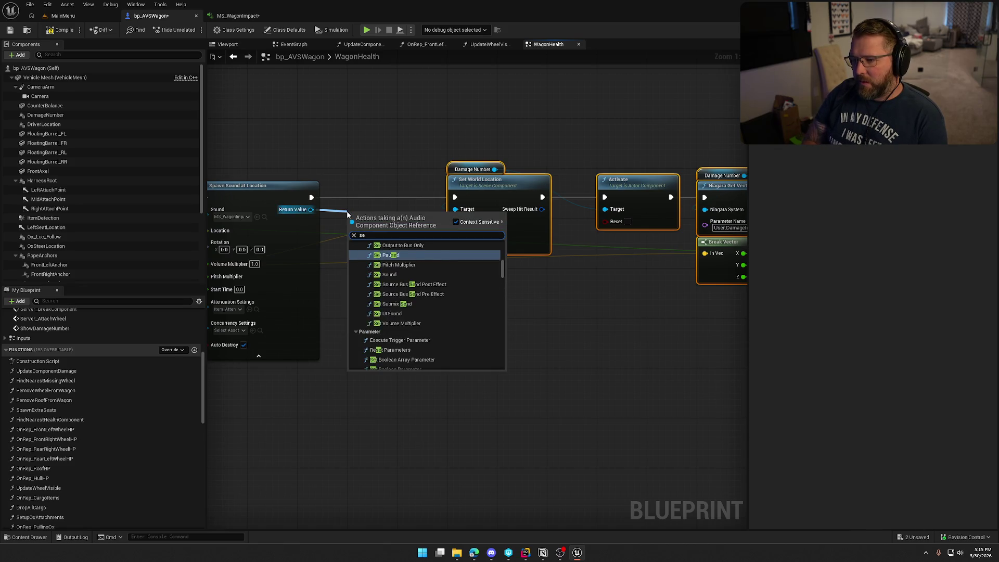
key(BackSpace)
text(at)
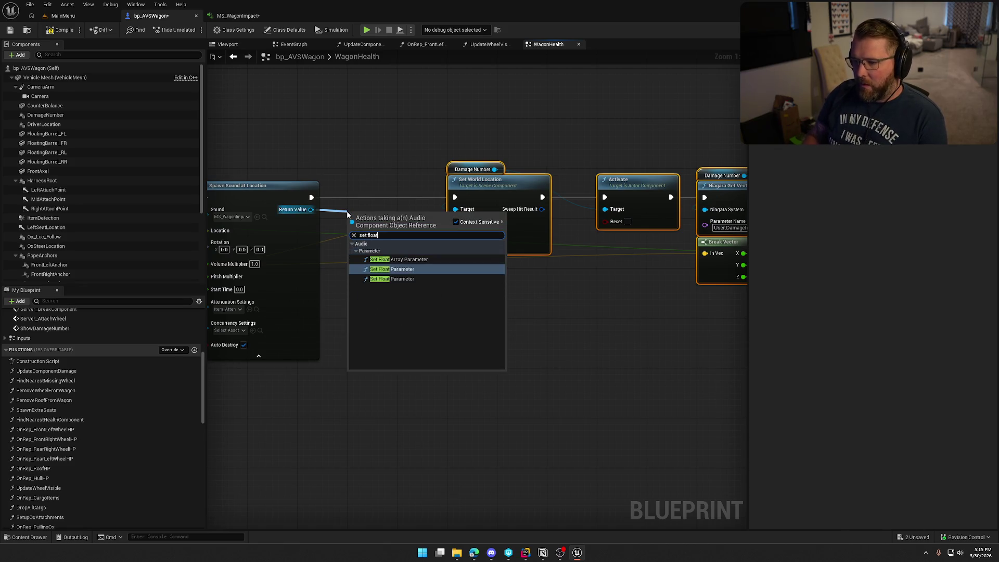
click(402, 280)
mouse_move(382, 227)
mouse_down()
mouse_move(389, 197)
mouse_move(311, 197)
mouse_up()
mouse_move(422, 197)
mouse_down()
mouse_move(441, 211)
mouse_move(455, 197)
mouse_up()
click(386, 135)
Copy the ImpactVelocity name from the MetaSound into Set Float Parameter's In Name
click(212, 17)
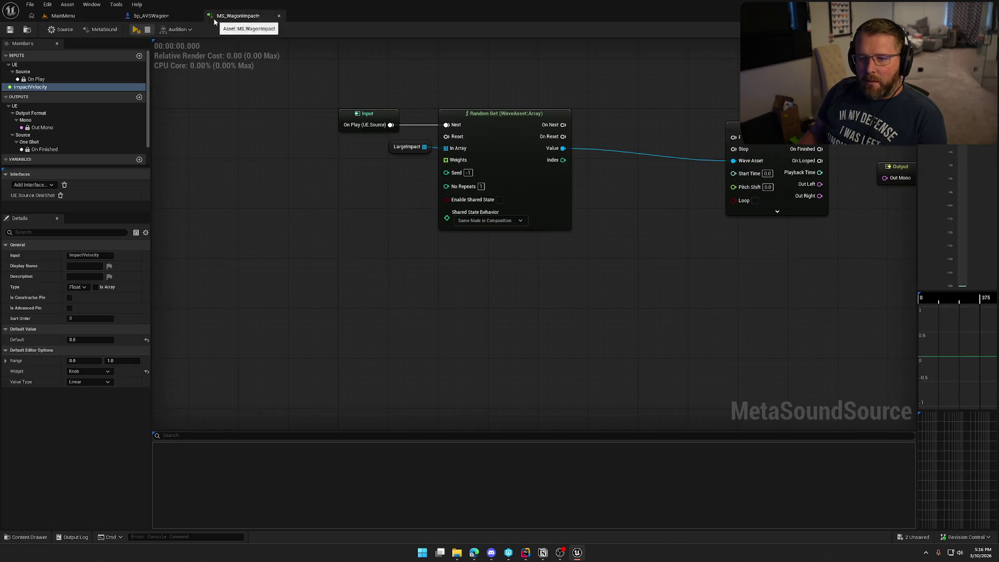
click(51, 88)
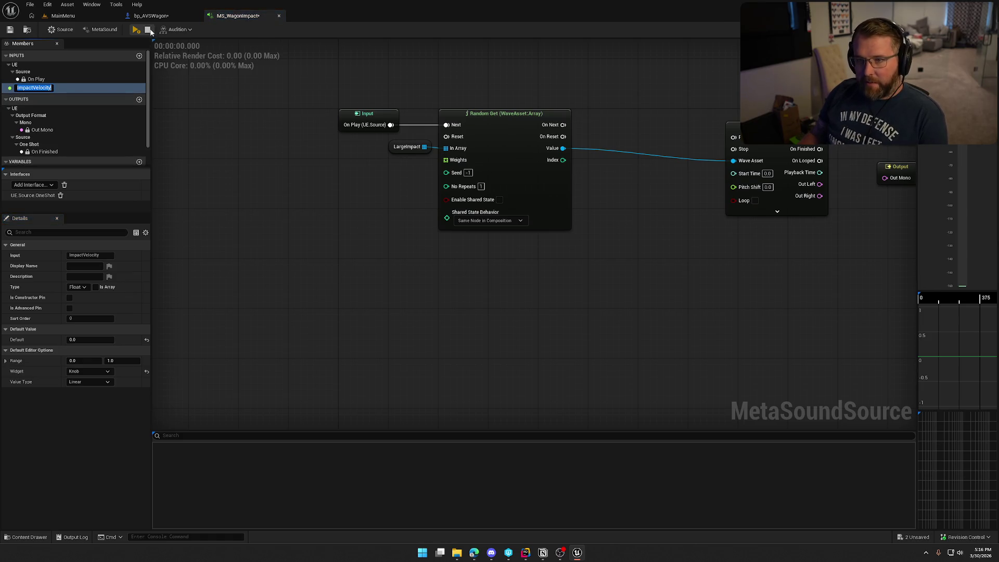
click(151, 16)
text(ImpactVelocity)
Inspect the Activate, ADD and Niagara Set nodes, then open the UpdateWheelVisible graph
mouse_move(393, 308)
mouse_down()
mouse_move(579, 305)
mouse_move(630, 250)
mouse_up()
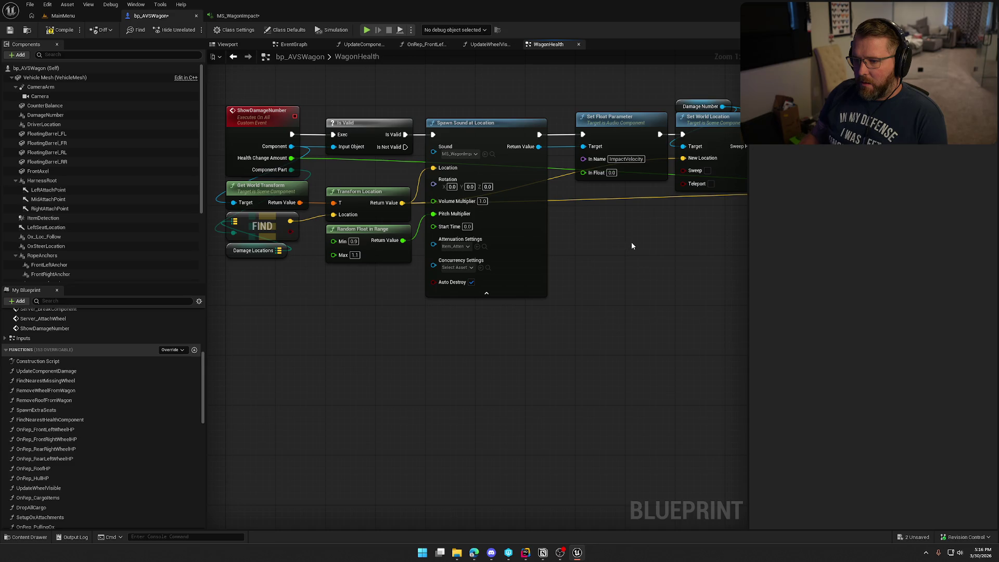
drag(639, 239, 334, 217)
mouse_move(424, 223)
mouse_down()
mouse_move(261, 250)
mouse_move(208, 291)
mouse_move(369, 291)
mouse_move(602, 251)
mouse_move(137, 234)
mouse_move(689, 281)
mouse_move(885, 271)
mouse_move(677, 271)
mouse_up()
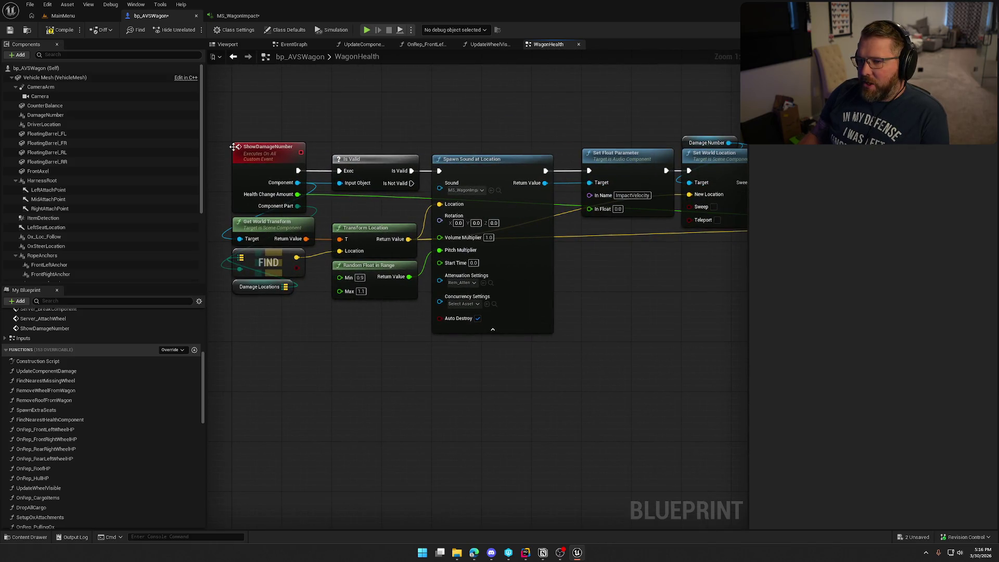
click(481, 46)
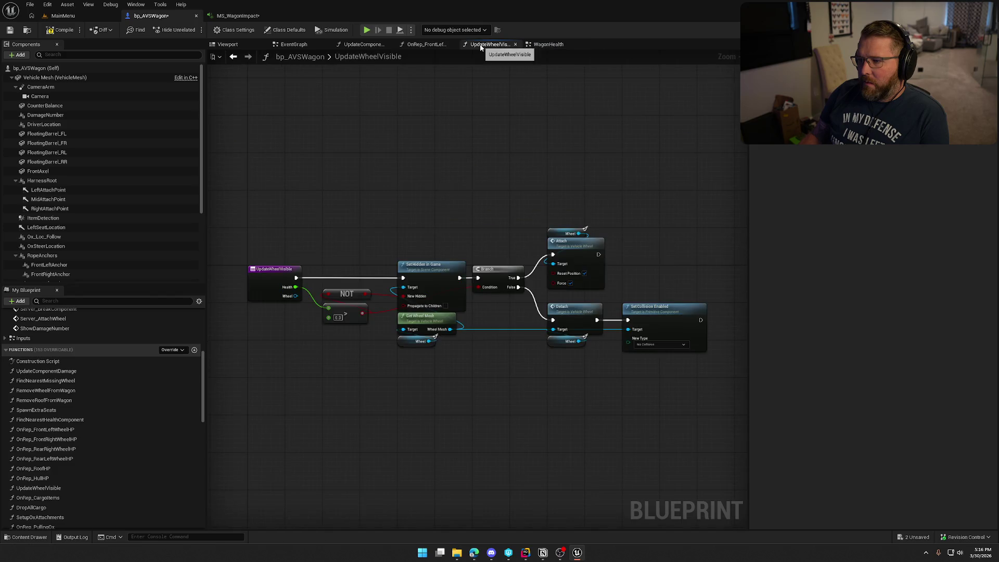
Browse the front-left wheel OnRep and UpdateComponentDamage function graphs
click(443, 45)
click(360, 44)
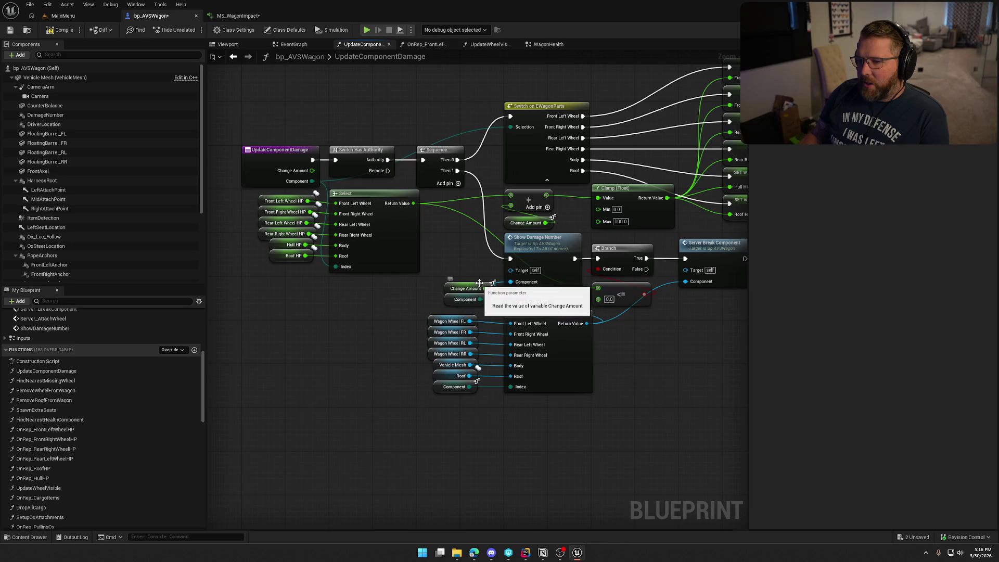
drag(479, 283, 383, 222)
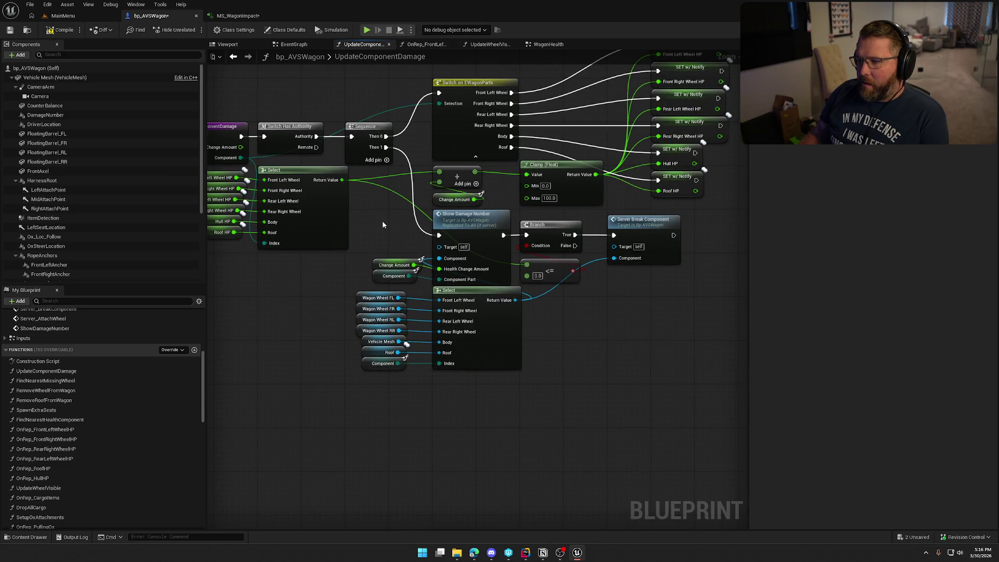
drag(383, 225, 506, 240)
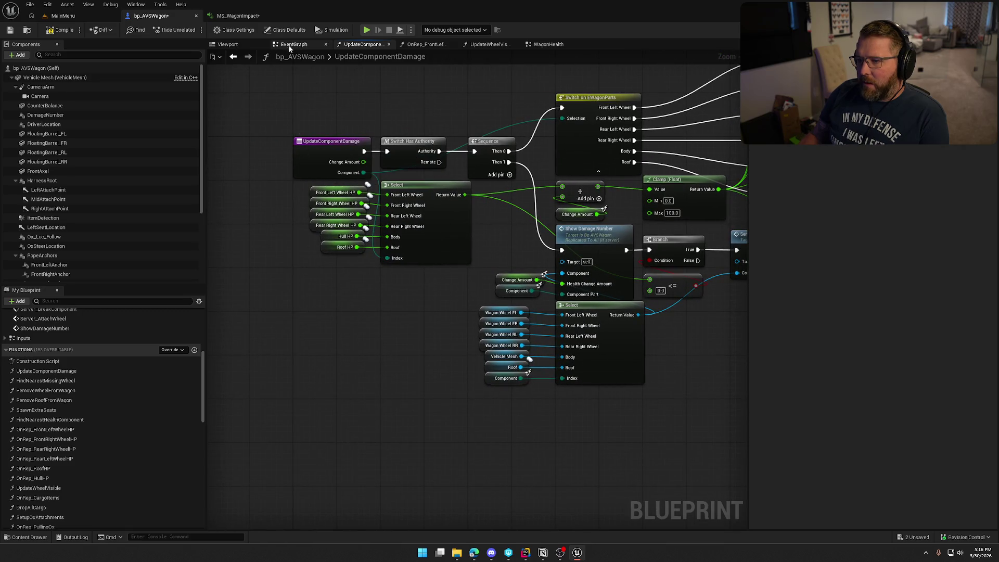
Open the EventGraph at the WagonHit and CrossedFinishLine events, briefly checking the MetaSound
click(292, 44)
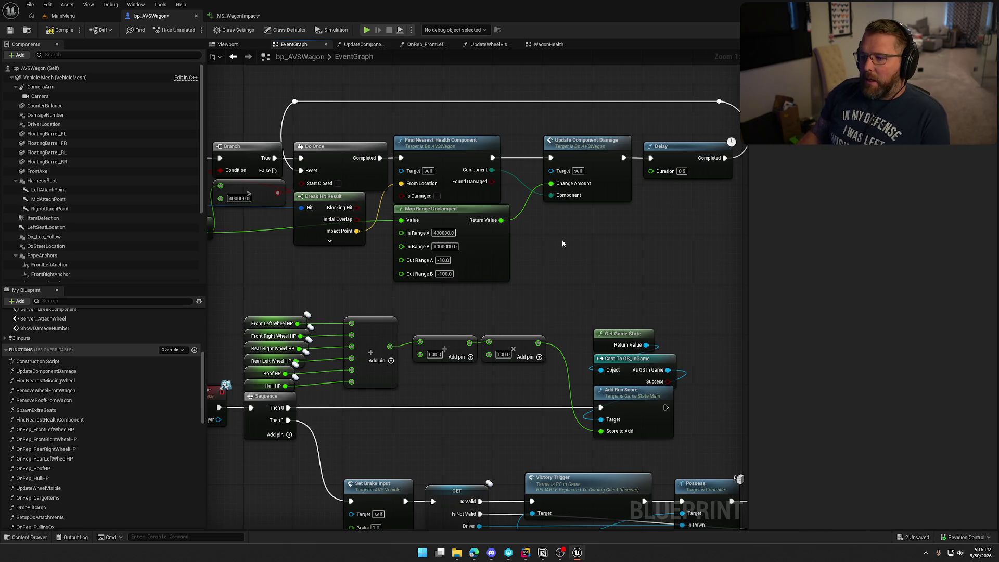
drag(562, 244, 644, 237)
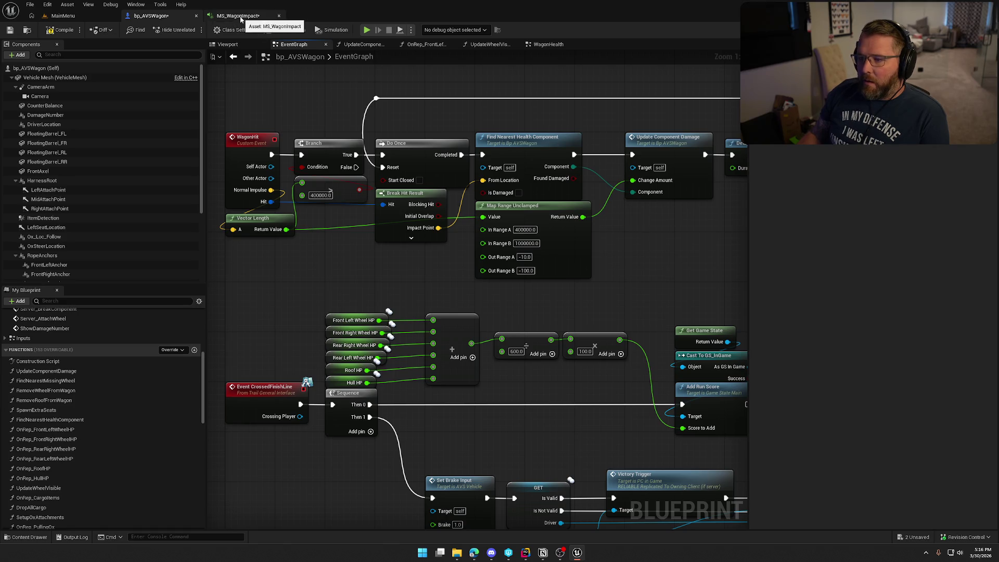
click(239, 16)
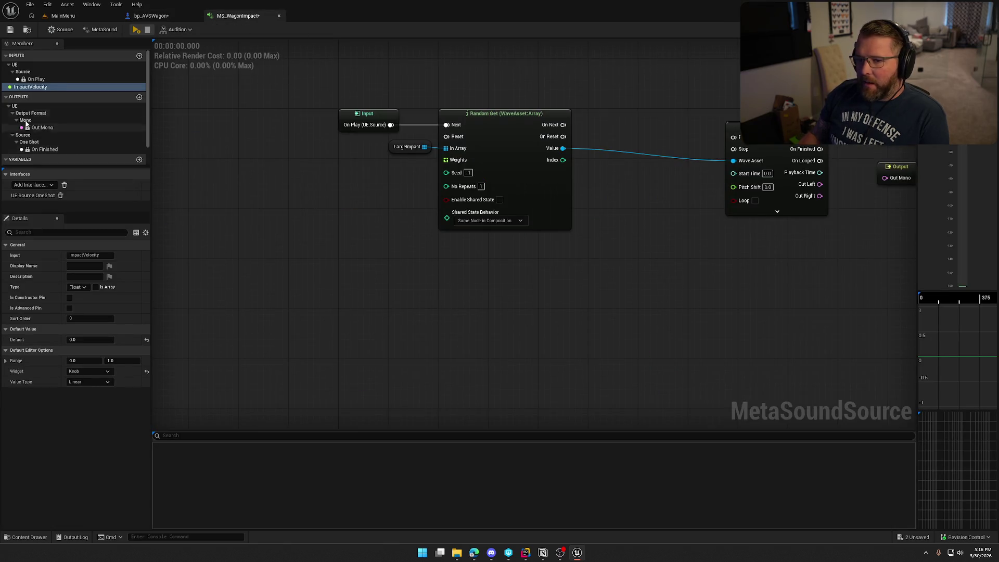
click(152, 17)
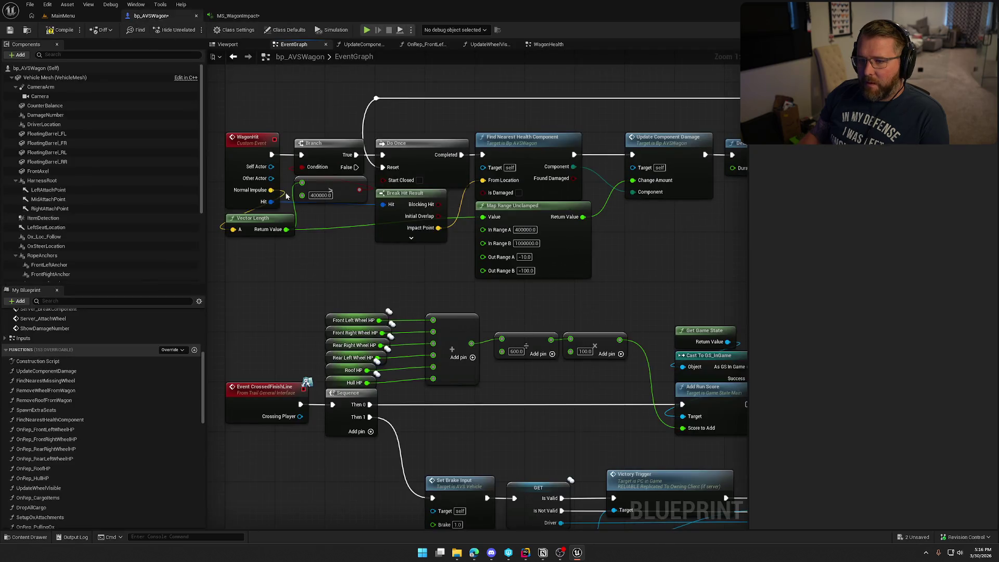
In WagonHealth, wire an Absolute (Float) of Health Change Amount into In Float
click(549, 44)
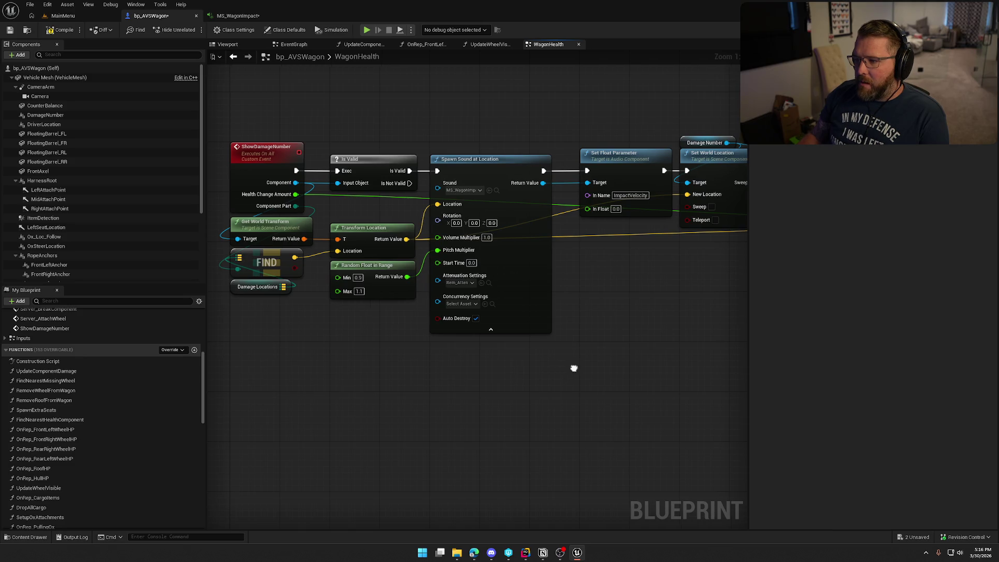
drag(575, 368, 483, 375)
drag(290, 326, 403, 316)
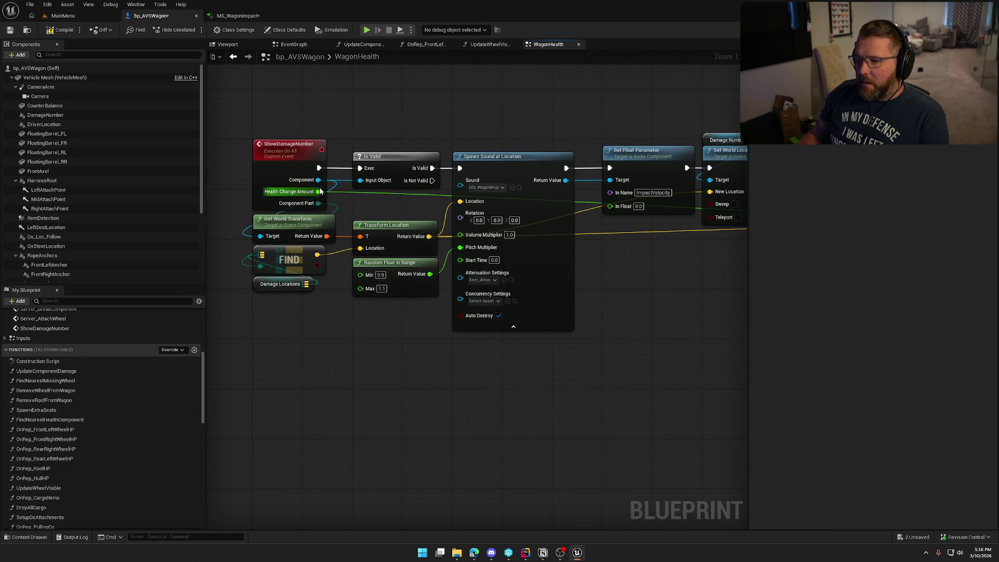
mouse_move(318, 191)
mouse_down()
mouse_move(654, 222)
mouse_move(619, 207)
mouse_move(611, 249)
mouse_up()
text(abs)
key(Return)
mouse_move(610, 205)
mouse_down()
mouse_move(614, 234)
mouse_move(636, 249)
mouse_move(630, 224)
mouse_up()
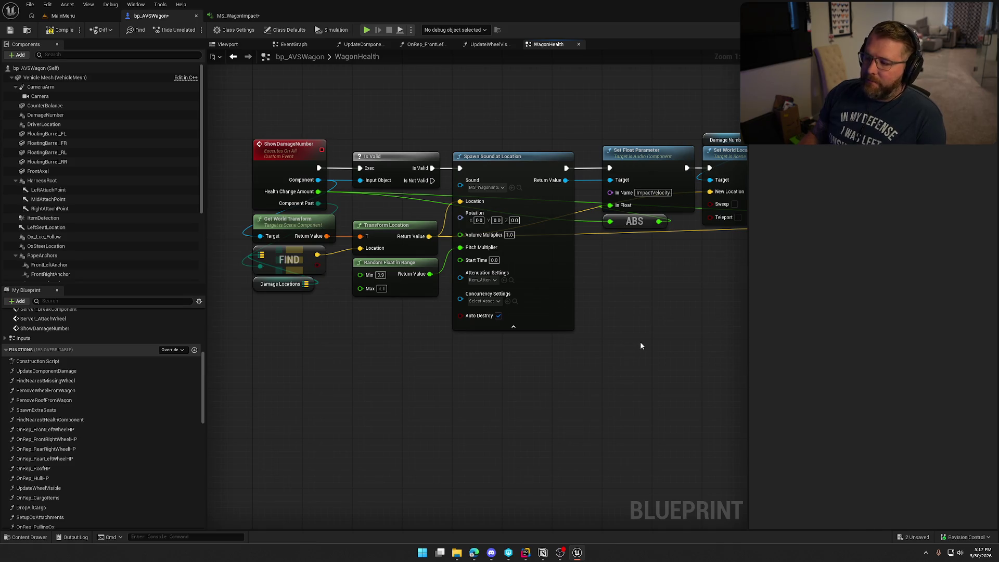
Collapse Spawn Sound at Location's advanced pins and return to the MetaSound
mouse_move(635, 329)
mouse_down()
mouse_move(517, 348)
mouse_move(290, 312)
mouse_move(548, 319)
mouse_move(577, 286)
mouse_up()
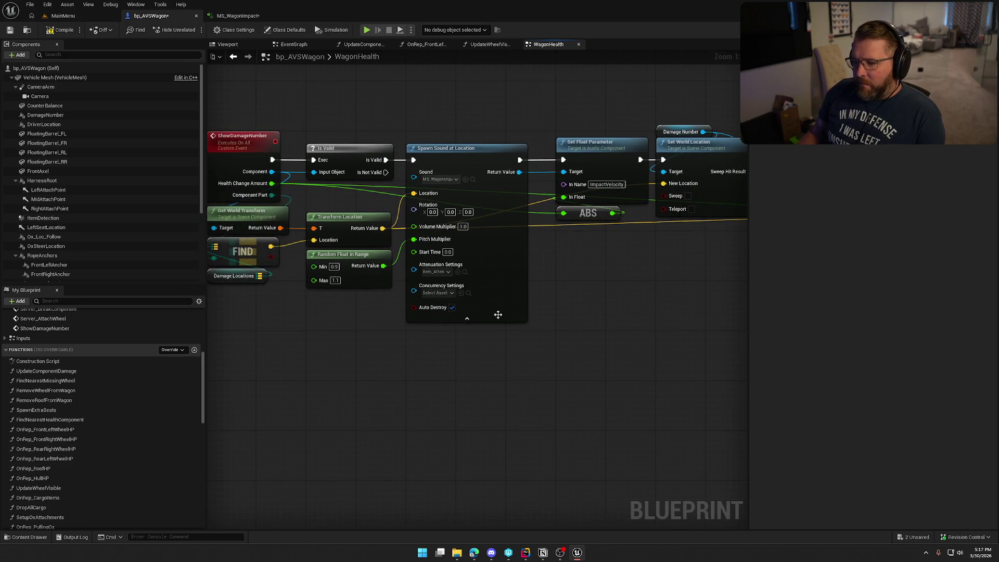
click(463, 318)
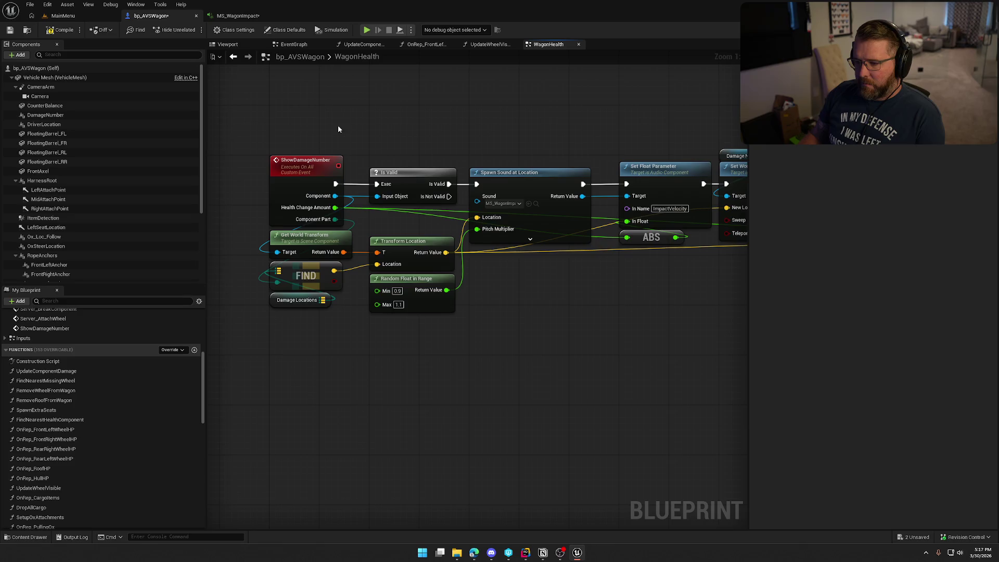
click(238, 16)
Place the ImpactVelocity input and connect Random Get's On Next to the Wave Player's Play
mouse_move(31, 87)
mouse_down()
mouse_move(566, 92)
mouse_move(522, 52)
mouse_up()
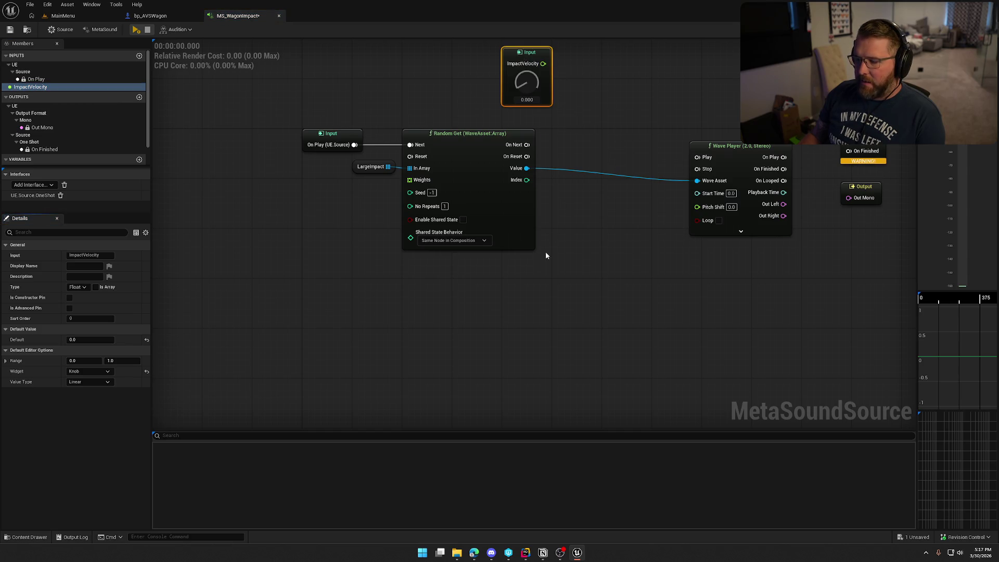
key(Home)
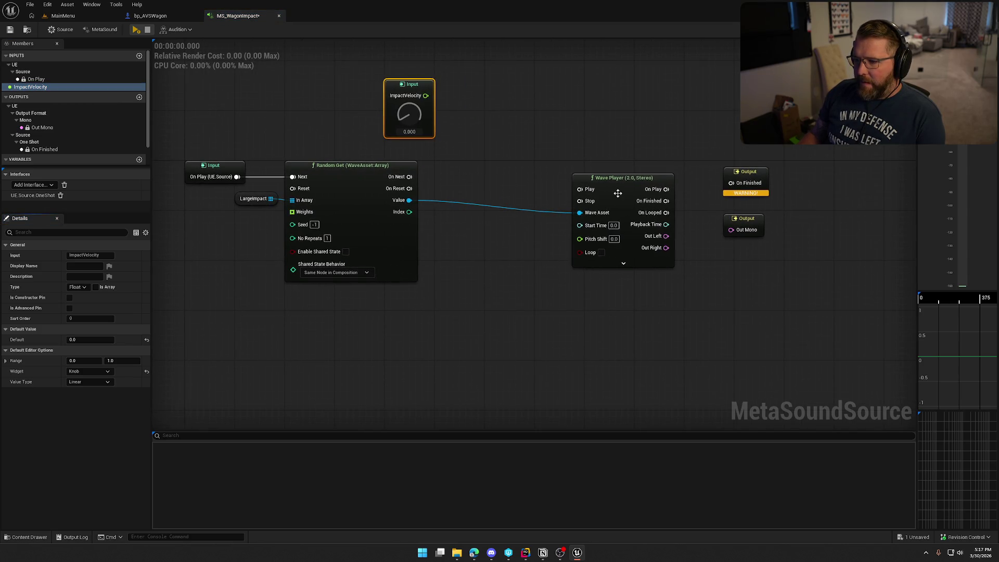
mouse_move(409, 177)
mouse_down()
mouse_move(579, 189)
mouse_move(523, 169)
mouse_move(484, 177)
mouse_up()
click(508, 138)
key(Home)
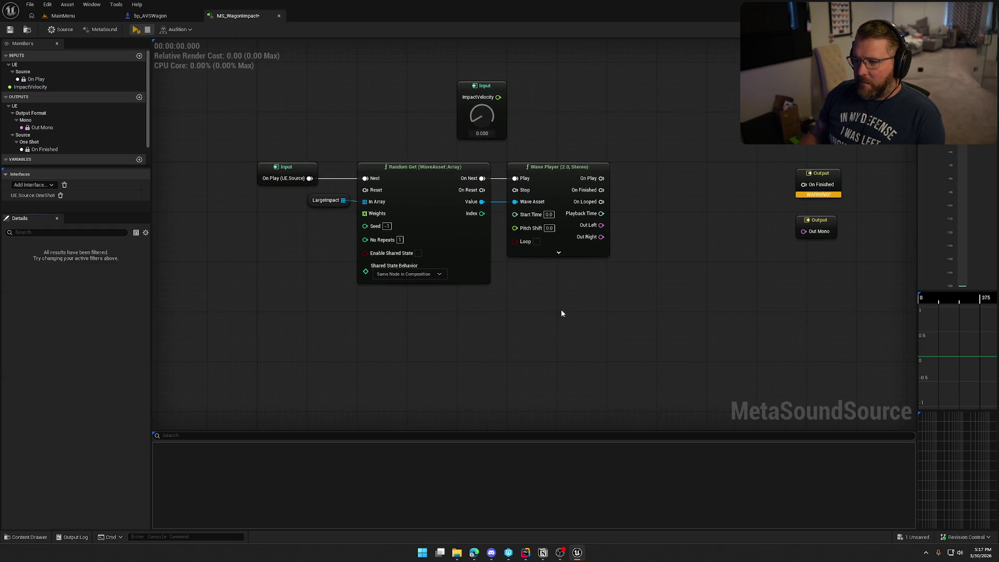
drag(556, 167, 650, 173)
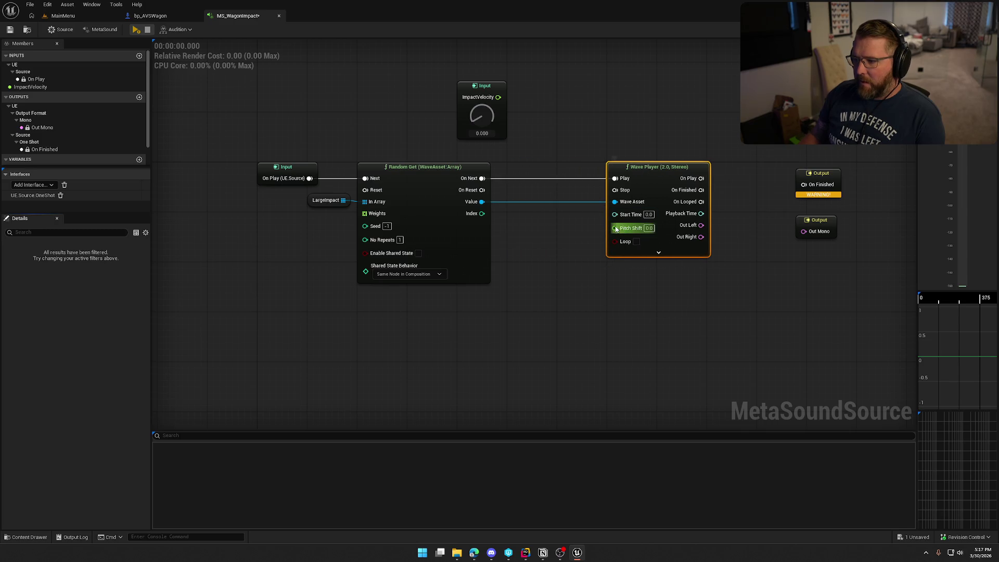
Drive Pitch Shift with a Random (Float), Min -5.0, Max 5.0, triggered by On Next
drag(616, 228, 542, 253)
text(random)
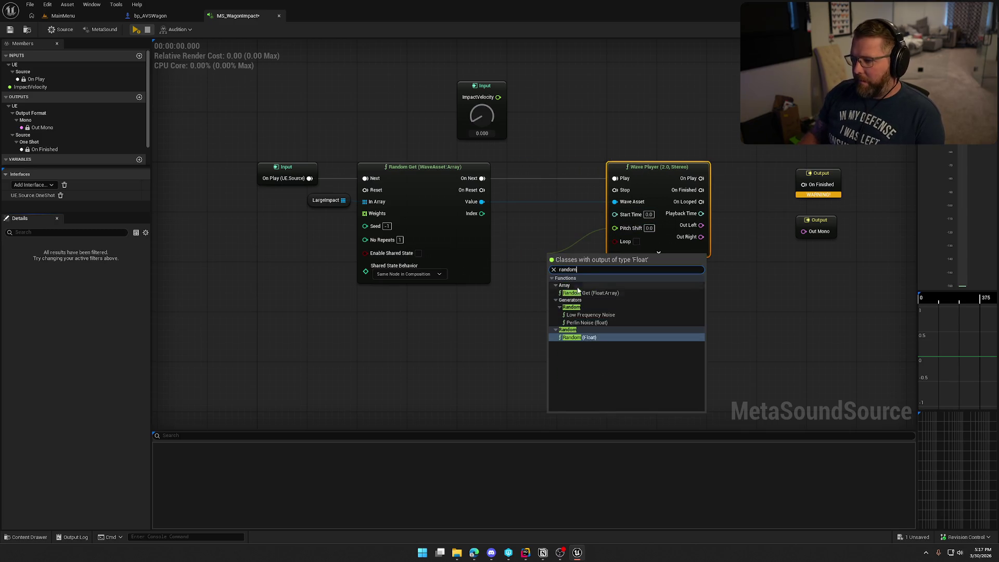
click(606, 337)
mouse_move(581, 262)
mouse_down()
mouse_move(549, 211)
mouse_move(500, 199)
mouse_move(482, 178)
mouse_up()
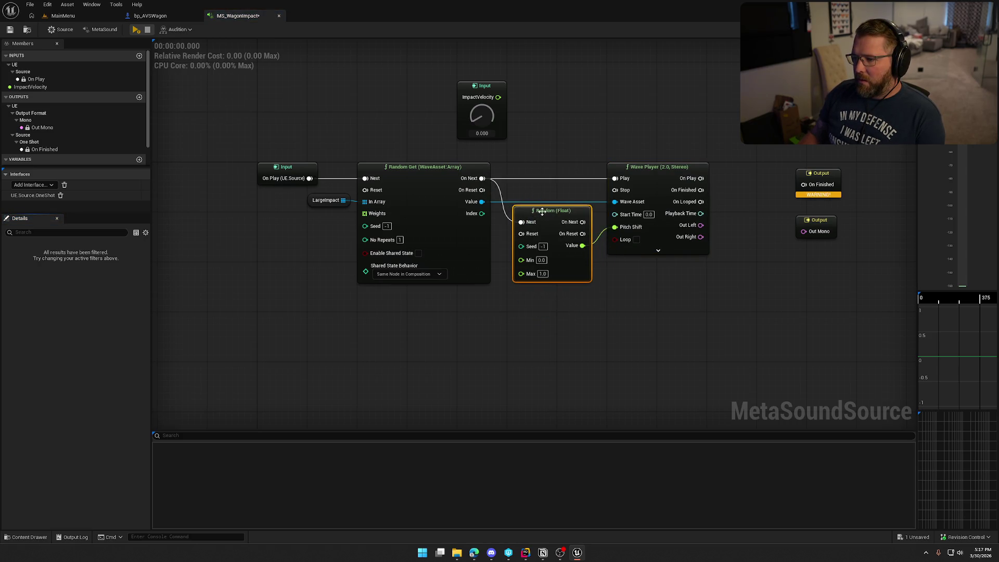
drag(544, 214, 538, 171)
click(535, 216)
text(-5)
key(Return)
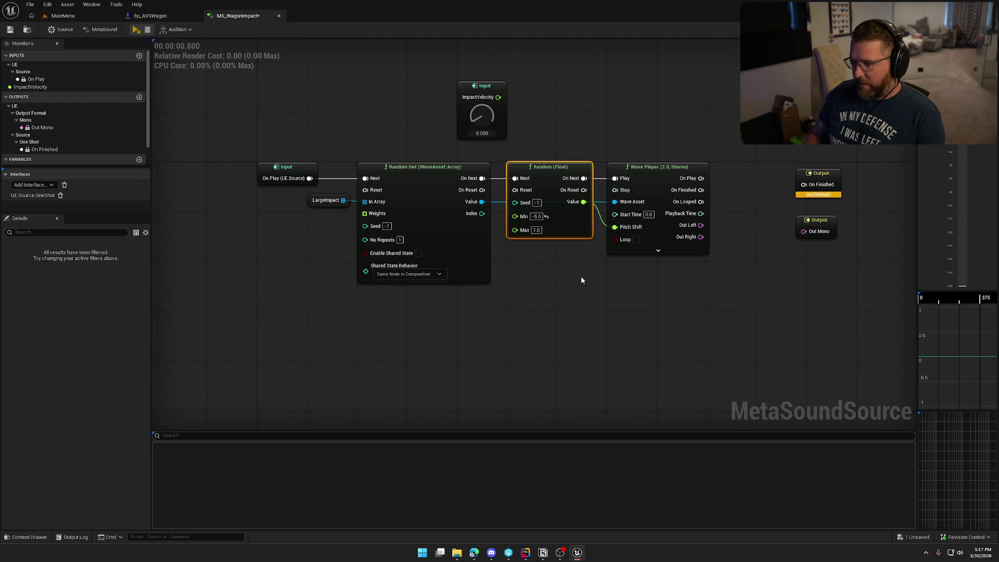
click(536, 230)
text(5)
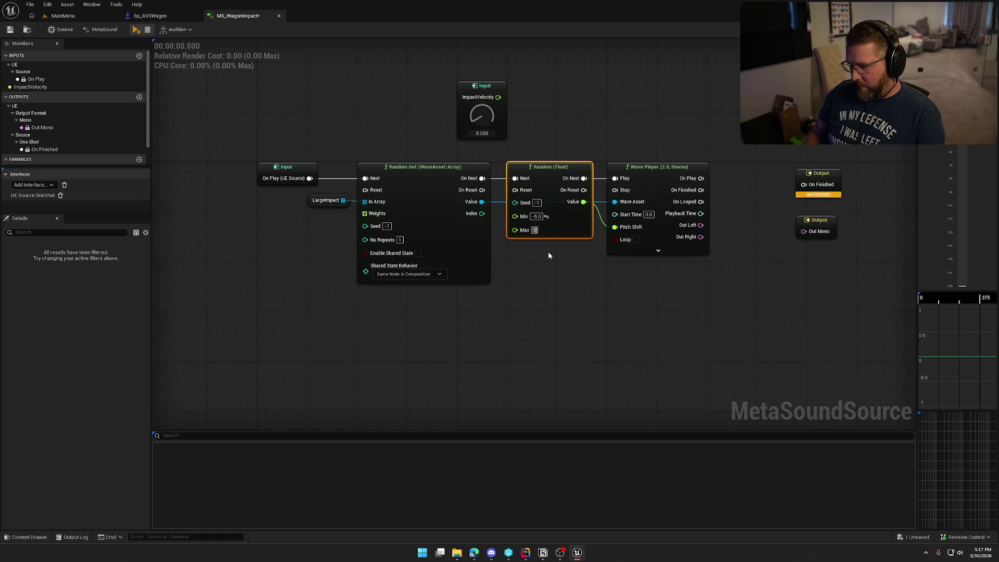
click(548, 252)
Select the Out Mono output node
mouse_move(696, 296)
mouse_down()
mouse_move(605, 295)
mouse_move(618, 311)
mouse_move(521, 307)
mouse_up()
mouse_move(607, 255)
mouse_down()
mouse_move(564, 170)
mouse_move(715, 182)
mouse_up()
click(713, 232)
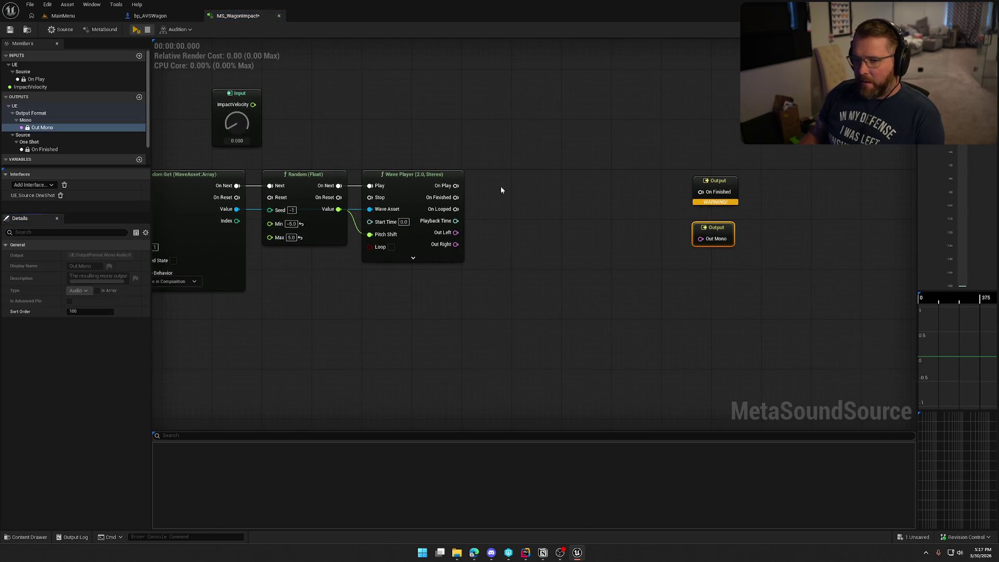
Change the MetaSound's Output Format to Stereo
click(104, 29)
click(87, 287)
click(85, 303)
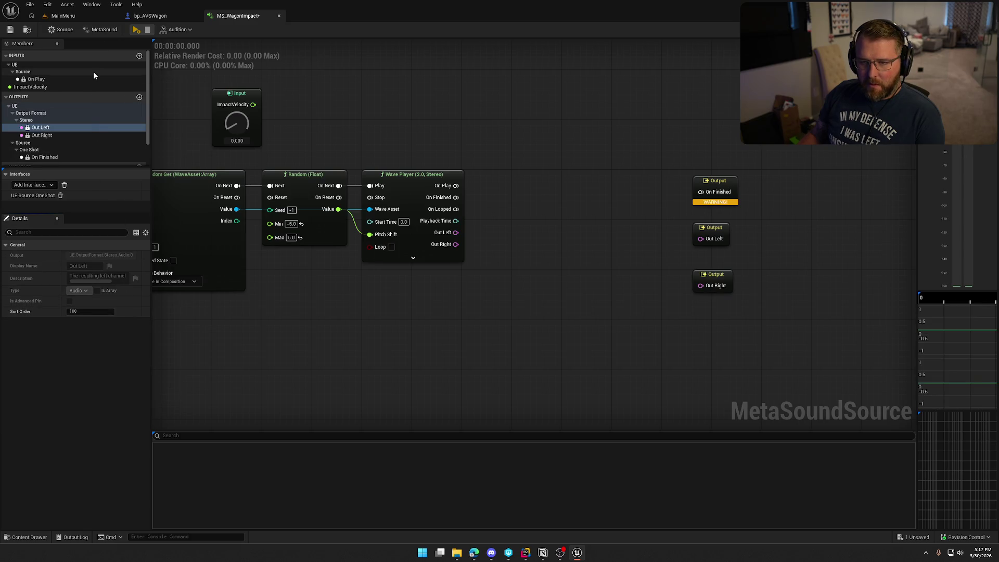
click(104, 29)
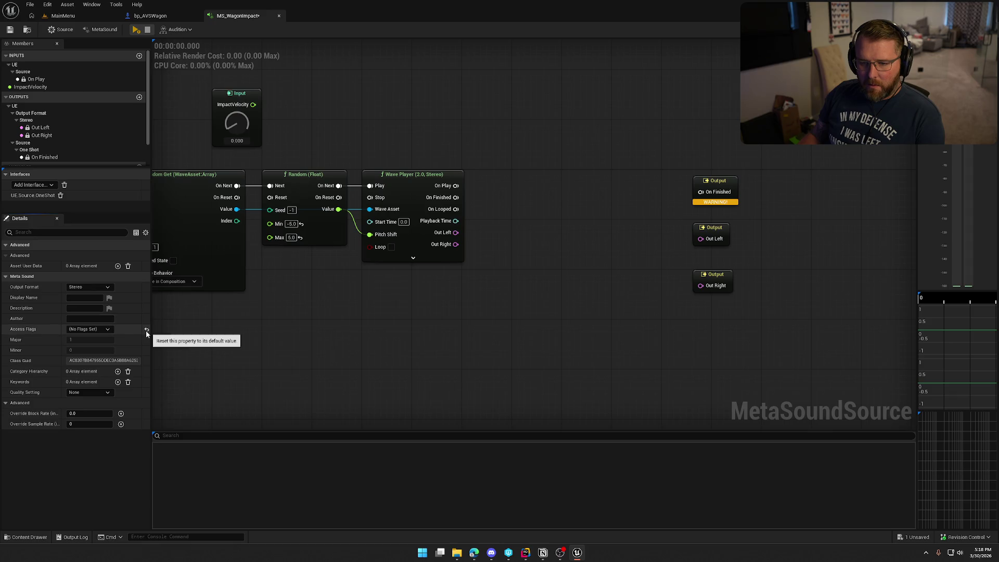
click(60, 29)
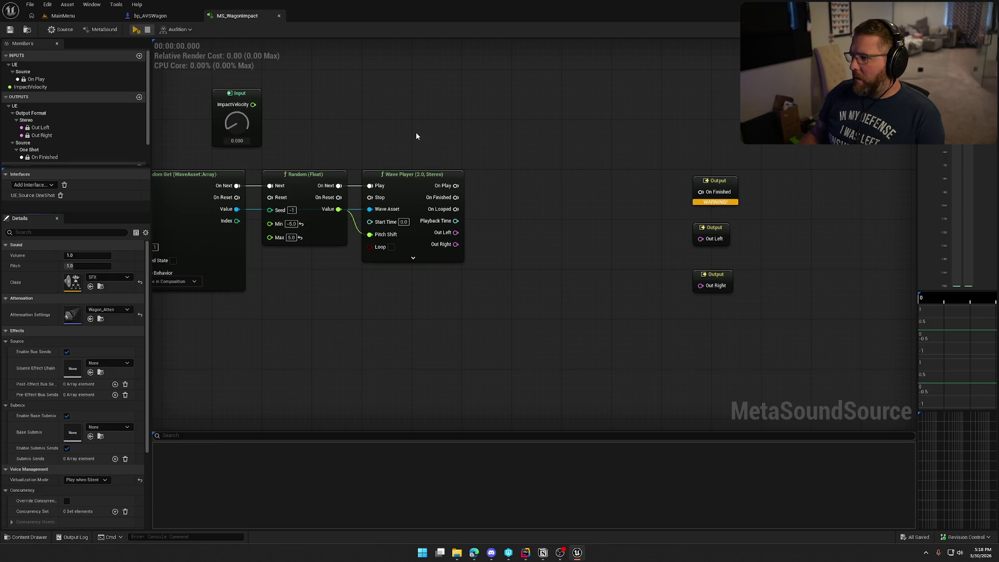
Copy the LargeImpact, Random Get, Random and Wave Player chain and paste a duplicate below
drag(417, 136, 672, 151)
drag(442, 78, 642, 77)
mouse_move(317, 117)
mouse_down()
mouse_move(334, 150)
mouse_move(612, 325)
mouse_up()
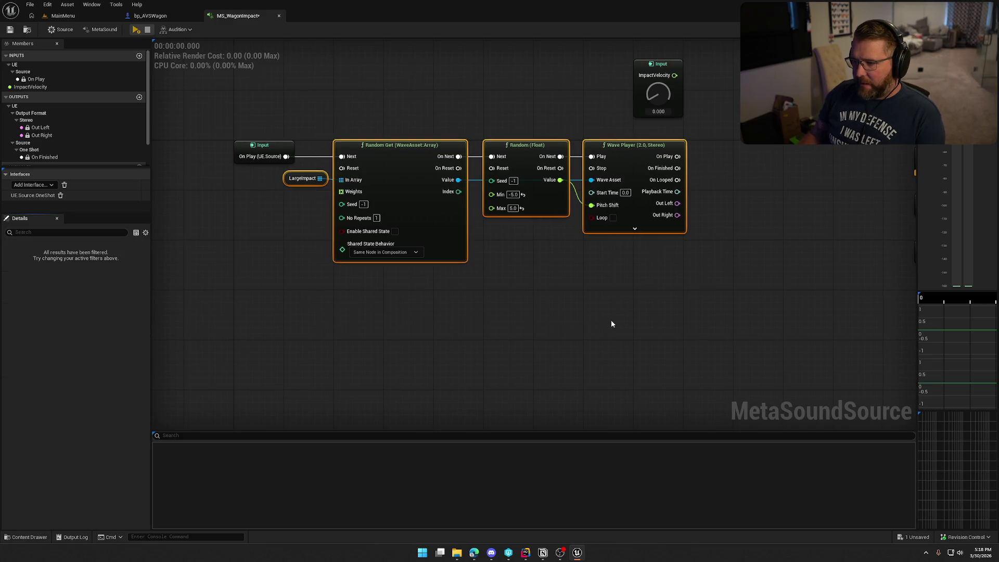
mouse_move(530, 314)
mouse_down()
mouse_move(494, 258)
mouse_move(367, 223)
mouse_move(378, 213)
mouse_move(313, 127)
mouse_up()
key(ctrl+c)
key(ctrl+v)
drag(286, 96, 285, 95)
click(218, 193)
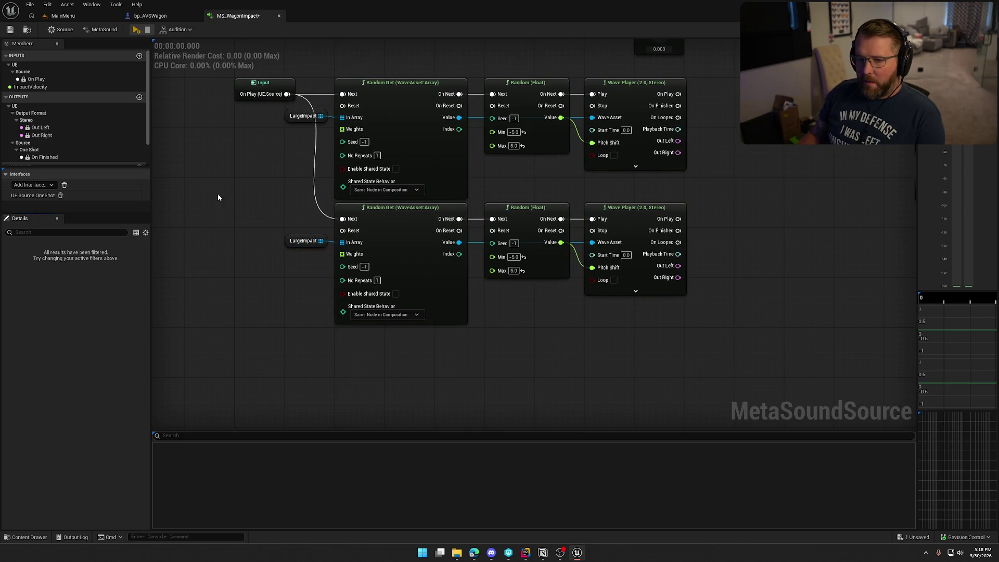
Replace the duplicate LargeImpact getter with a MediumImpact getter on the lower In Array
scroll(60, 149, down, 2)
mouse_move(44, 154)
mouse_down()
mouse_move(281, 262)
mouse_move(344, 243)
mouse_up()
click(304, 240)
key(Delete)
drag(279, 268, 303, 243)
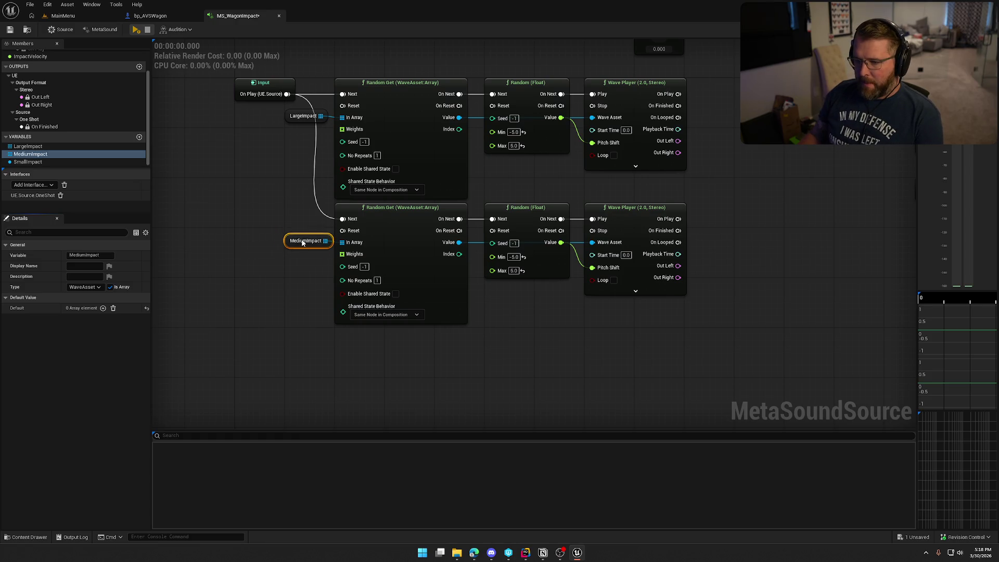
click(284, 303)
Frame both chains and select the lower Wave Player node
mouse_move(284, 303)
mouse_down()
mouse_move(245, 295)
mouse_move(217, 311)
mouse_up()
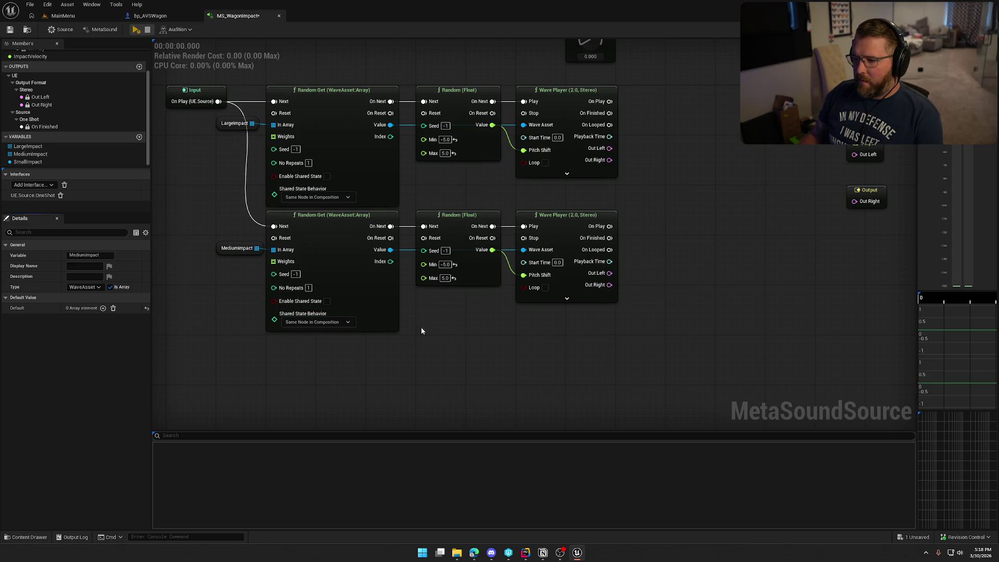
mouse_move(562, 269)
mouse_down()
mouse_move(592, 368)
mouse_move(562, 333)
mouse_up()
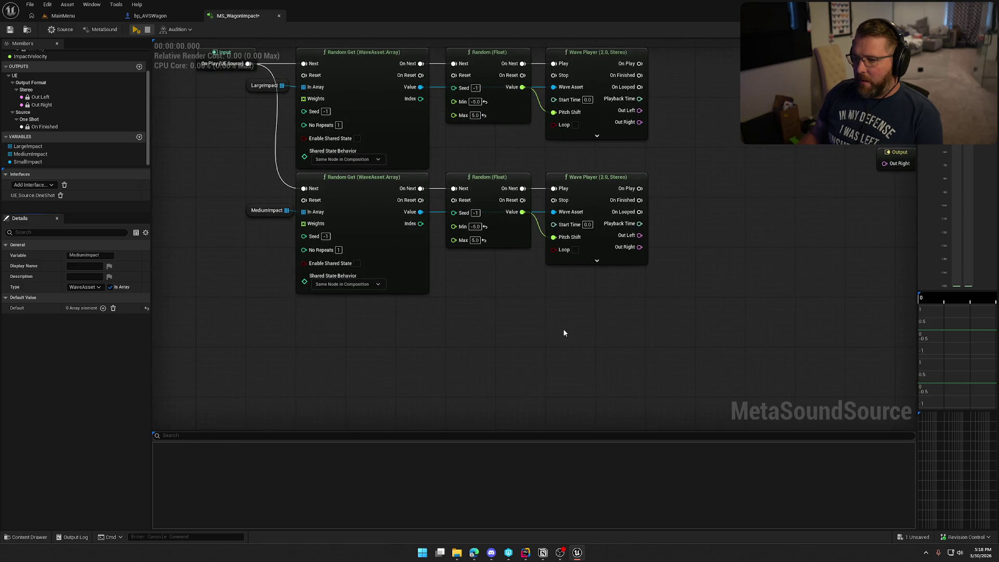
click(599, 258)
drag(557, 368, 552, 437)
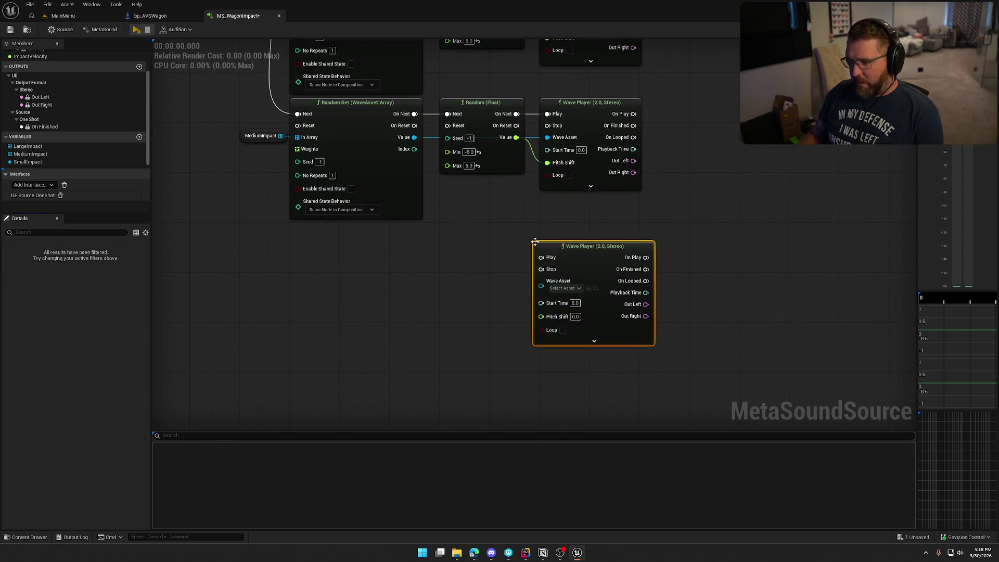
Move the third Wave Player above the chains and assign WagonMinorBump as its Wave Asset
drag(576, 242, 570, 328)
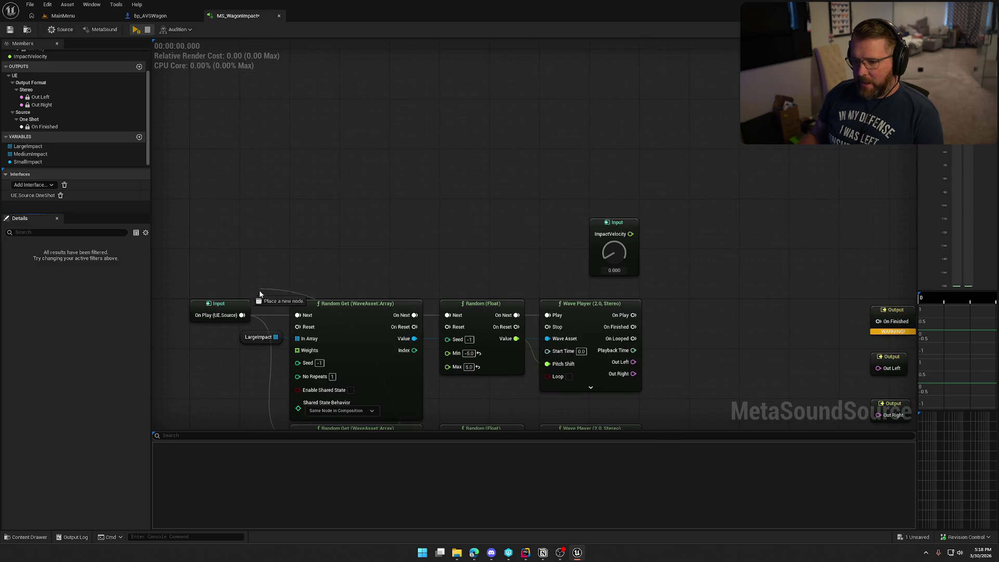
drag(225, 370, 264, 262)
mouse_move(605, 283)
mouse_down()
mouse_move(550, 85)
mouse_move(408, 325)
mouse_move(368, 70)
mouse_move(349, 64)
mouse_move(362, 178)
mouse_move(380, 166)
mouse_up()
drag(497, 217, 463, 166)
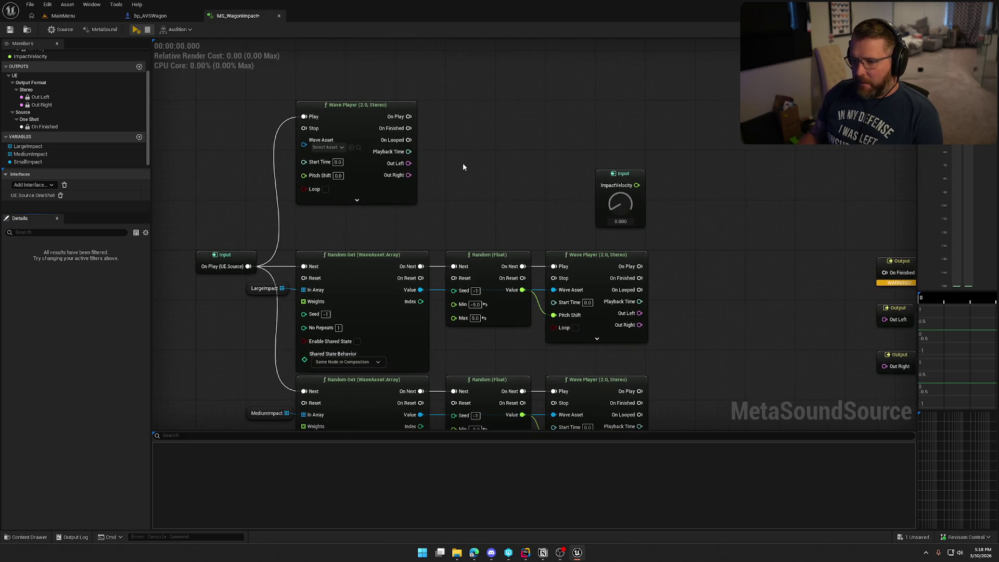
click(327, 147)
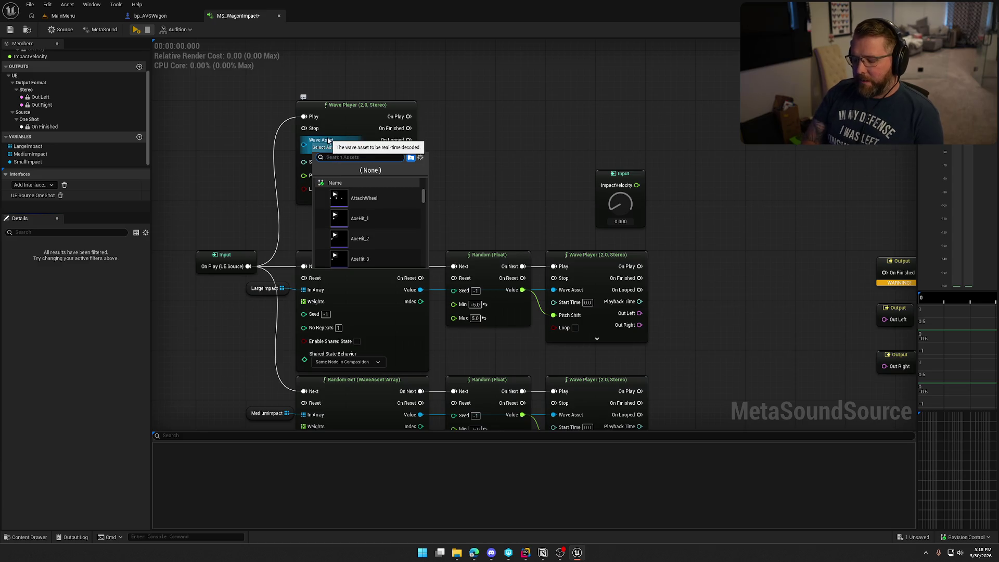
click(482, 159)
key(ctrl+space)
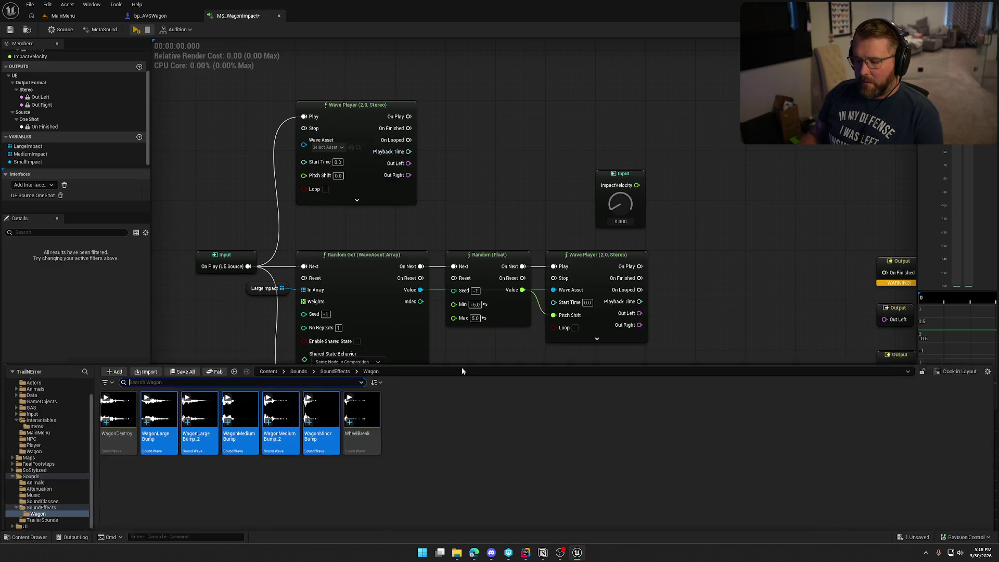
drag(321, 406, 327, 147)
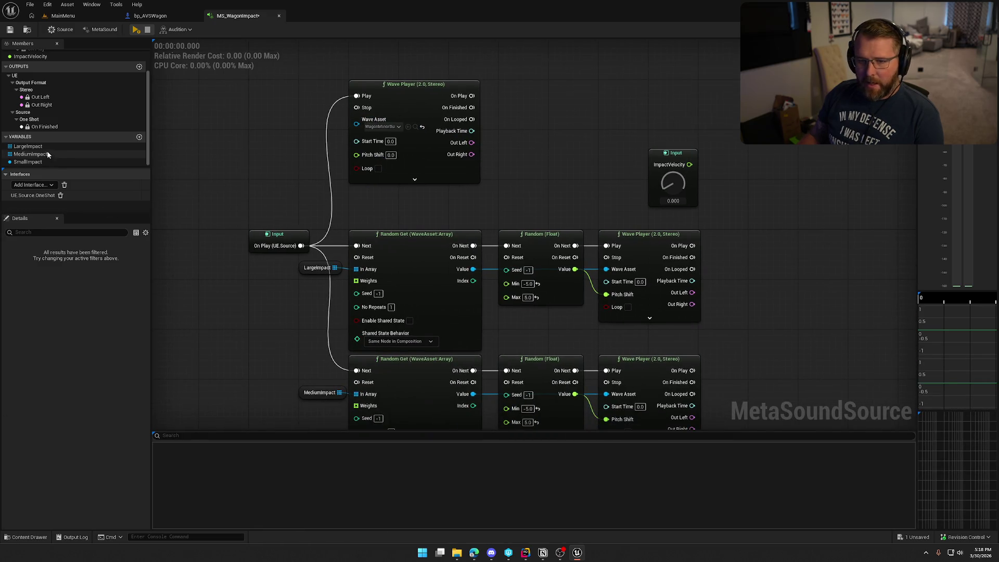
Add WagonLargeBump and WagonLargeBump_2 to the LargeImpact variable's default array
click(42, 147)
key(ctrl+space)
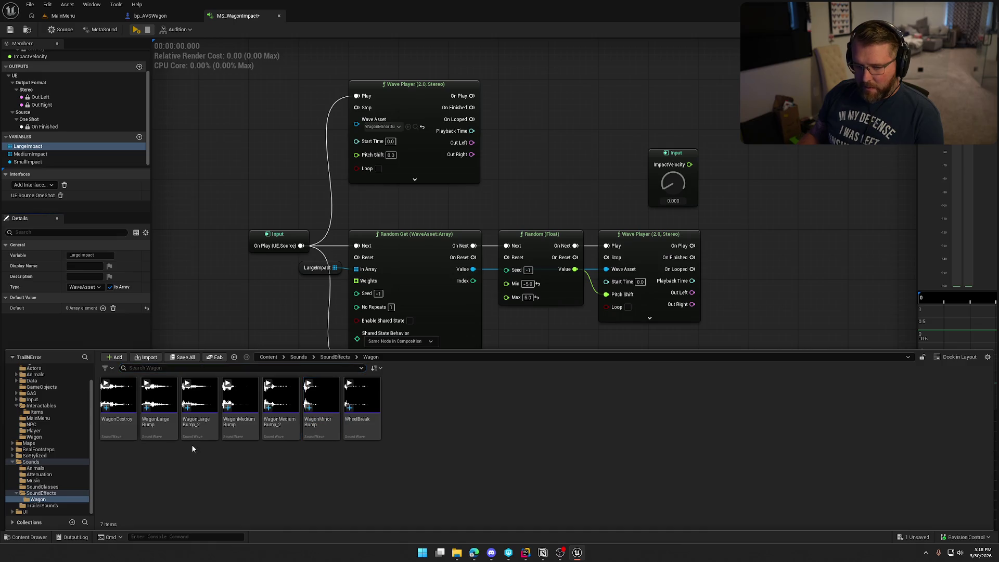
click(158, 403)
ctrl+click(199, 433)
drag(199, 433, 87, 309)
Add WagonMediumBump and WagonMediumBump_2 to the MediumImpact variable's default array
click(46, 155)
key(ctrl+space)
click(240, 438)
ctrl+click(280, 438)
drag(281, 437, 95, 315)
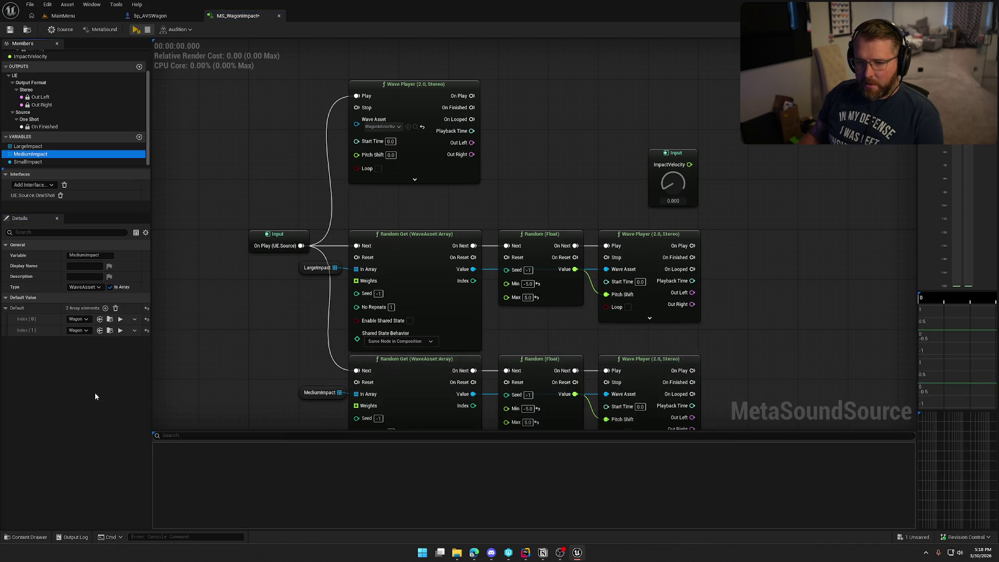
Save the MetaSound, then move ImpactVelocity and the third Wave Player to the upper right
key(ctrl+s)
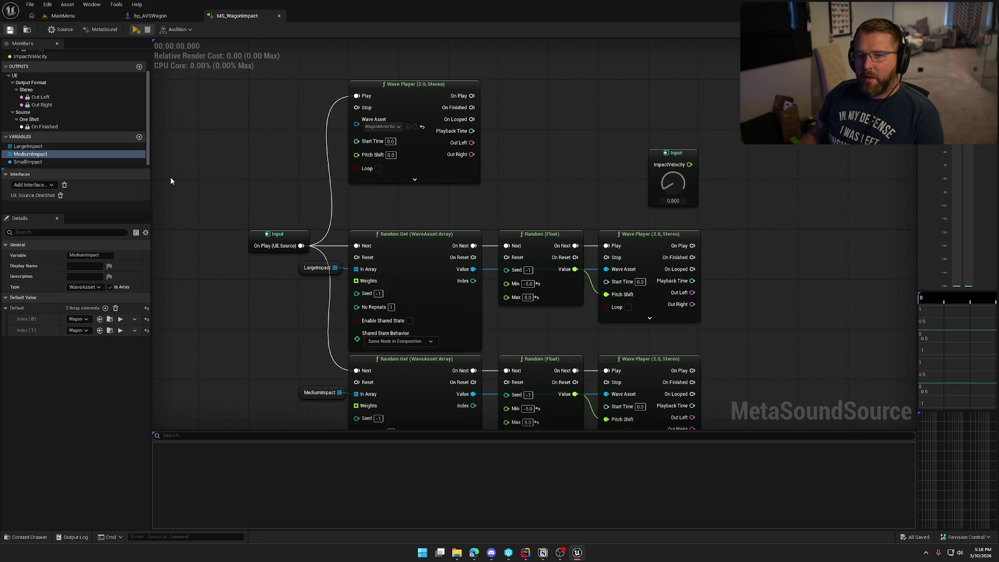
mouse_move(673, 153)
mouse_down()
mouse_move(567, 112)
mouse_move(632, 138)
mouse_move(723, 73)
mouse_move(770, 62)
mouse_up()
drag(619, 193, 556, 165)
mouse_move(300, 67)
mouse_down()
mouse_move(512, 83)
mouse_move(548, 66)
mouse_up()
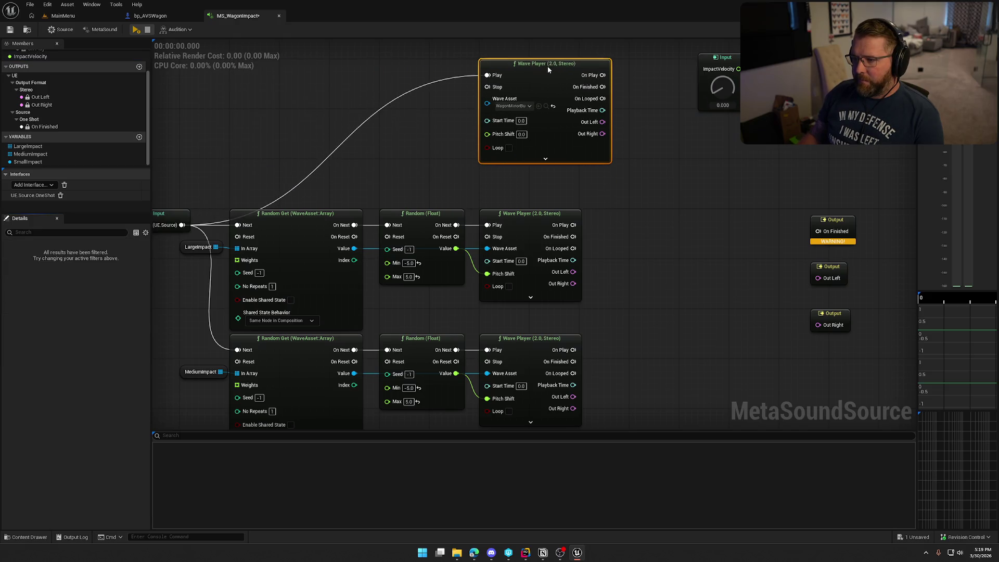
Tidy the graph by nudging the top Wave Player and moving ImpactVelocity to the right
click(546, 159)
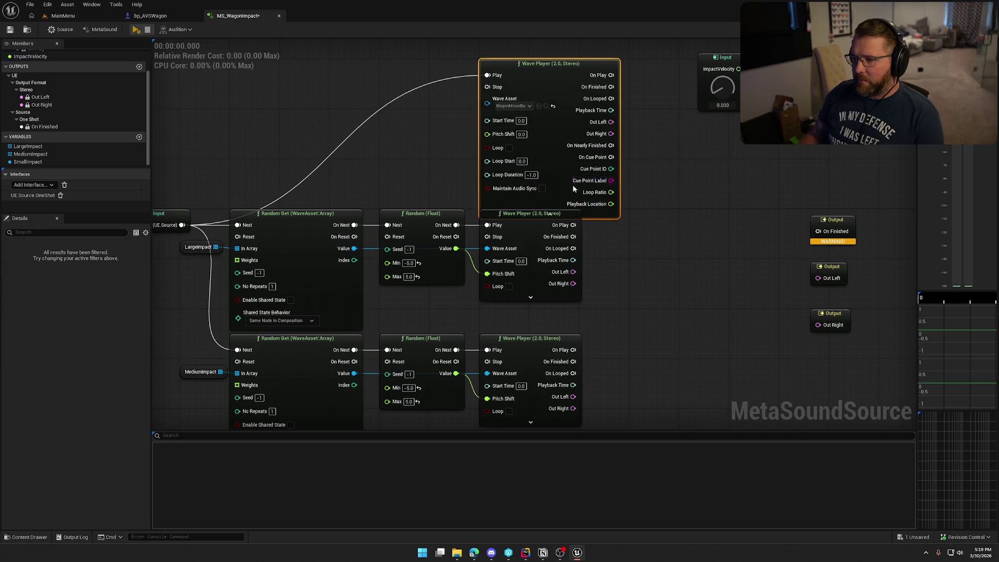
click(549, 213)
mouse_move(555, 79)
mouse_down()
mouse_move(340, 93)
mouse_move(403, 89)
mouse_move(351, 82)
mouse_up()
click(463, 145)
mouse_move(464, 144)
mouse_down()
mouse_move(442, 155)
mouse_move(491, 176)
mouse_up()
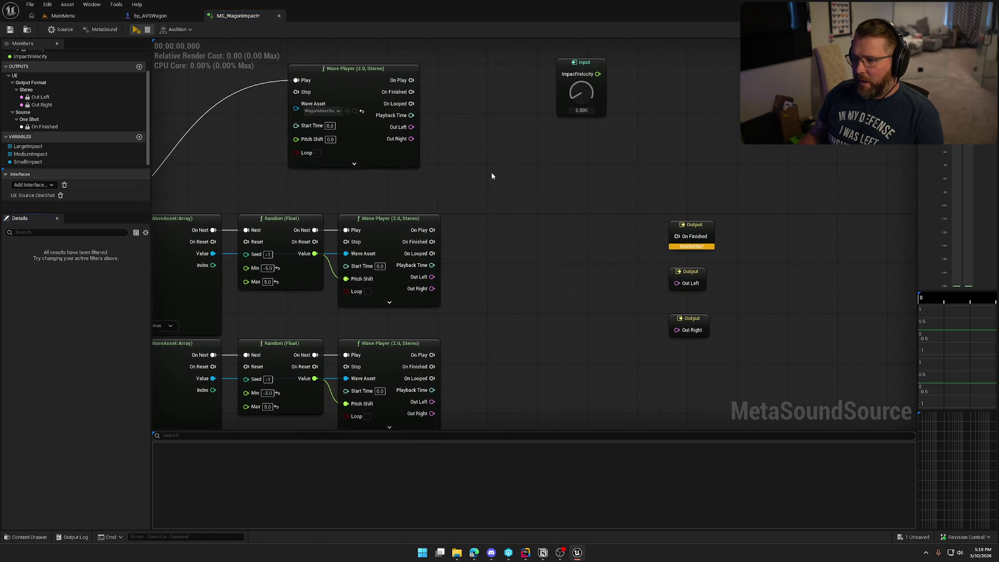
drag(581, 68, 753, 73)
Add a Stereo Mixer (3) and feed the three Wave Players into In 0–2, including In 2 R
right_click(483, 154)
text(mixer)
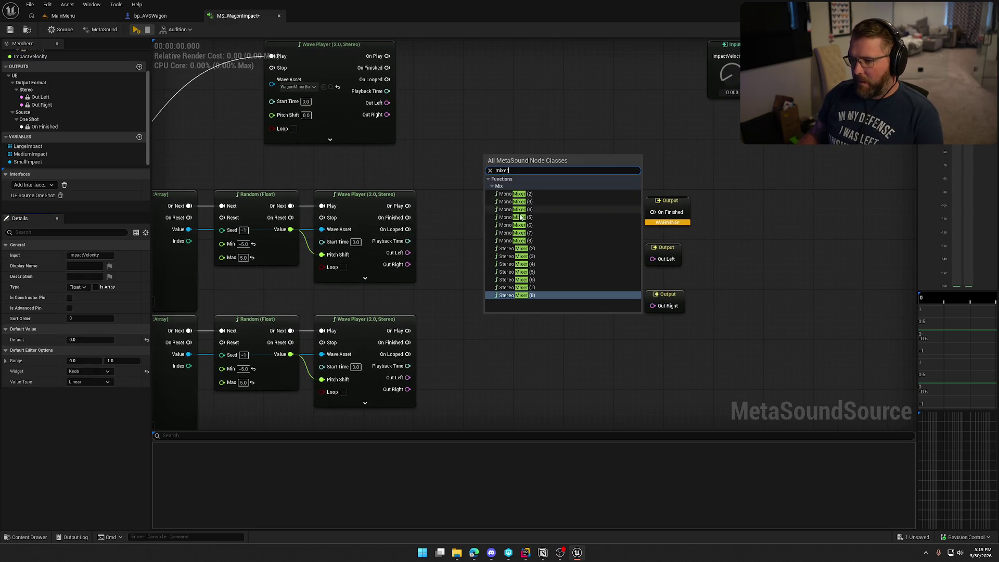
click(541, 257)
click(443, 114)
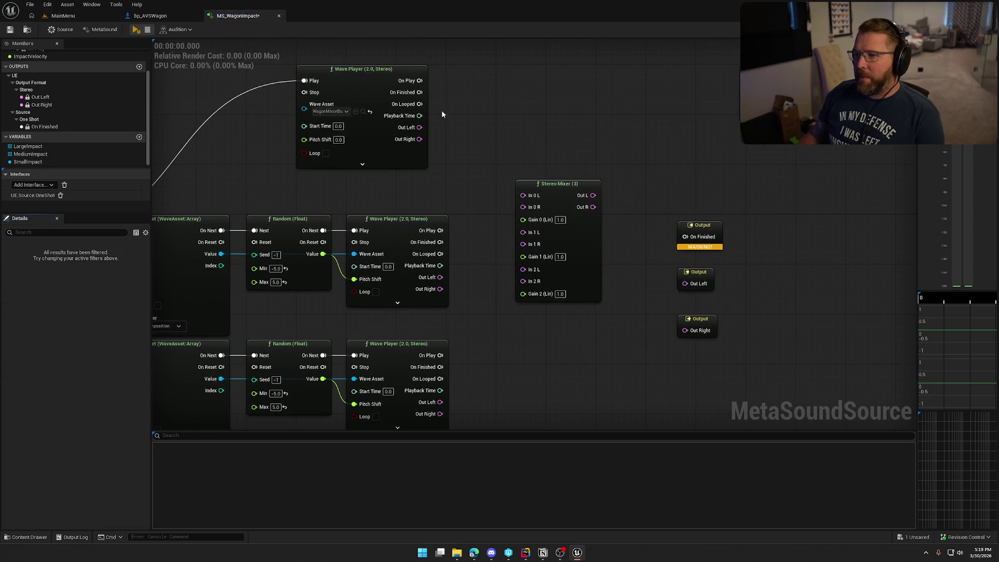
mouse_move(419, 128)
mouse_down()
mouse_move(521, 214)
mouse_move(523, 195)
mouse_move(426, 141)
mouse_move(523, 207)
mouse_up()
mouse_move(405, 219)
mouse_down()
mouse_move(488, 174)
mouse_move(406, 232)
mouse_up()
mouse_move(488, 211)
mouse_down()
mouse_move(405, 344)
mouse_move(413, 356)
mouse_move(488, 222)
mouse_up()
drag(526, 127, 557, 112)
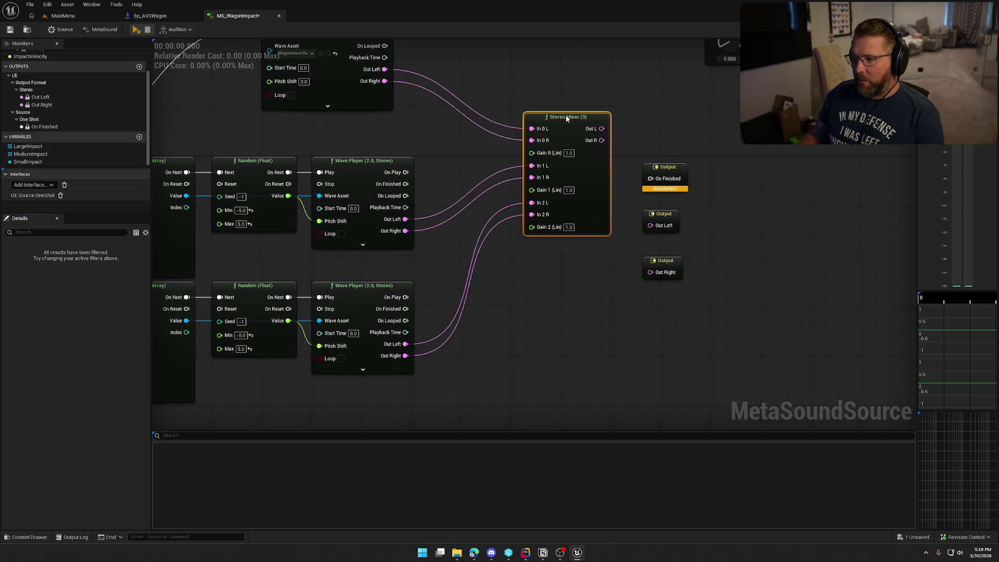
Wire the mixer's Out L and Out R to the Out Left and Out Right outputs
drag(666, 168, 606, 82)
drag(650, 226, 590, 123)
mouse_move(589, 135)
mouse_down()
mouse_move(651, 272)
mouse_move(660, 235)
mouse_move(624, 106)
mouse_move(669, 131)
mouse_move(720, 229)
mouse_up()
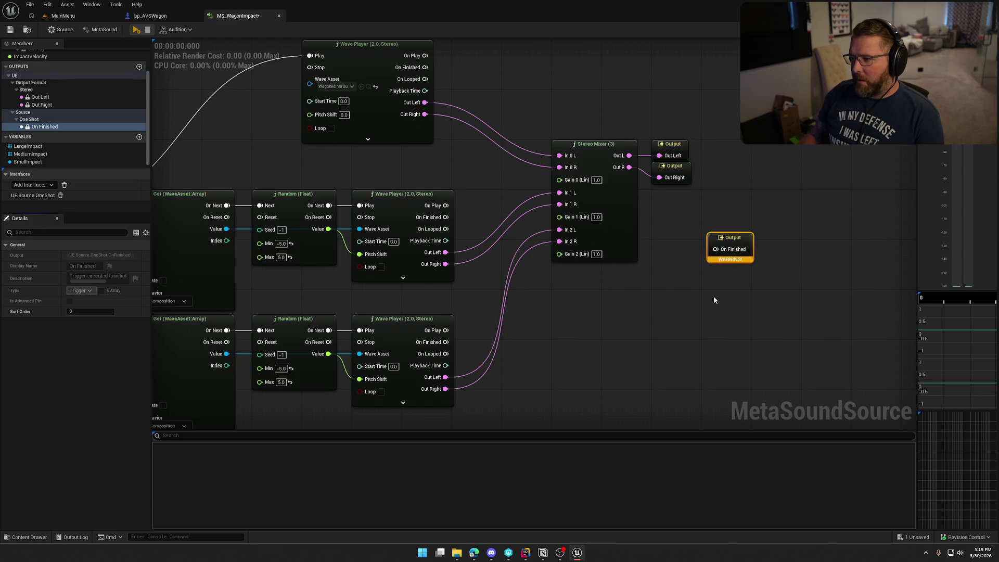
right_click(521, 282)
Add a Trigger Accumulate (3) fed by the three players' On Finished, with Out to On Finished
text(trigger)
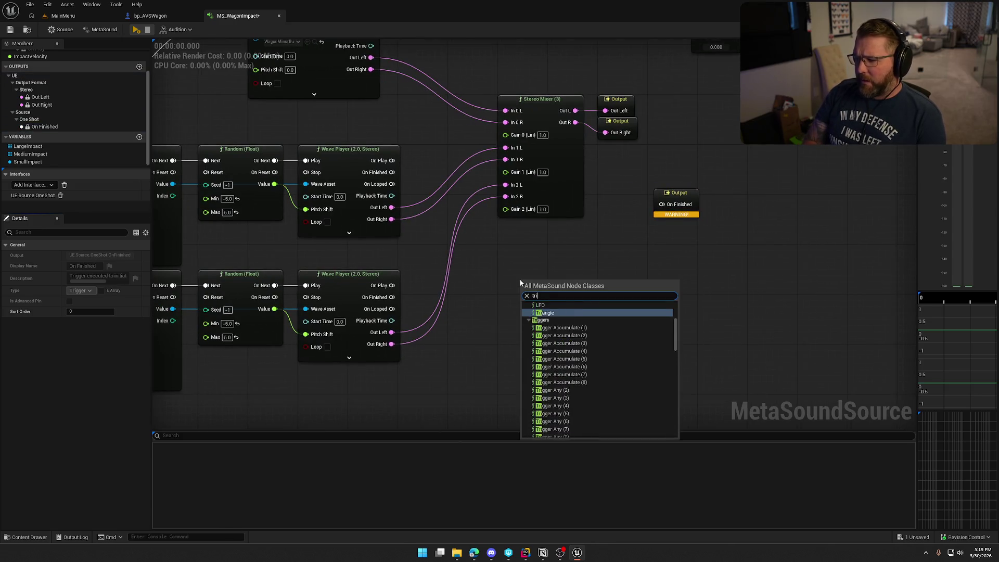
scroll(546, 345, down, 2)
scroll(607, 381, up, 5)
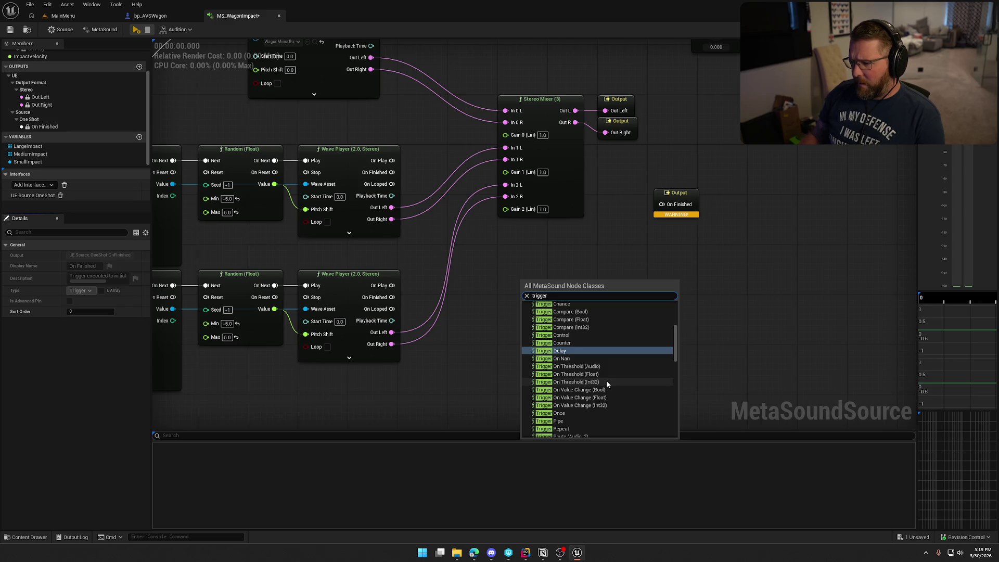
scroll(607, 384, up, 3)
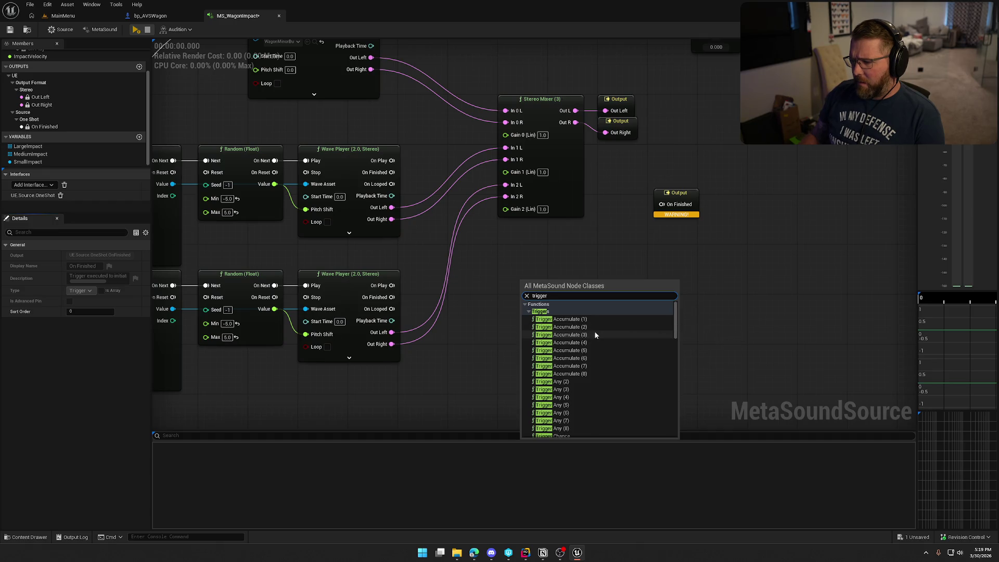
click(595, 334)
drag(514, 295, 576, 271)
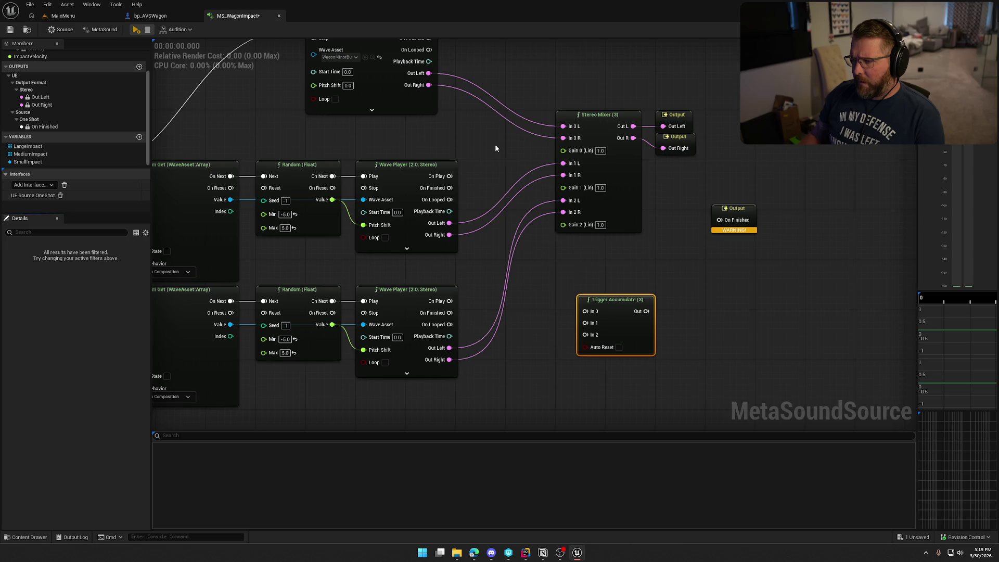
drag(495, 148, 495, 200)
mouse_move(430, 90)
mouse_down()
mouse_move(585, 362)
mouse_move(605, 258)
mouse_move(471, 146)
mouse_up()
drag(470, 269, 605, 292)
mouse_move(665, 268)
mouse_down()
mouse_move(739, 177)
mouse_move(706, 271)
mouse_up()
Rearrange the accumulator, mixer and output nodes and reposition the ImpactVelocity input
mouse_move(716, 339)
mouse_down()
mouse_move(594, 232)
mouse_move(624, 136)
mouse_move(616, 215)
mouse_up()
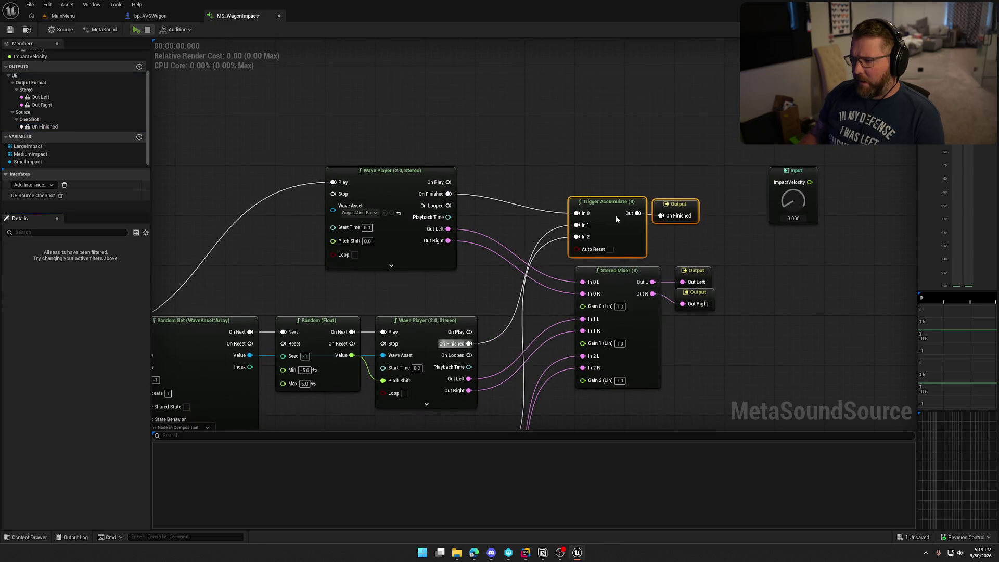
click(635, 149)
mouse_move(803, 348)
mouse_down()
mouse_move(673, 217)
mouse_move(703, 98)
mouse_up()
drag(623, 116, 775, 178)
click(726, 107)
mouse_move(715, 107)
mouse_down()
mouse_move(489, 184)
mouse_move(472, 176)
mouse_move(493, 100)
mouse_up()
drag(569, 215, 564, 185)
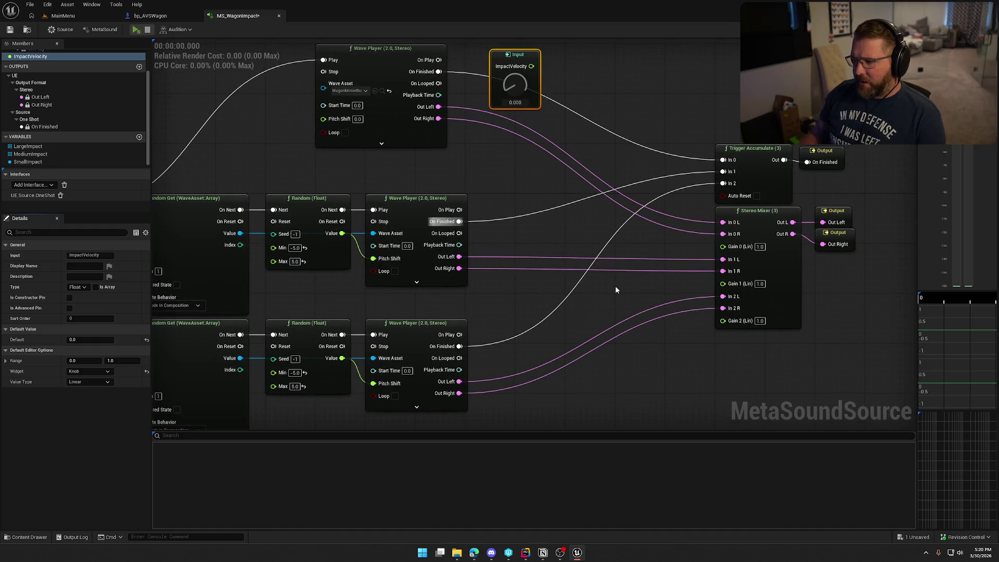
mouse_move(504, 191)
mouse_down()
mouse_move(453, 182)
mouse_move(475, 174)
mouse_move(487, 191)
mouse_up()
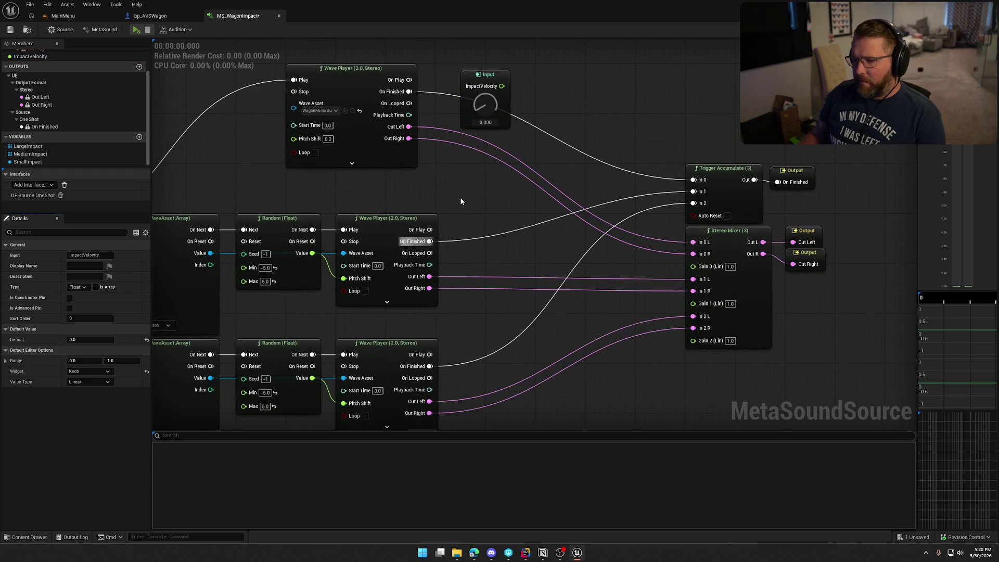
mouse_move(344, 161)
mouse_down()
mouse_move(511, 192)
mouse_move(559, 176)
mouse_move(580, 150)
mouse_up()
scroll(517, 176, down, 2)
Save the MetaSound and play it twice to audition the result
key(ctrl+s)
click(135, 30)
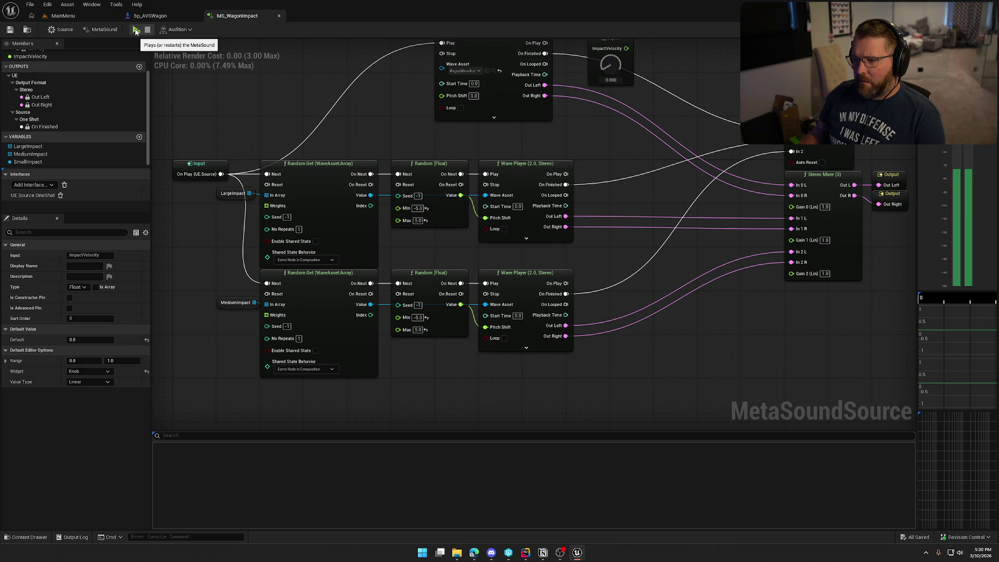
click(135, 31)
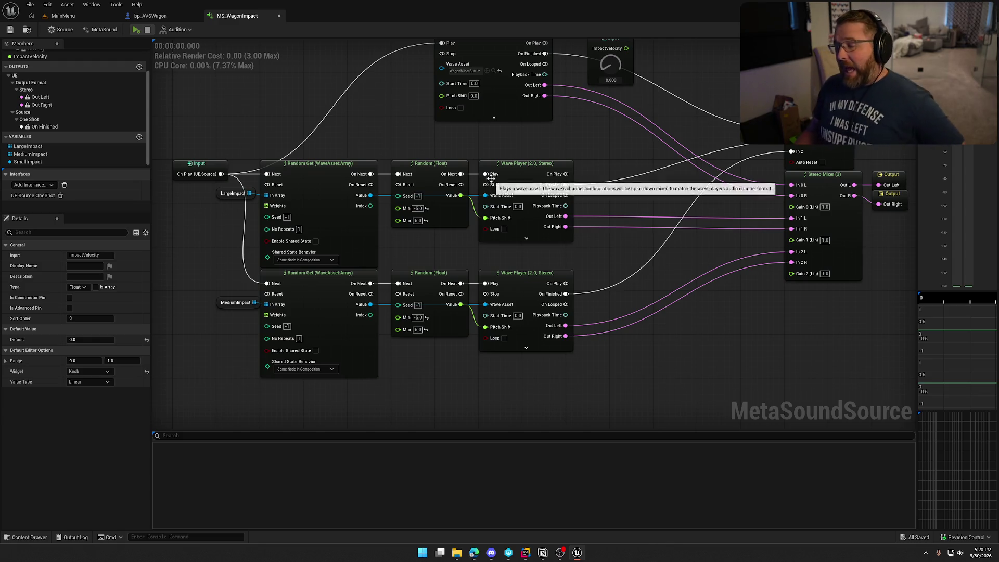
drag(571, 152, 564, 185)
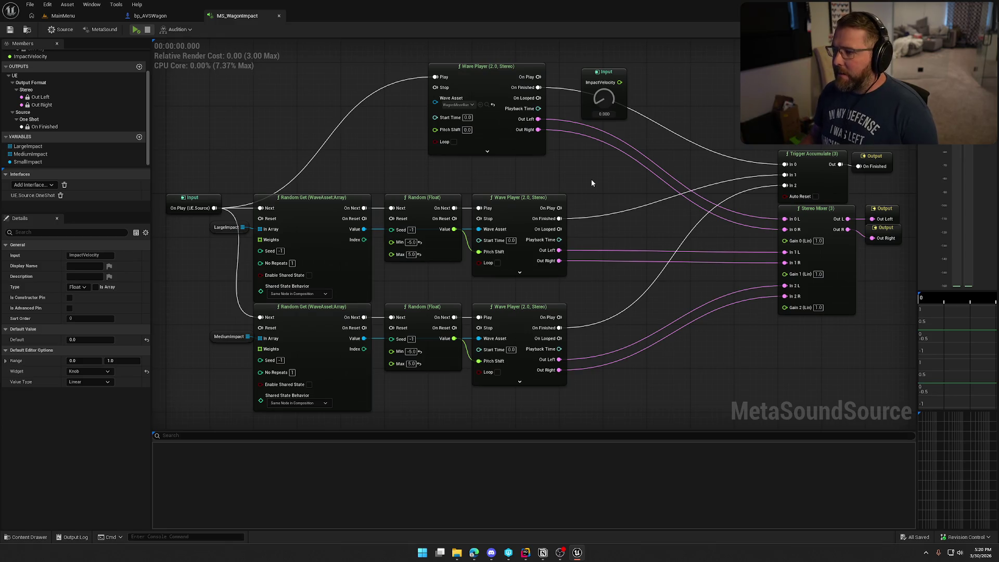
mouse_move(785, 241)
mouse_down()
mouse_move(746, 234)
mouse_move(606, 166)
mouse_up()
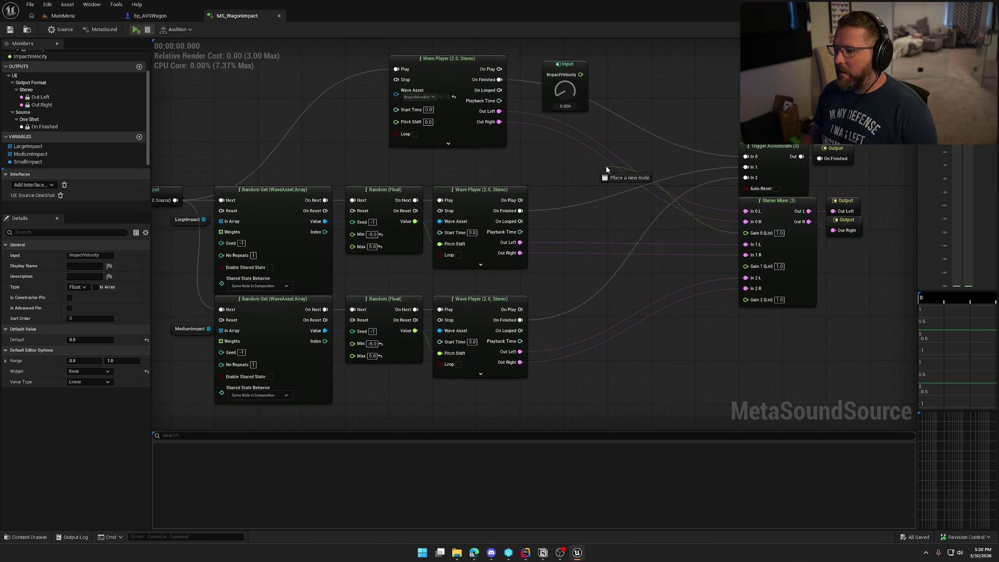
Add a Map Range (Float) wired to Gain 0 and connect ImpactVelocity to its In
text(map range)
key(Return)
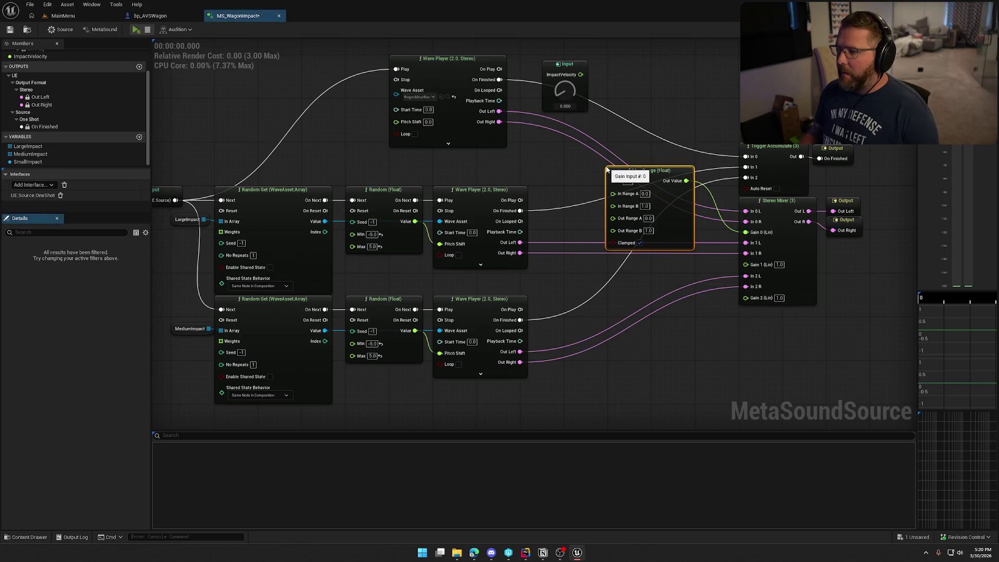
mouse_move(652, 182)
mouse_down()
mouse_move(645, 158)
mouse_move(653, 156)
mouse_up()
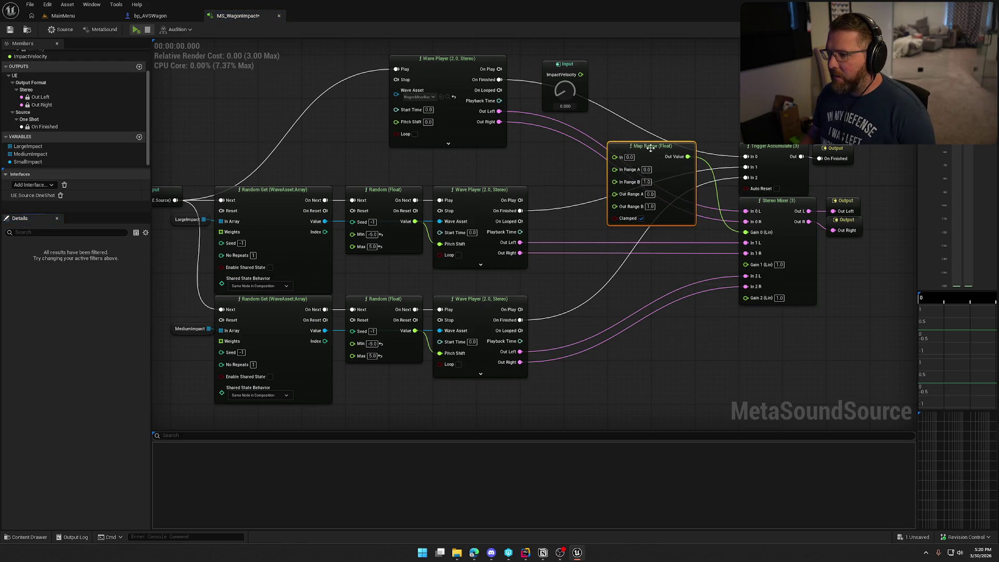
drag(581, 74, 615, 157)
drag(567, 67, 540, 138)
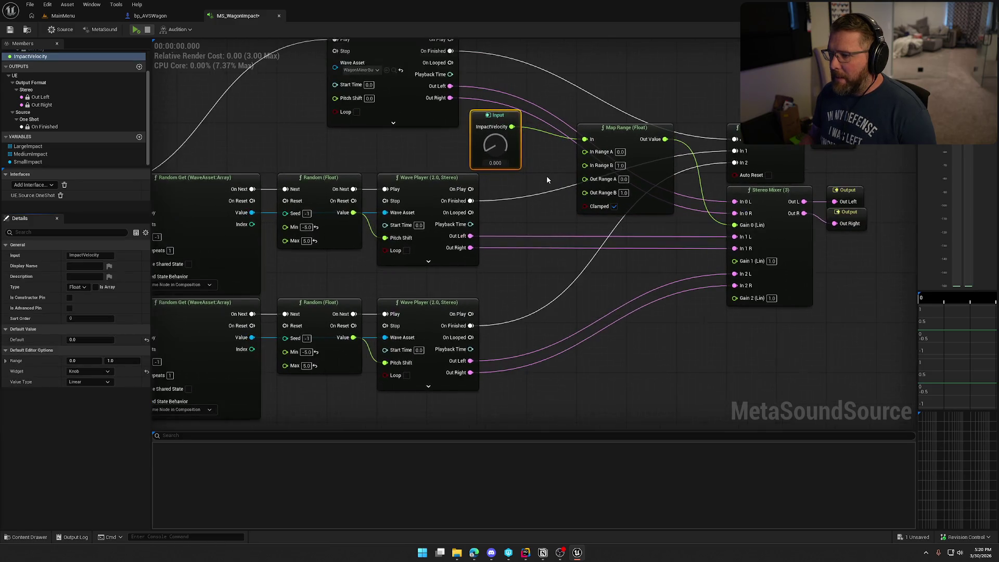
click(541, 161)
Set the Map Range's In Range B to 100, then switch to the bp_AVSWagon blueprint
scroll(540, 161, up, 1)
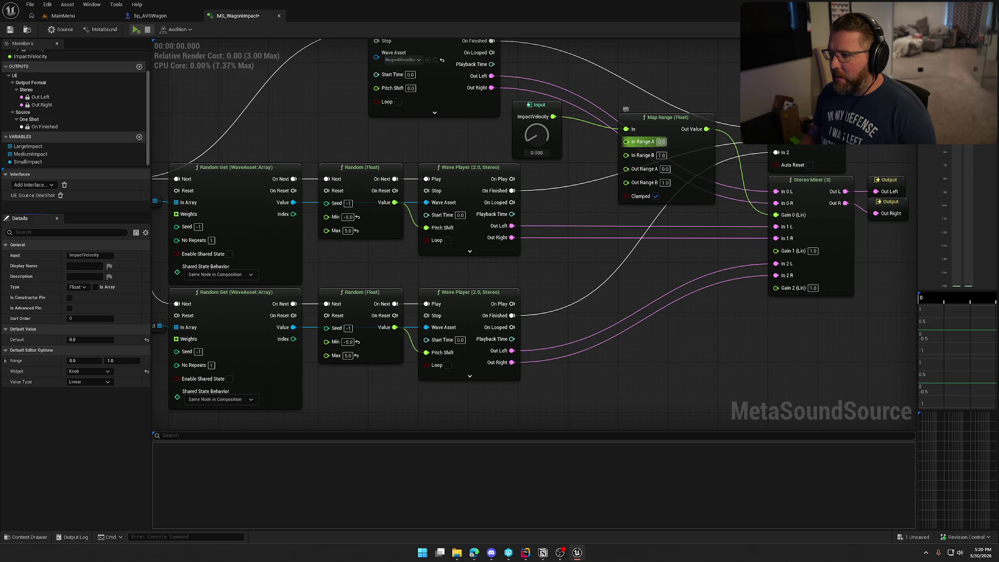
key(Tab)
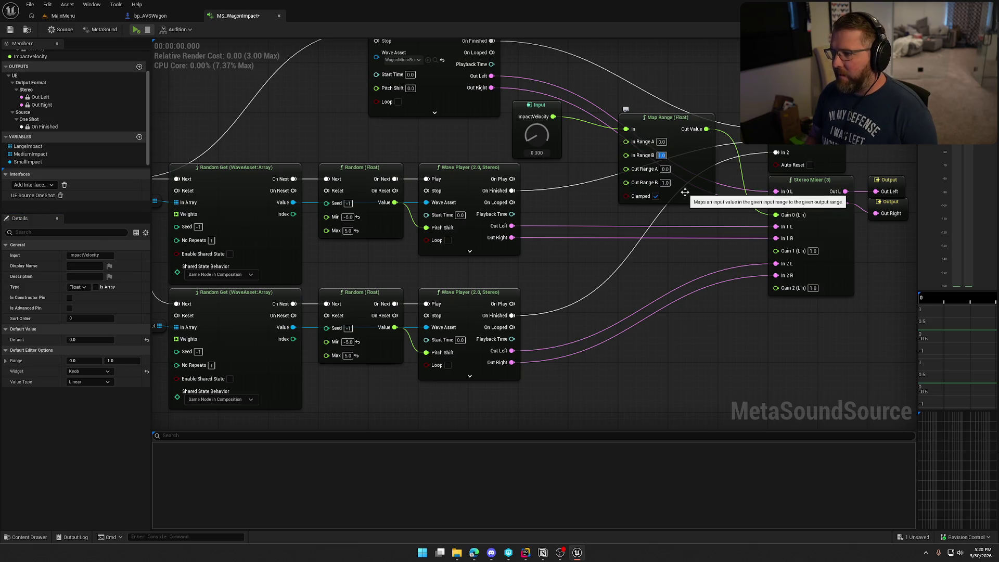
text(100)
key(Return)
click(150, 16)
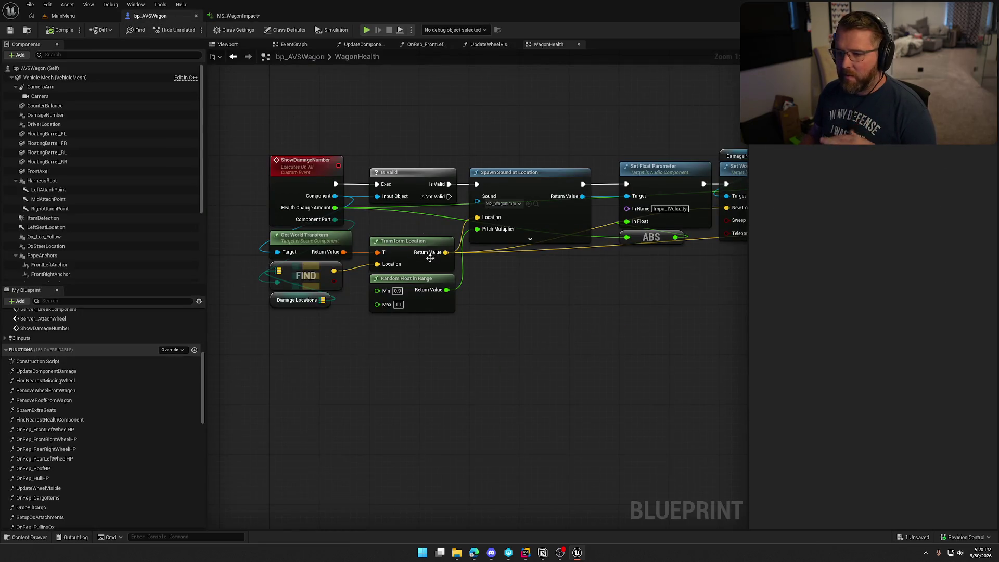
click(238, 16)
drag(506, 256, 503, 257)
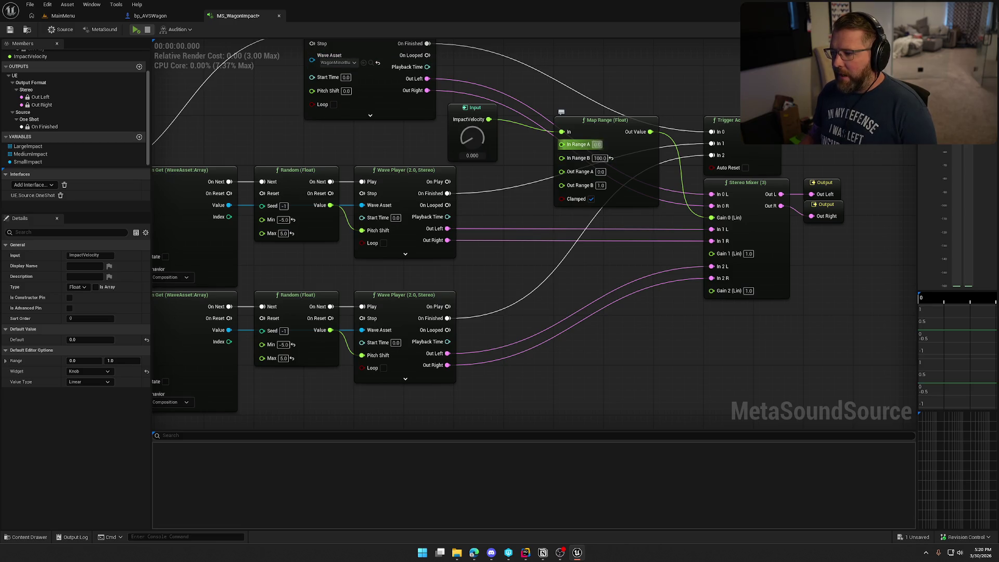
click(600, 157)
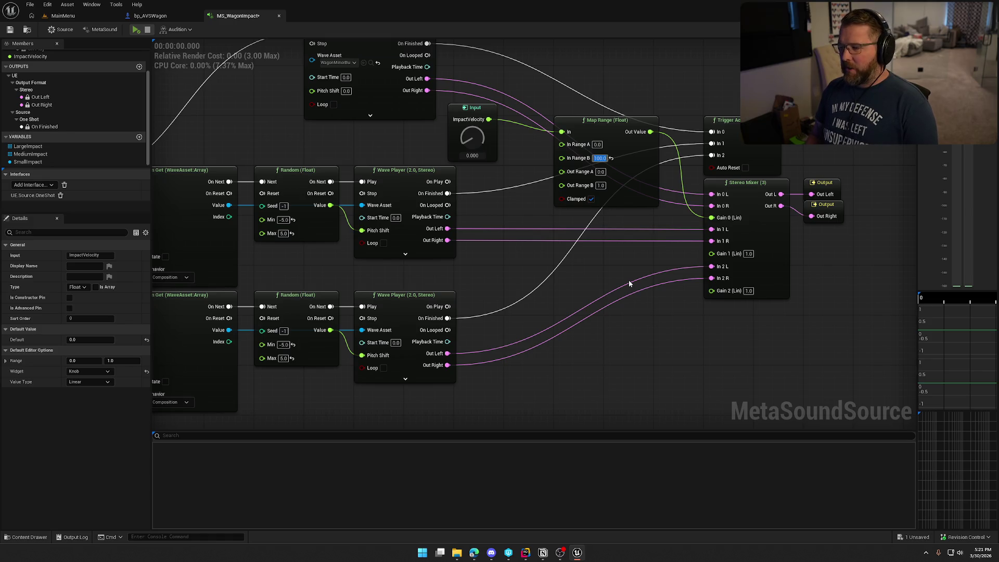
Set the Map Range to In Range B 15, Out Range A 1.0 and Out Range B 0.1
text(15)
key(Return)
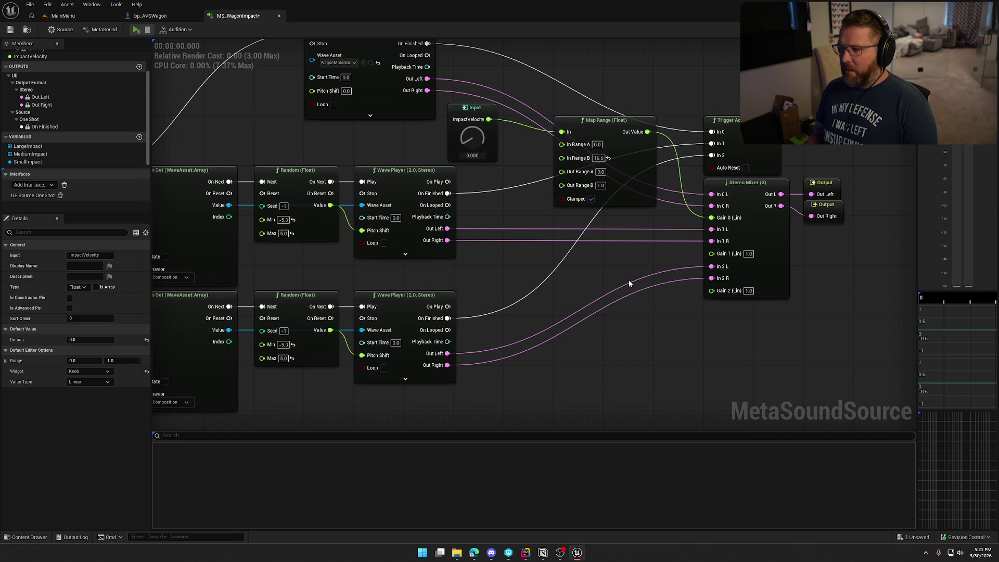
click(598, 171)
text(1)
key(Tab)
key(Tab)
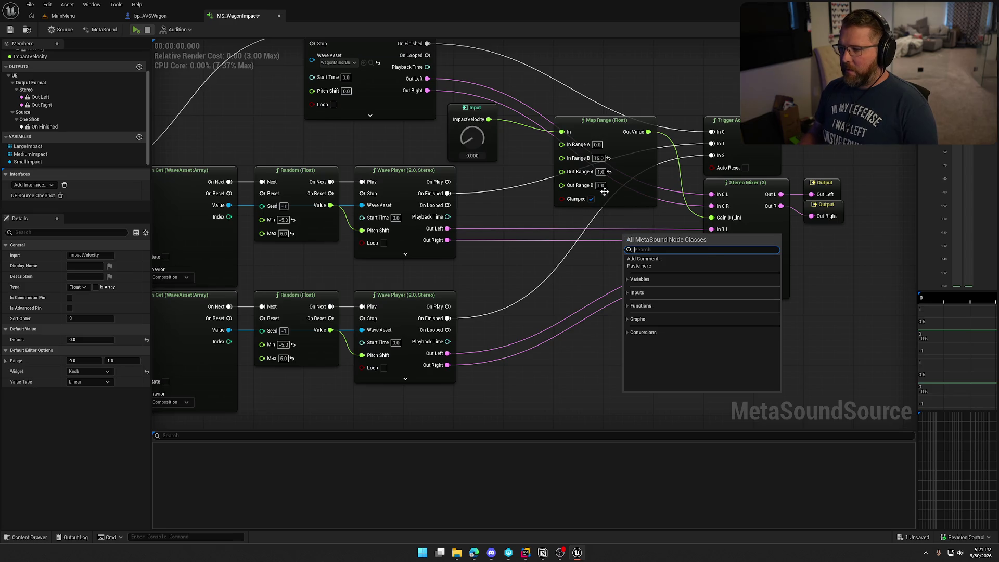
click(601, 186)
text(0.1)
key(Return)
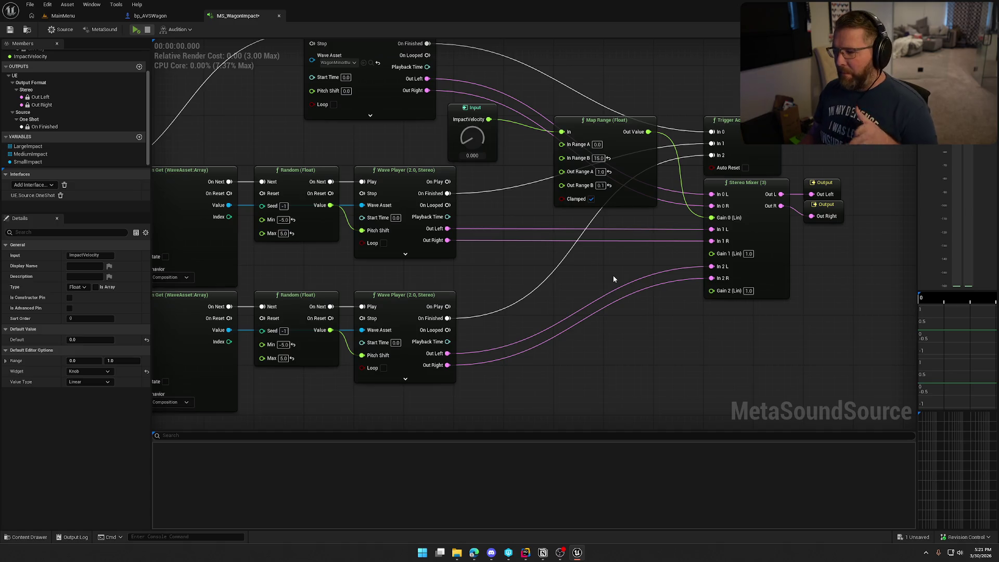
Copy the Map Range node and paste a duplicate
click(613, 138)
key(ctrl+c)
key(ctrl+v)
key(ctrl+v)
Wire the second Map Range to Gain 1 and feed ImpactVelocity into both Map Range copies
mouse_move(600, 260)
mouse_down()
mouse_move(600, 216)
mouse_move(711, 254)
mouse_up()
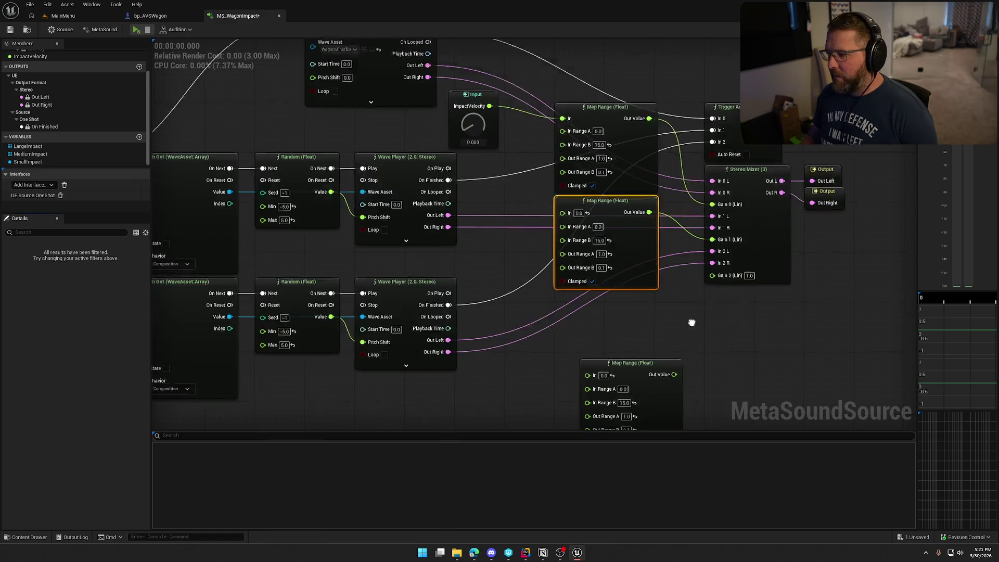
mouse_move(648, 304)
mouse_down()
mouse_move(625, 241)
mouse_move(723, 210)
mouse_up()
mouse_move(529, 82)
mouse_down()
mouse_move(601, 188)
mouse_move(601, 281)
mouse_up()
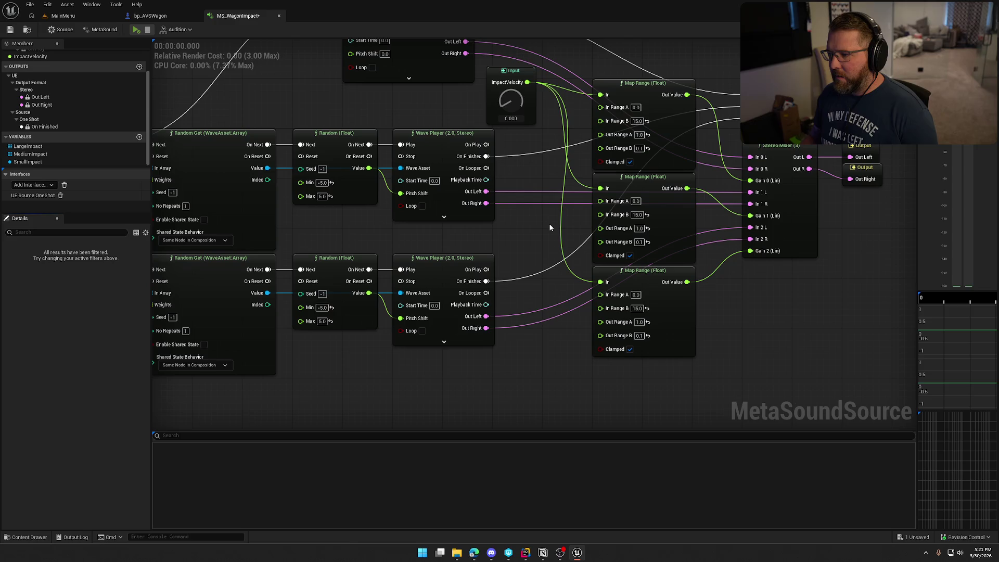
mouse_move(509, 236)
mouse_down()
mouse_move(660, 207)
mouse_move(504, 215)
mouse_up()
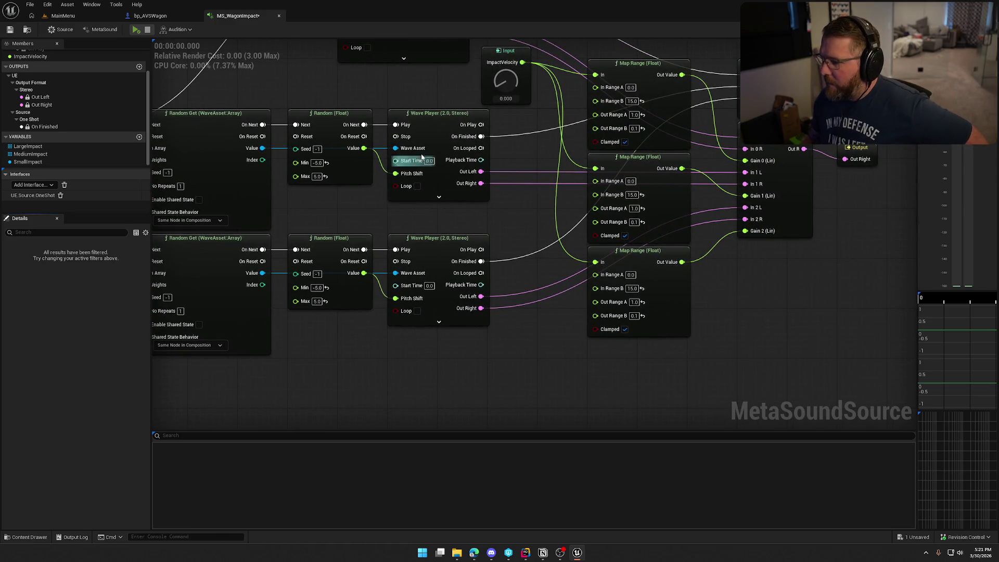
Set the middle Map Range to In Range 60–100 and Out Range 0–1
click(631, 181)
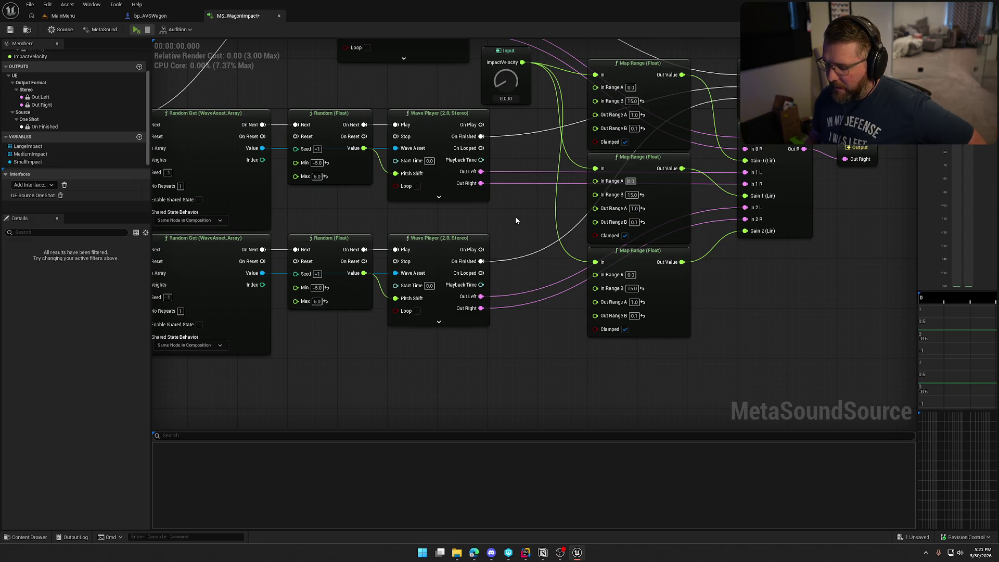
text(600.0)
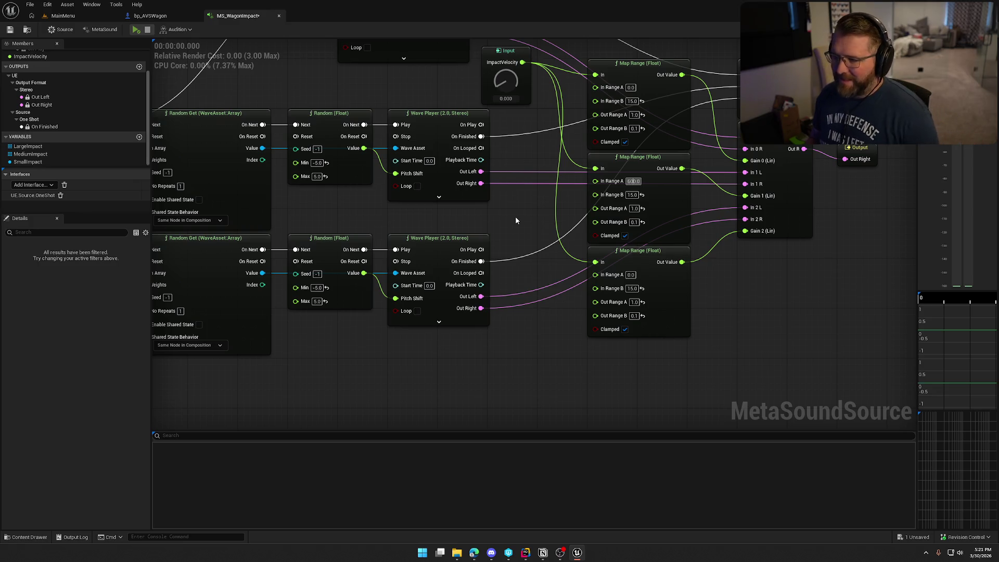
text(60.0)
key(Return)
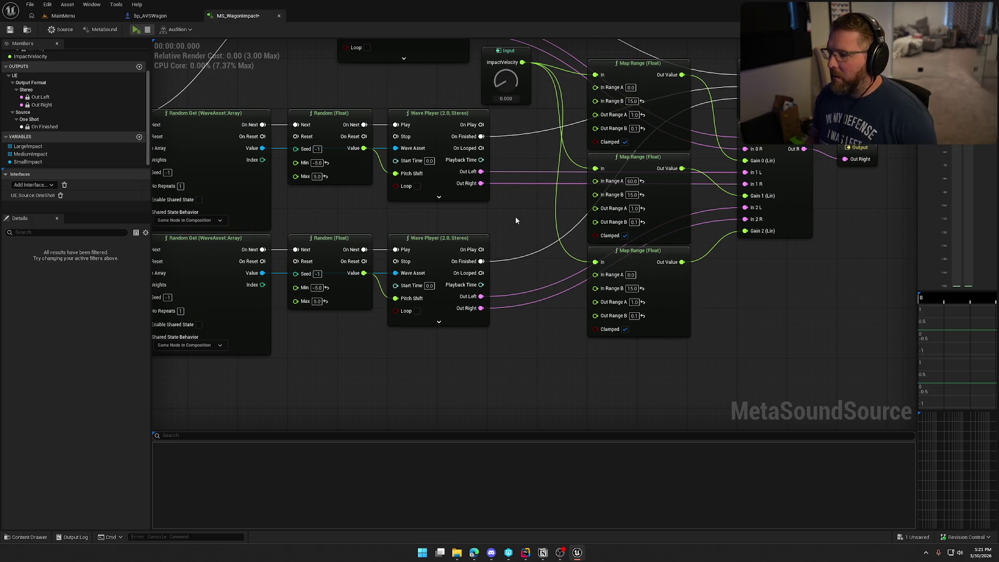
click(632, 195)
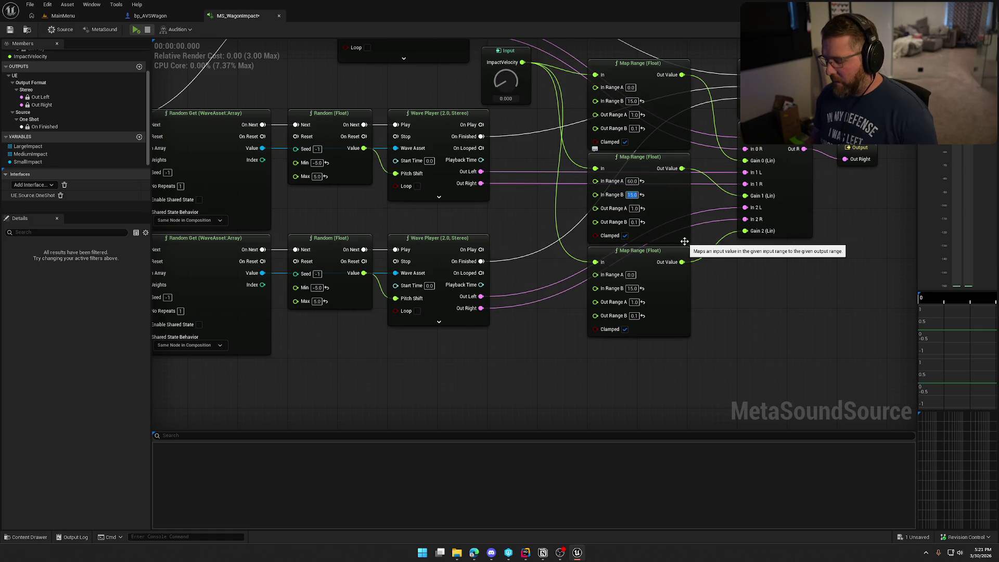
text(100)
key(Tab)
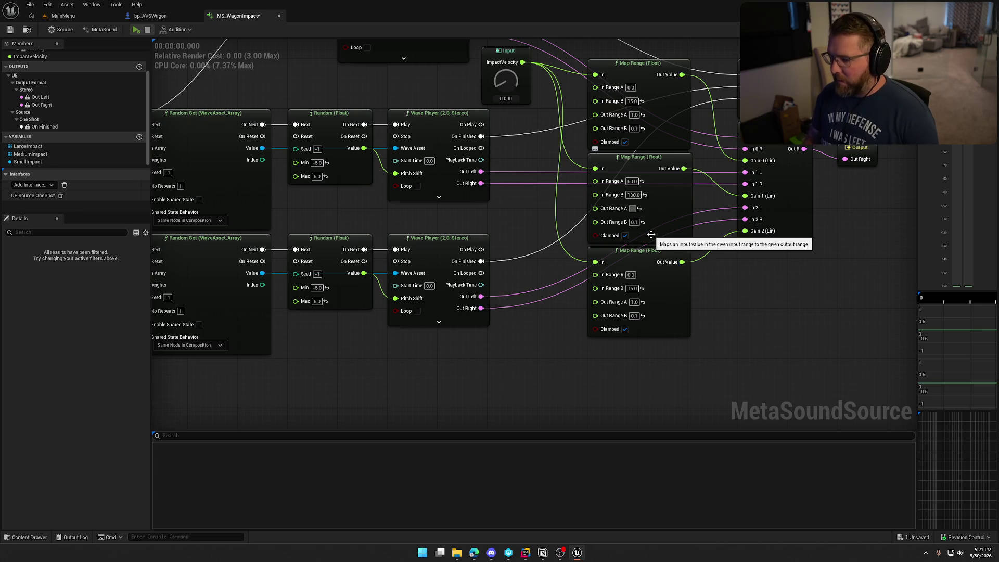
text(1)
key(Return)
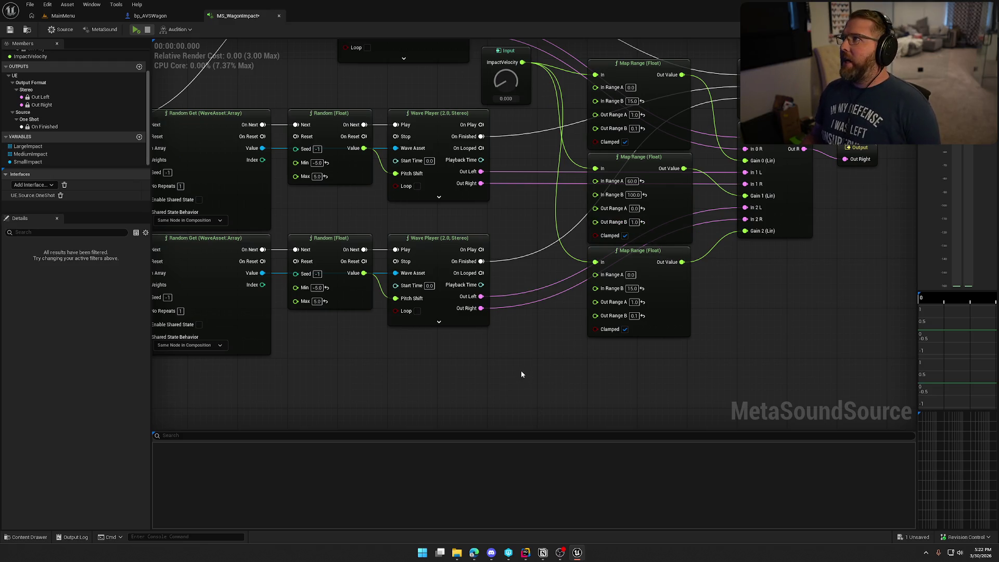
drag(540, 326, 556, 360)
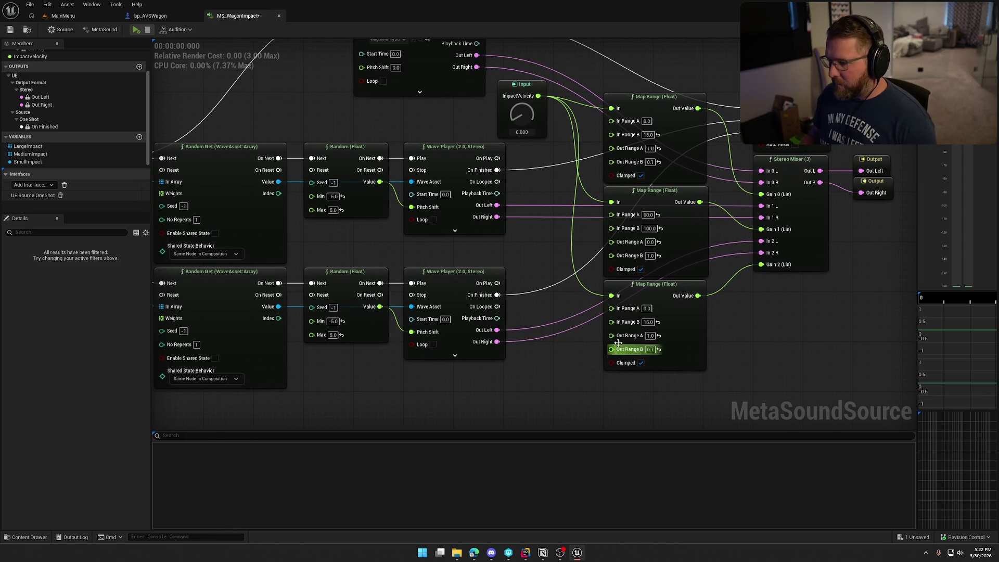
Set the ImpactVelocity input's range maximum to 100 and save the MetaSound
click(525, 83)
click(125, 361)
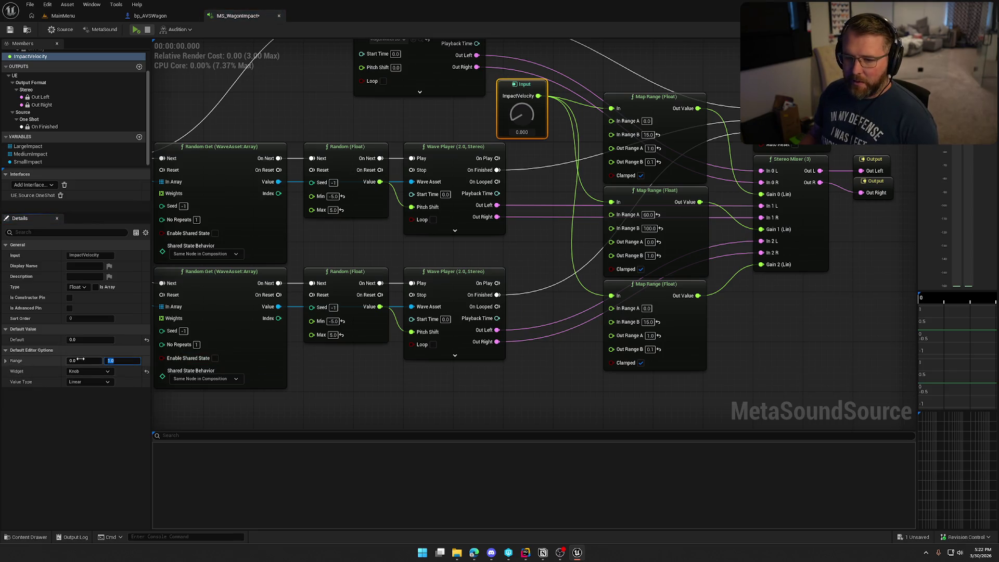
text(100)
key(Return)
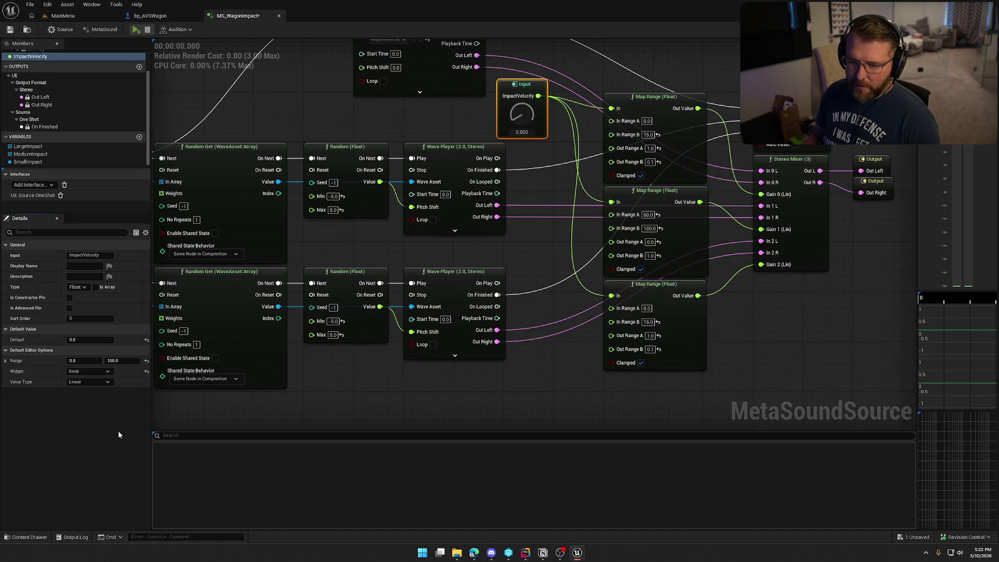
click(10, 29)
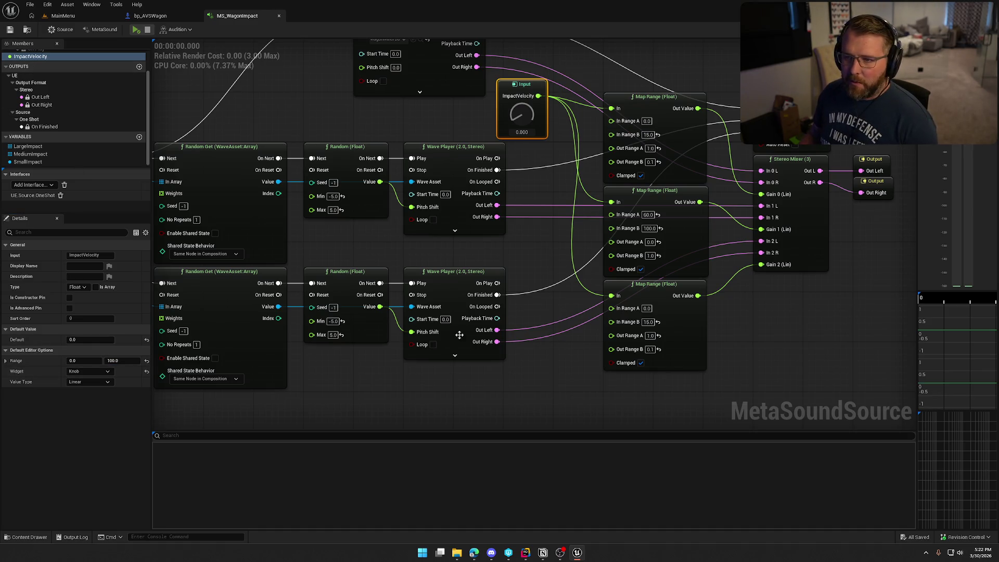
Set the lower Map Range to In Range 15–60 and Out Range 0–1
mouse_move(560, 405)
mouse_down()
mouse_move(517, 380)
mouse_move(677, 344)
mouse_move(546, 341)
mouse_up()
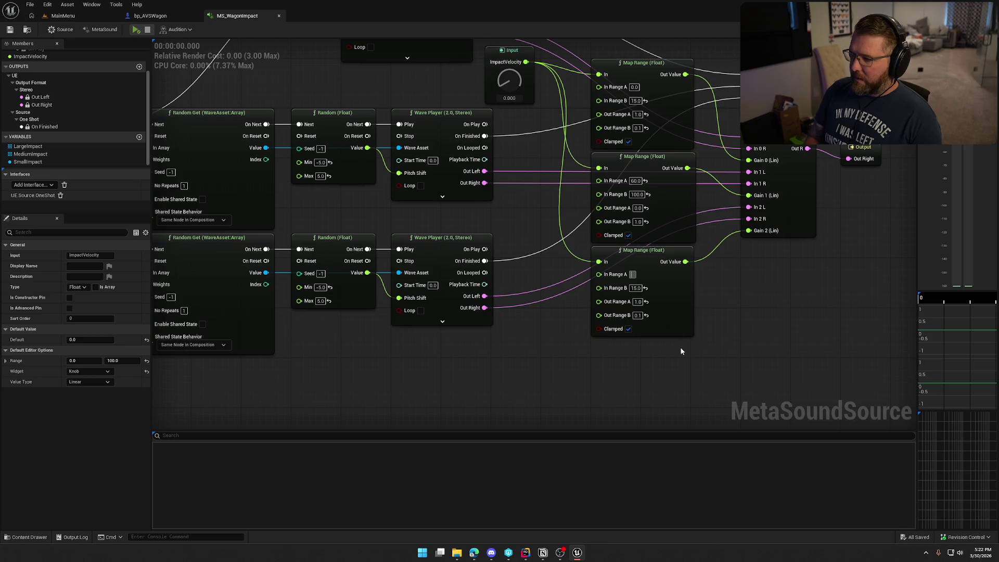
text(15)
key(Return)
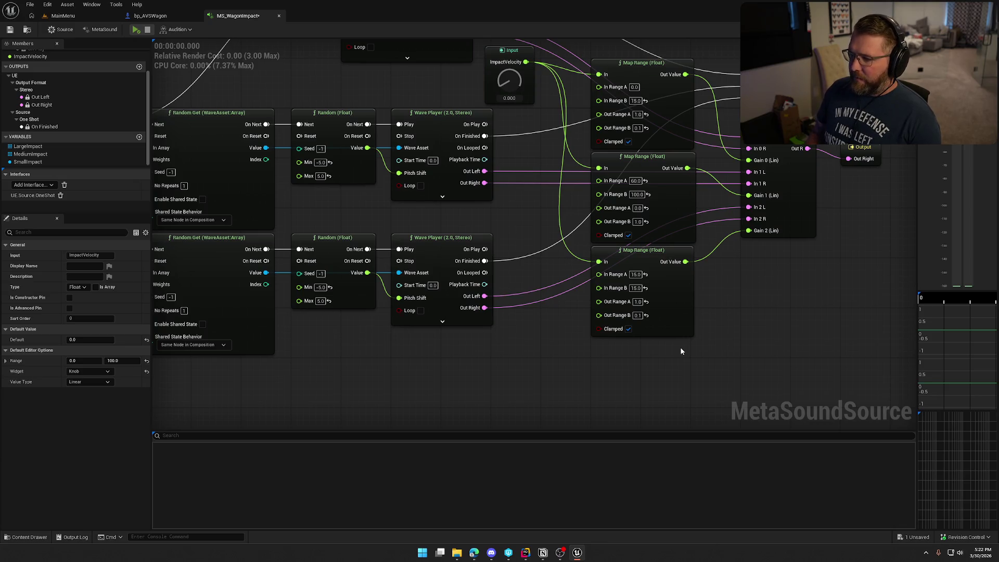
click(636, 288)
text(60)
key(Return)
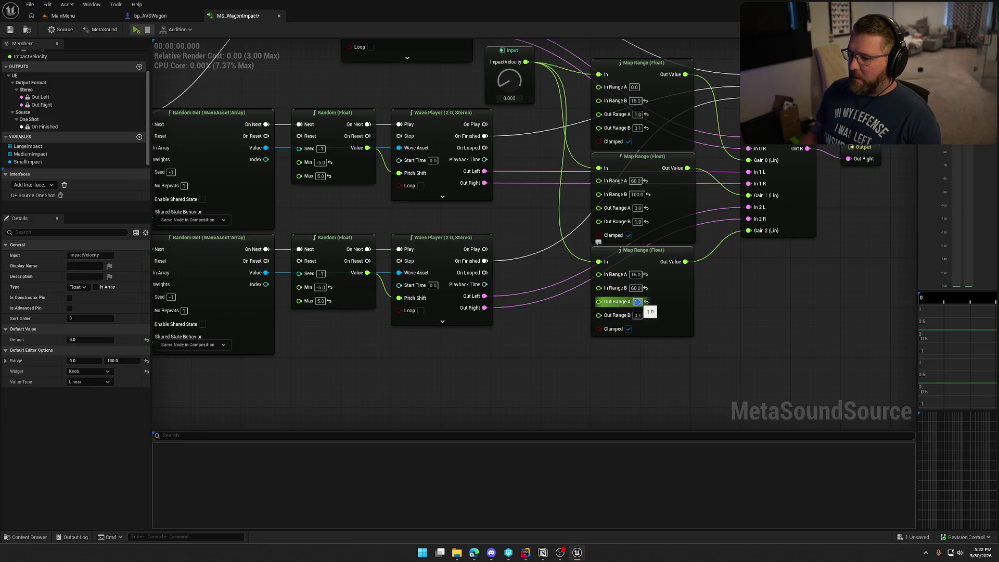
click(637, 302)
text(0)
key(Return)
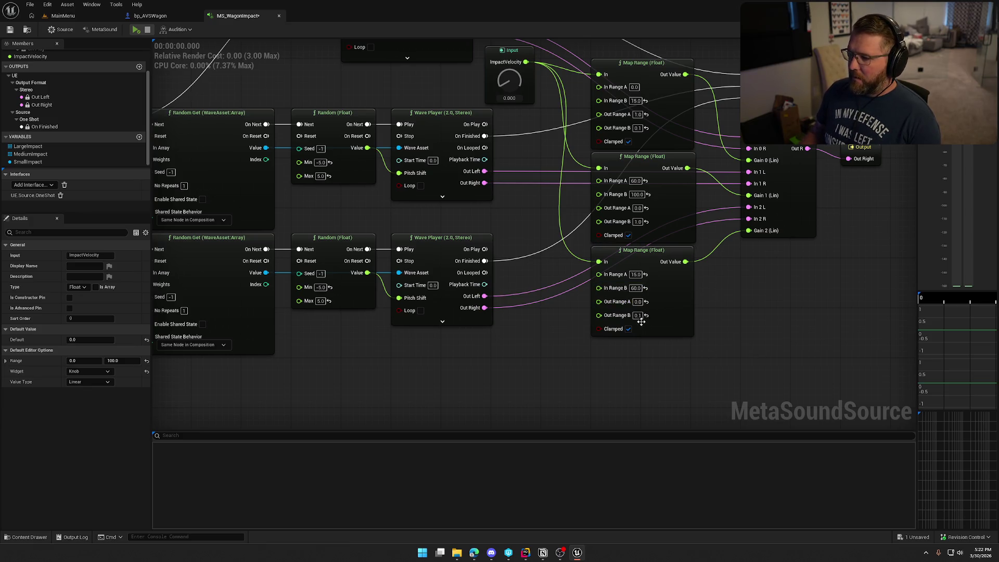
click(638, 315)
text(1)
key(Return)
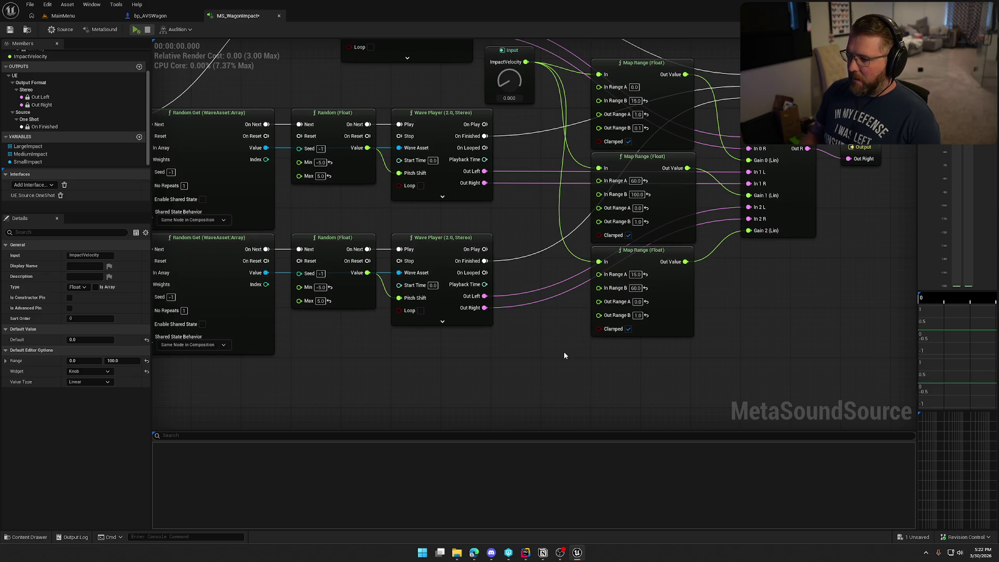
scroll(563, 351, down, 5)
scroll(531, 390, up, 1)
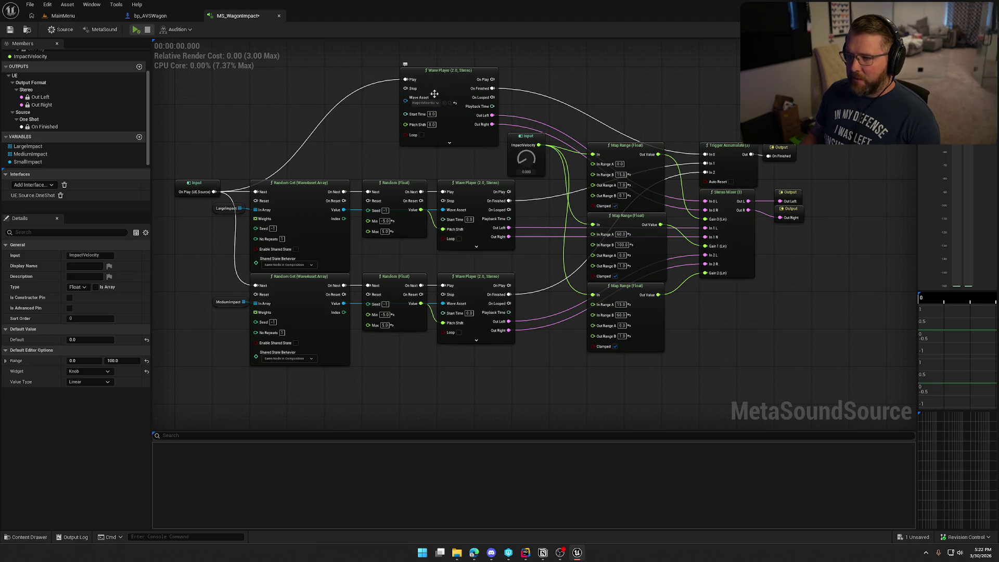
Play the MetaSound at ImpactVelocity about 18, 23.6, 60, 96, then finally 100
click(136, 29)
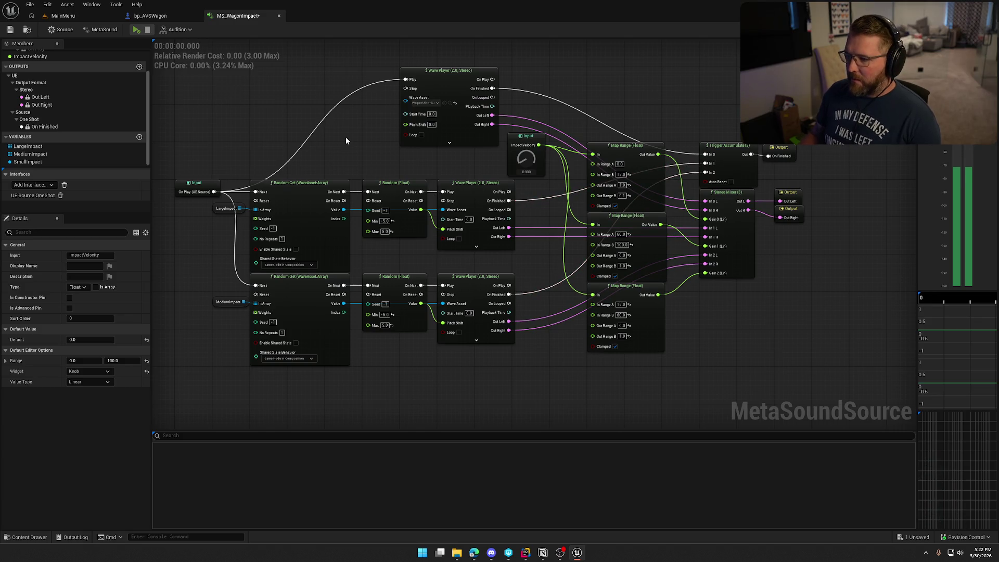
drag(526, 158, 526, 155)
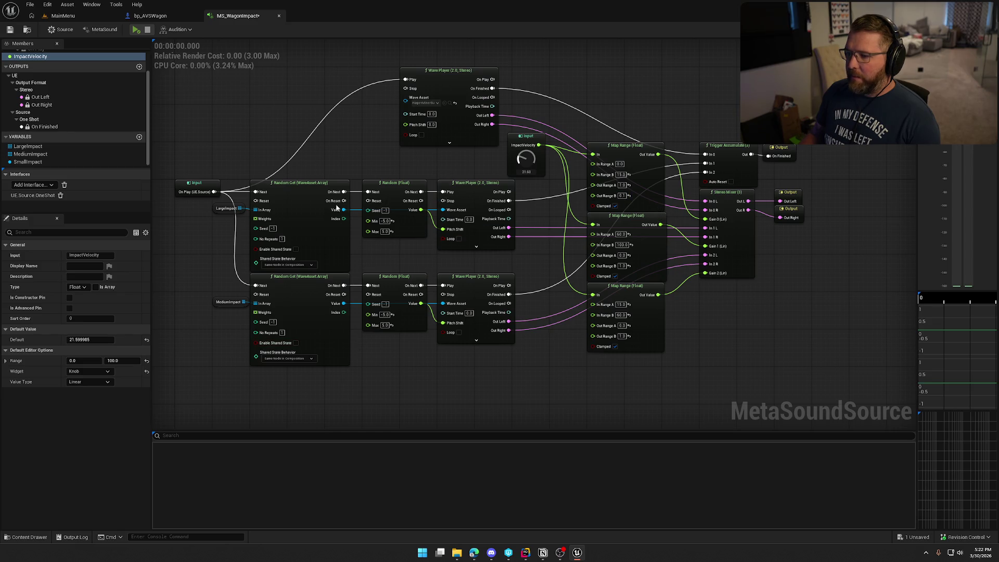
click(136, 30)
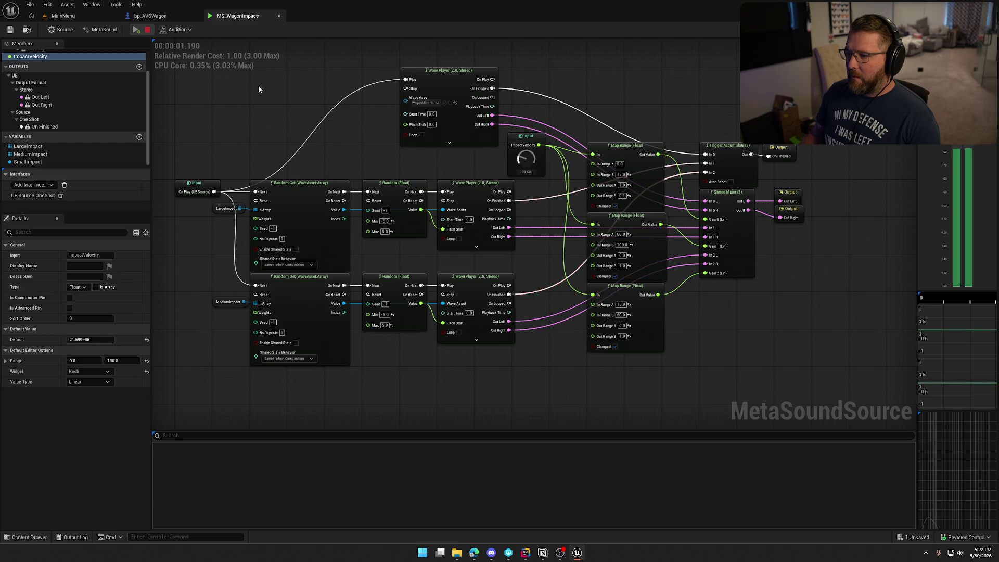
click(136, 30)
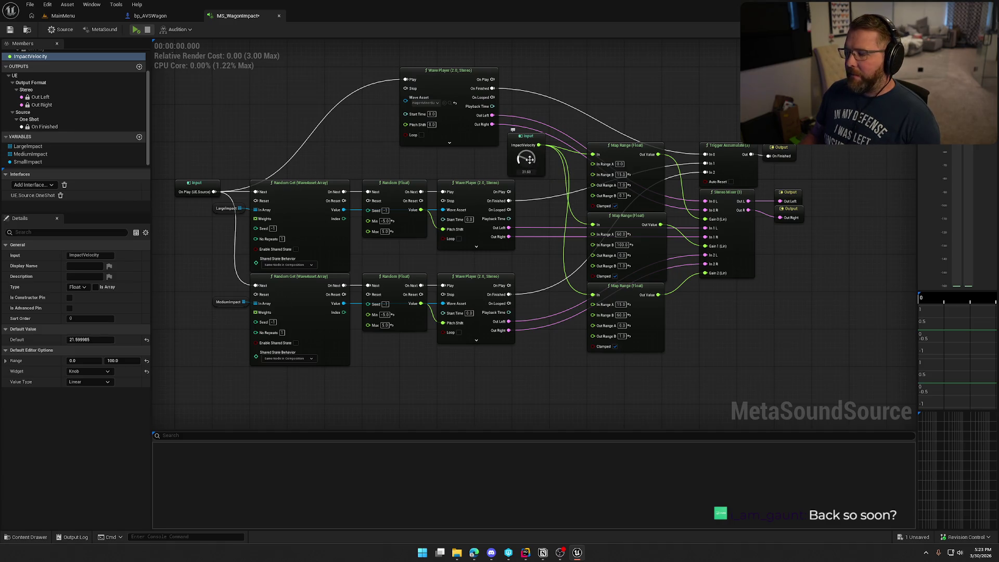
drag(528, 158, 527, 133)
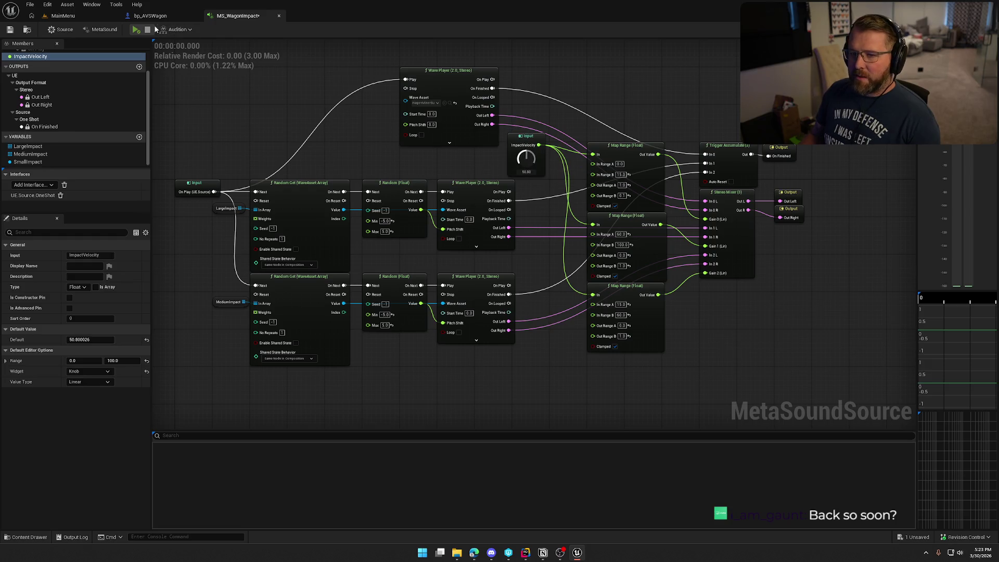
click(139, 30)
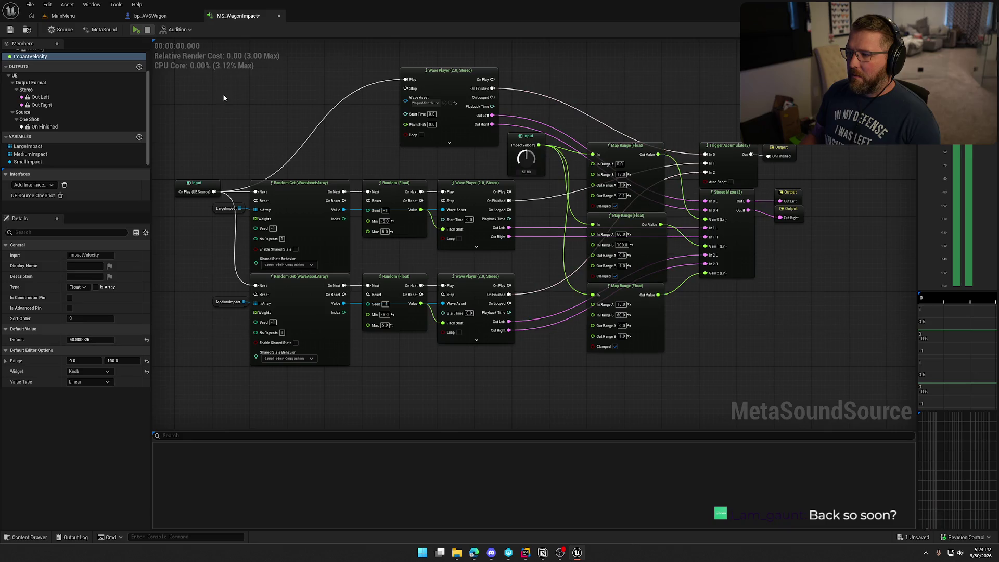
click(140, 32)
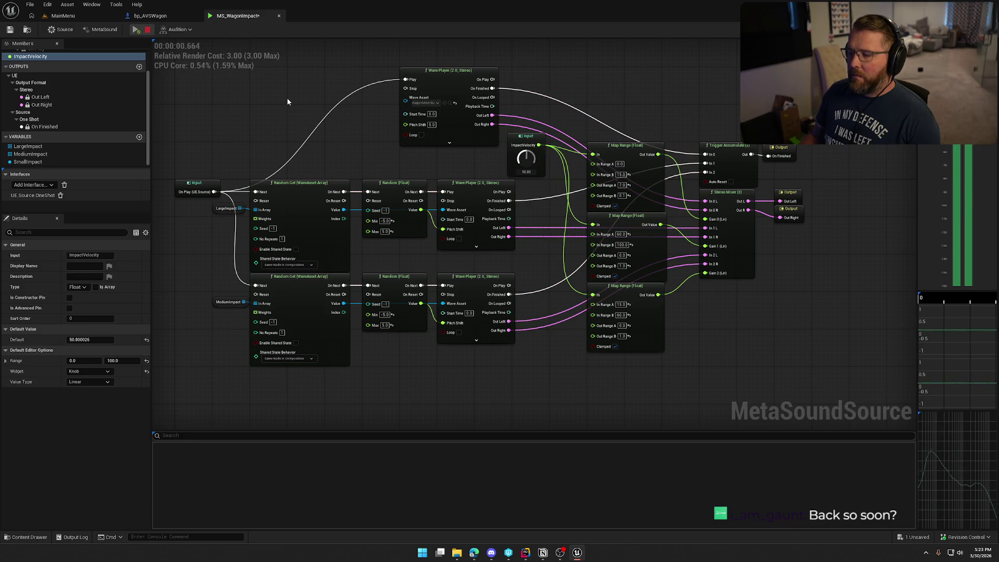
drag(525, 157, 525, 145)
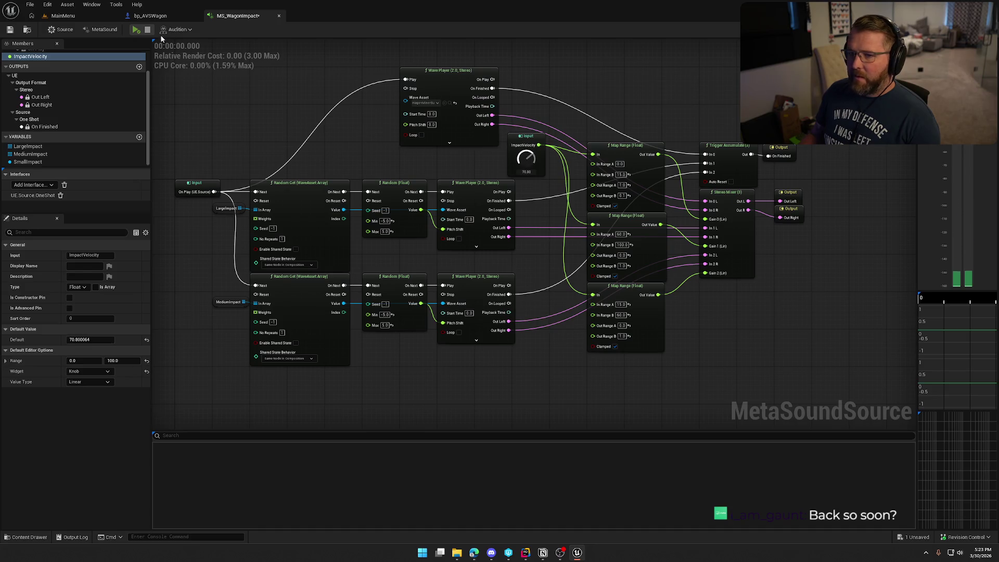
click(135, 32)
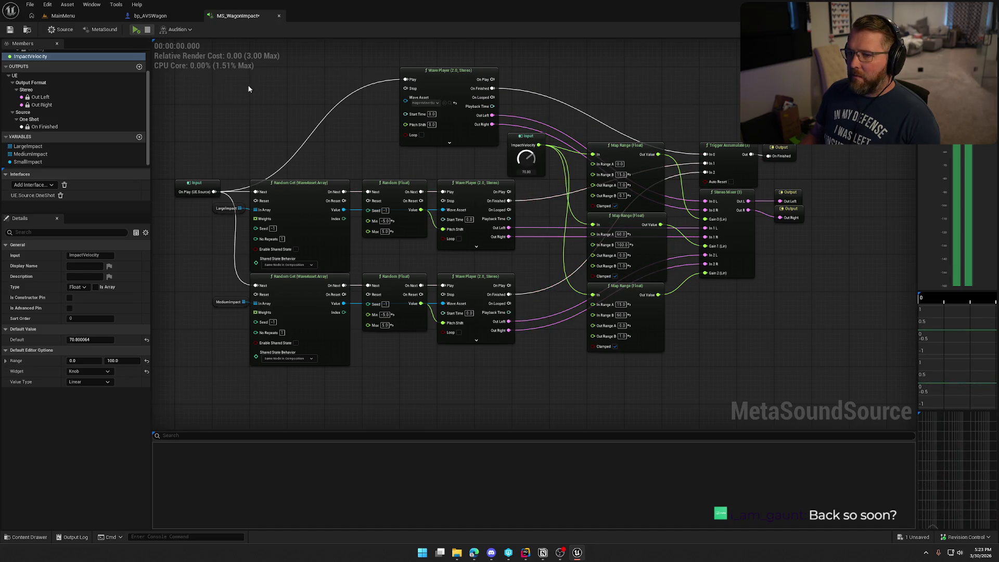
key(space)
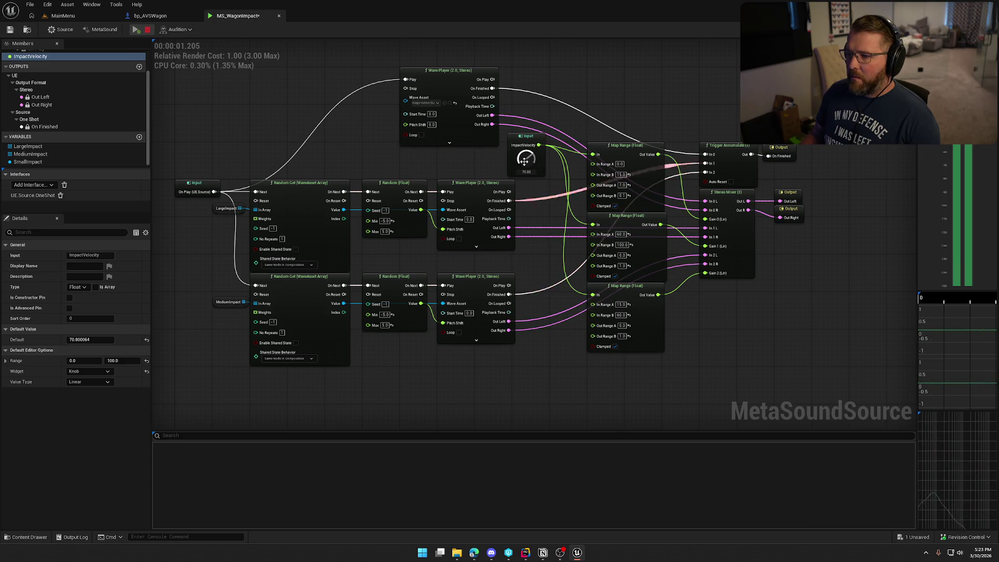
drag(527, 157, 521, 117)
click(136, 30)
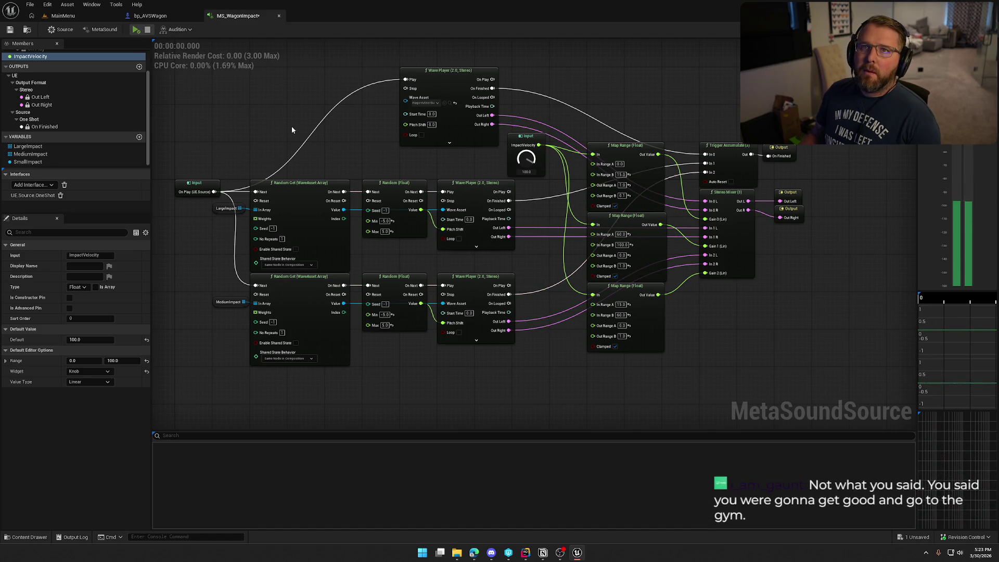
Zoom the graph out slightly and drag the top Wave Player node a little left
scroll(292, 118, down, 1)
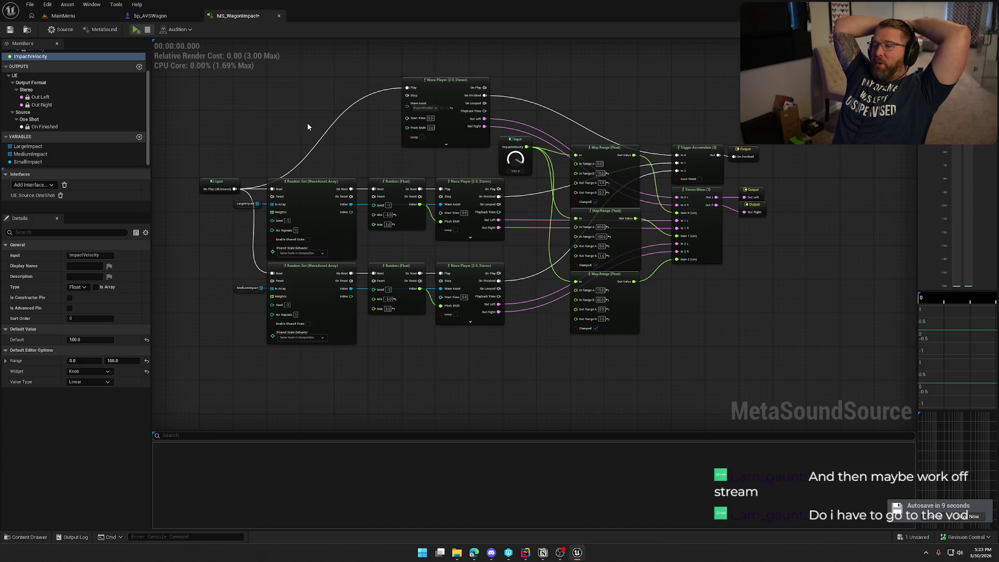
drag(449, 85, 414, 87)
click(514, 74)
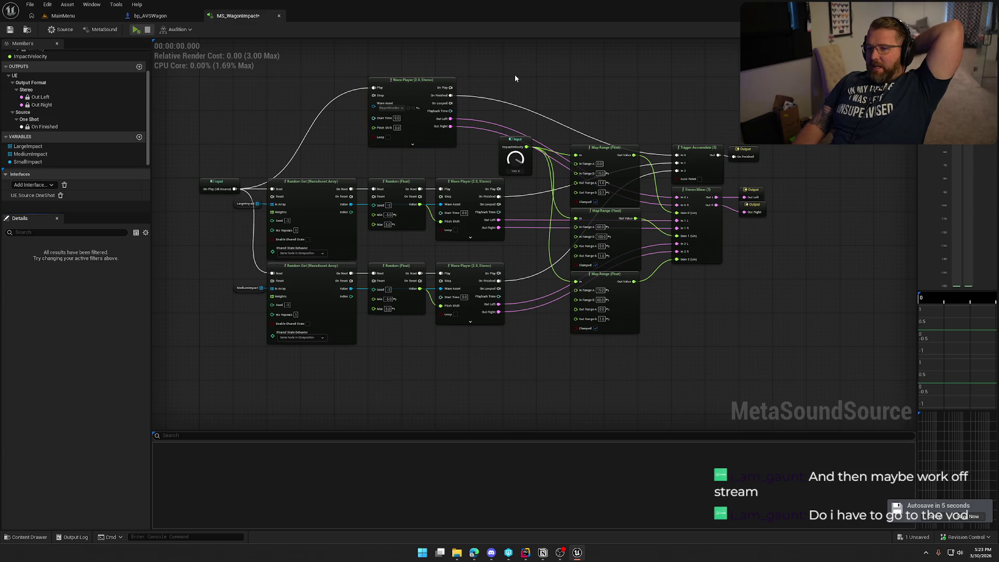
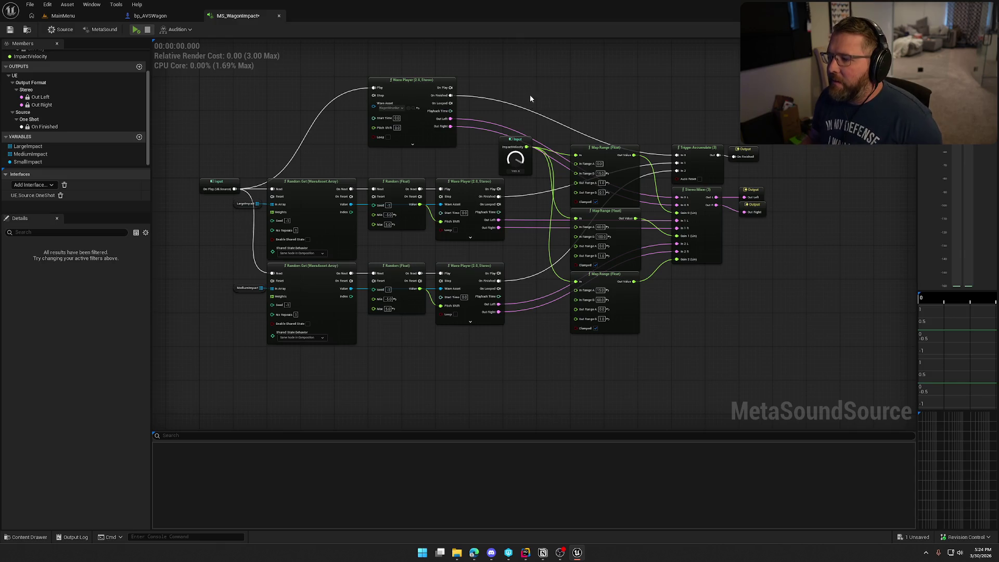
Move the ImpactVelocity input and top Wave Player nodes lower, then recentre the graph
drag(511, 142, 519, 235)
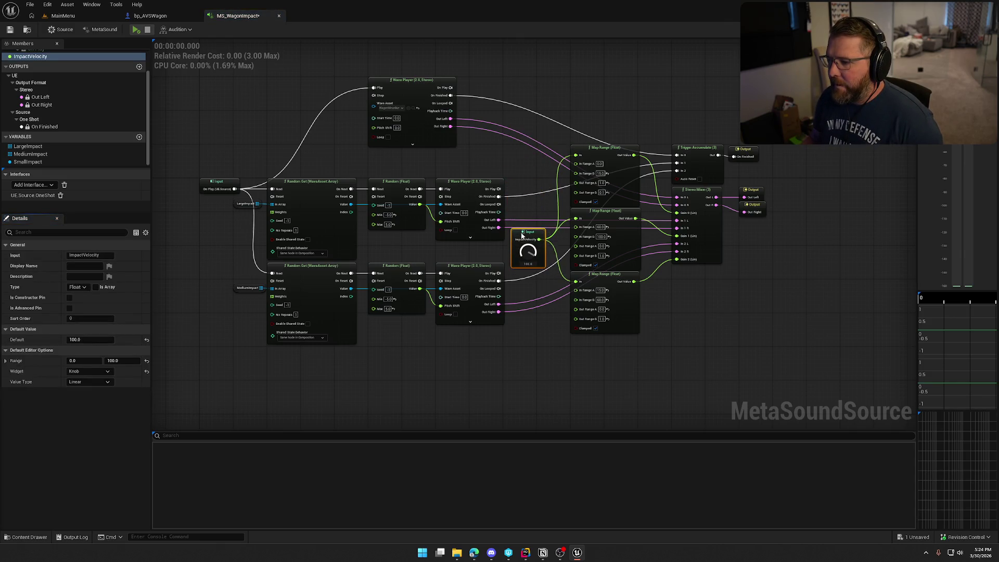
click(553, 195)
drag(406, 84, 404, 115)
click(404, 95)
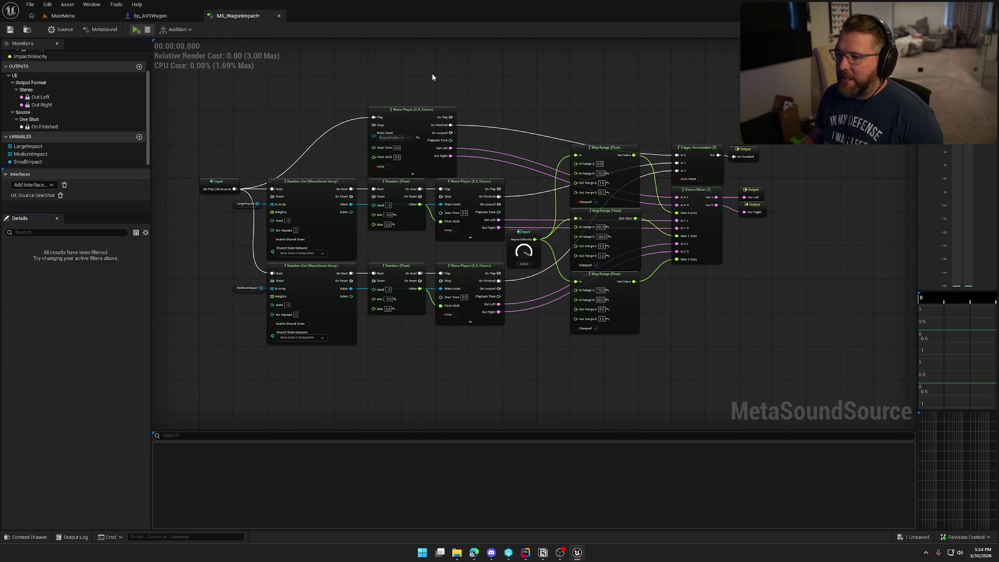
scroll(432, 74, up, 1)
mouse_move(484, 65)
mouse_down()
mouse_move(535, 58)
mouse_move(530, 97)
mouse_up()
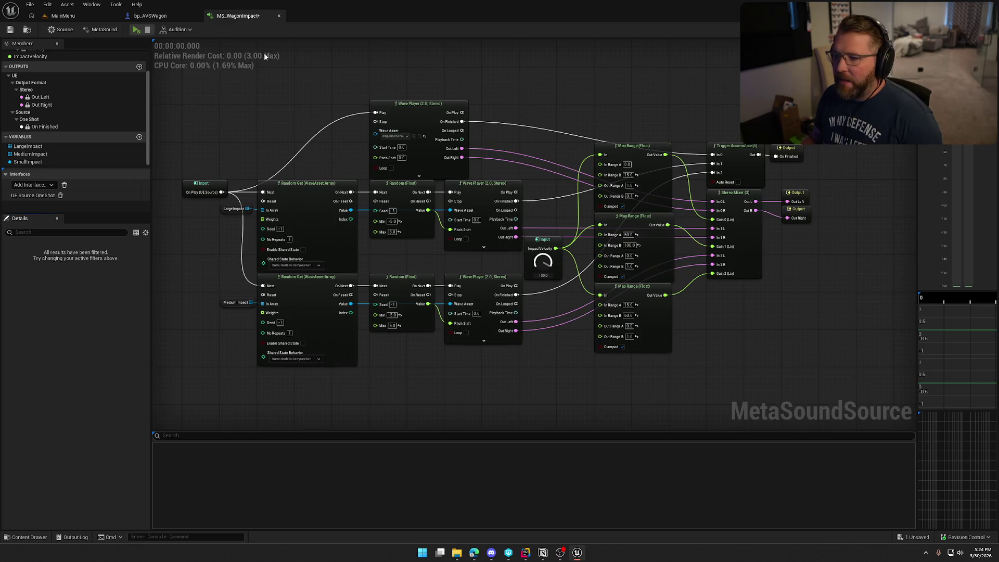
Save the MetaSound, preview it, and replay it with ImpactVelocity turned down to 0
click(10, 29)
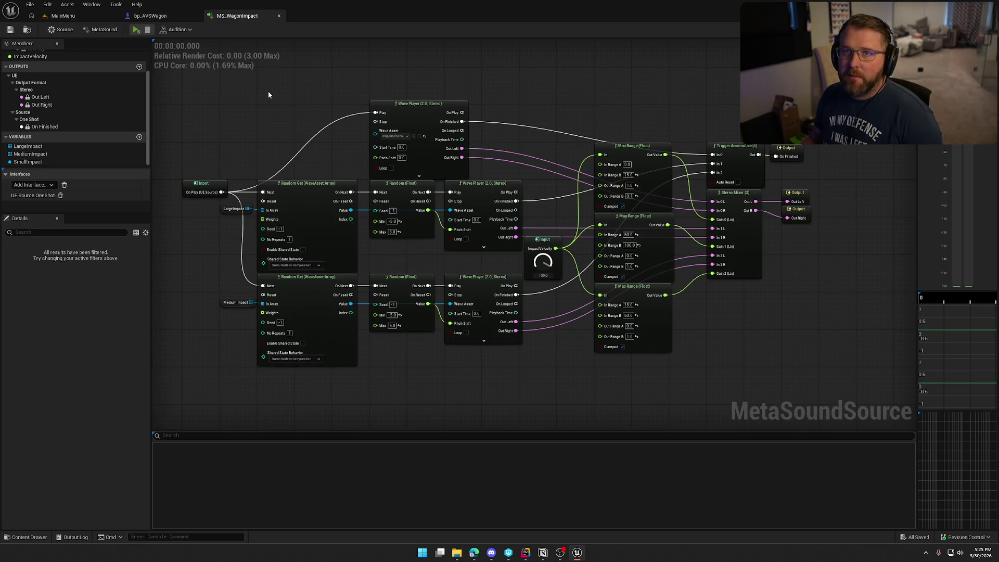
click(137, 30)
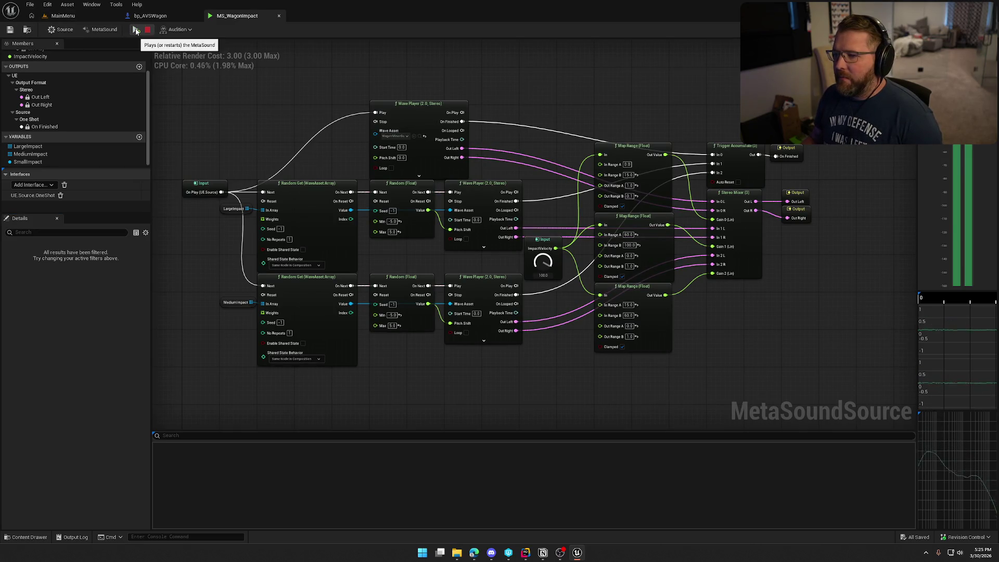
drag(550, 264, 547, 312)
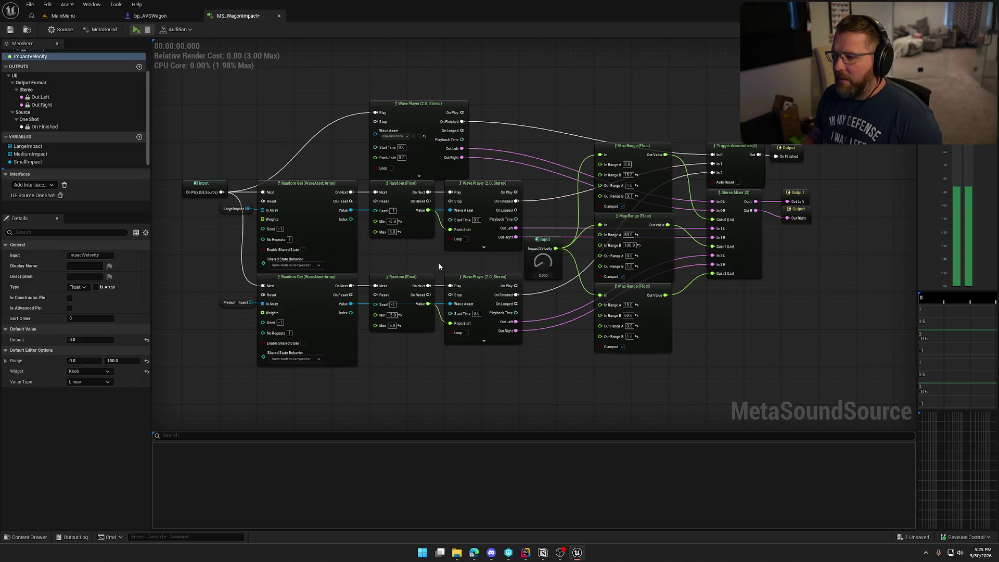
click(134, 30)
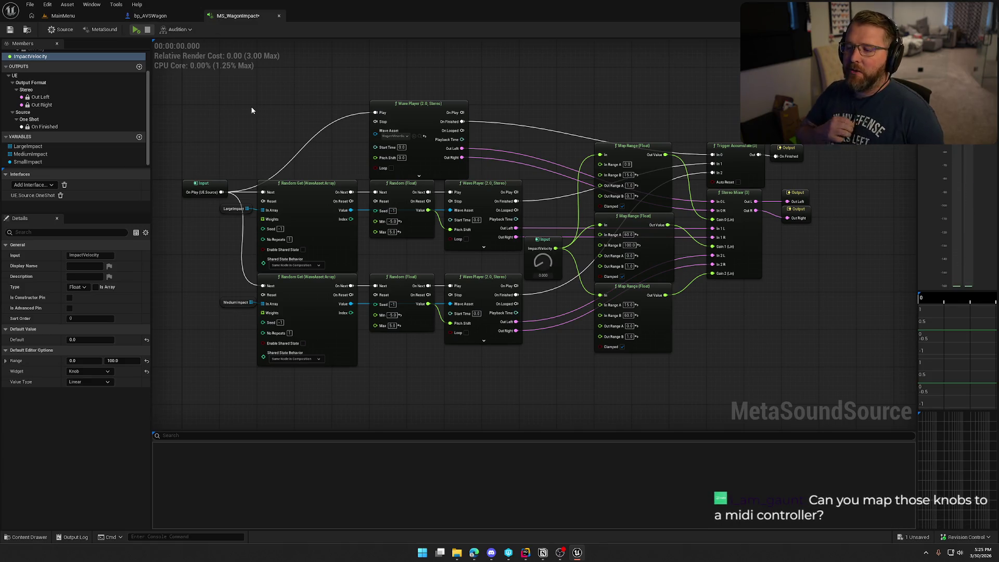
drag(252, 110, 220, 181)
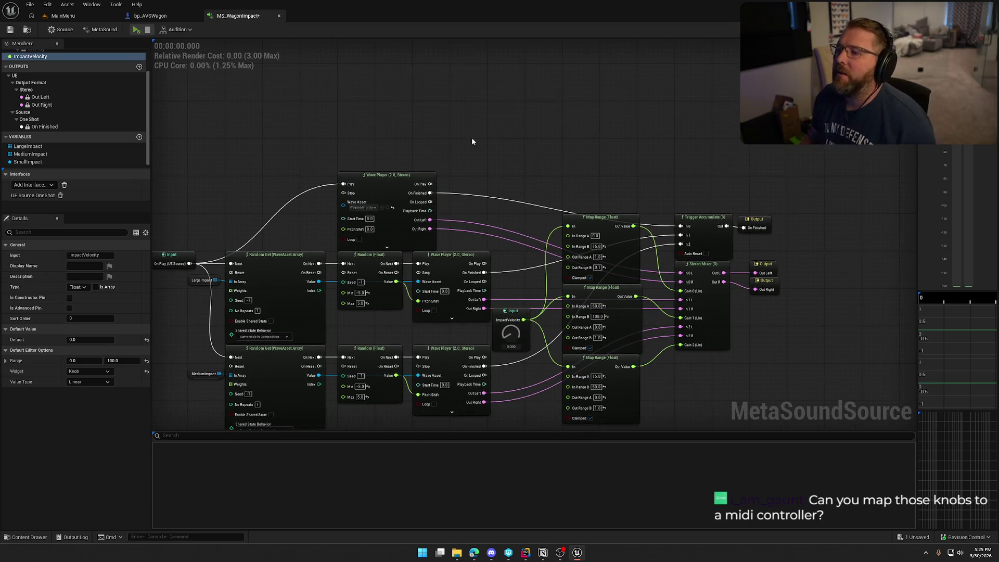
right_click(495, 135)
text(midi)
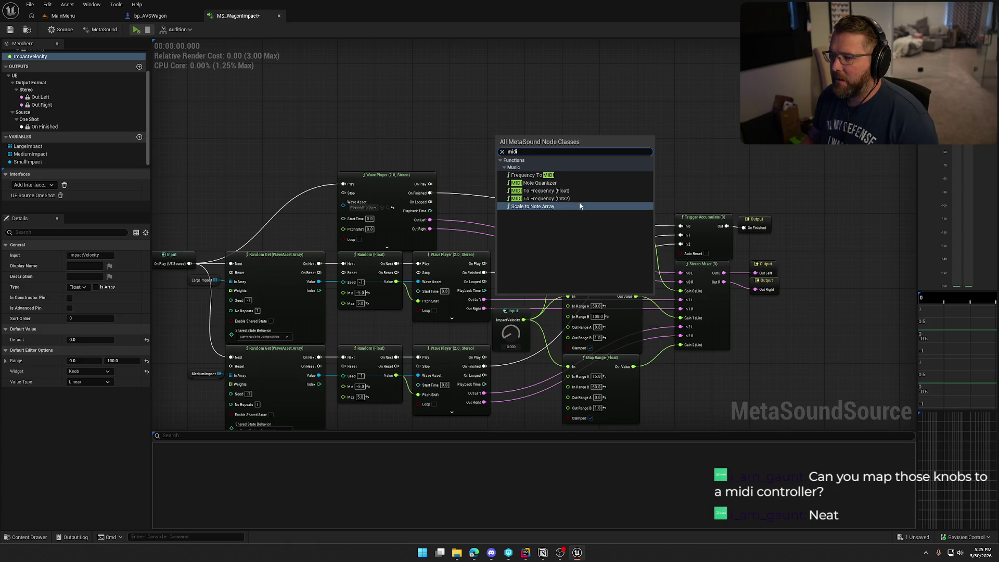
click(543, 207)
scroll(553, 175, up, 2)
click(519, 147)
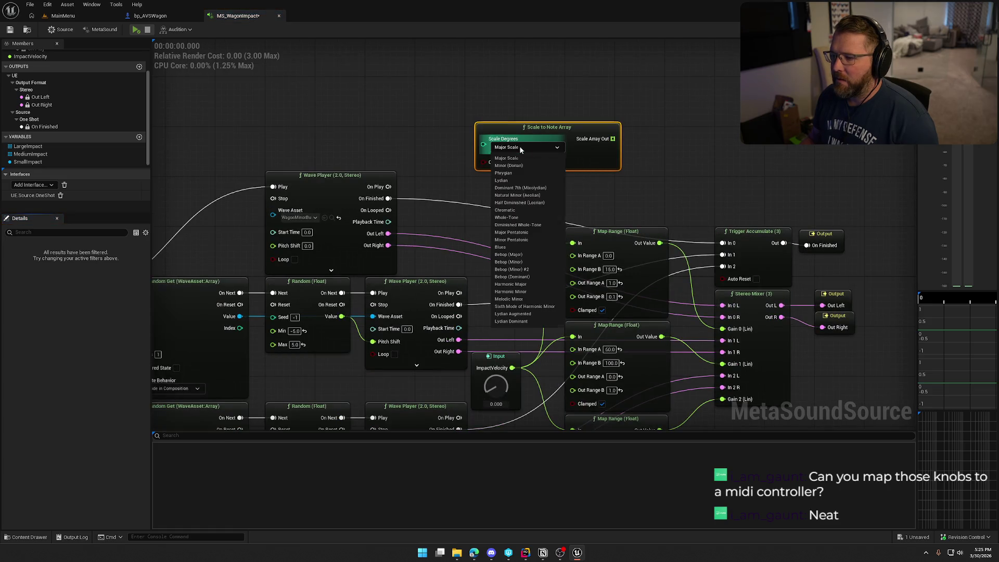
key(Escape)
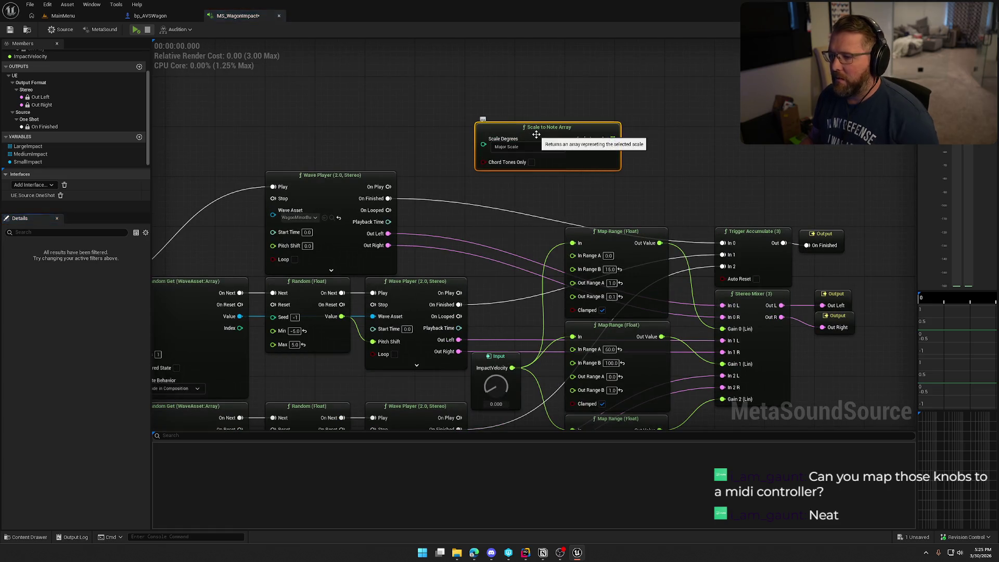
key(Delete)
right_click(498, 108)
text(scale)
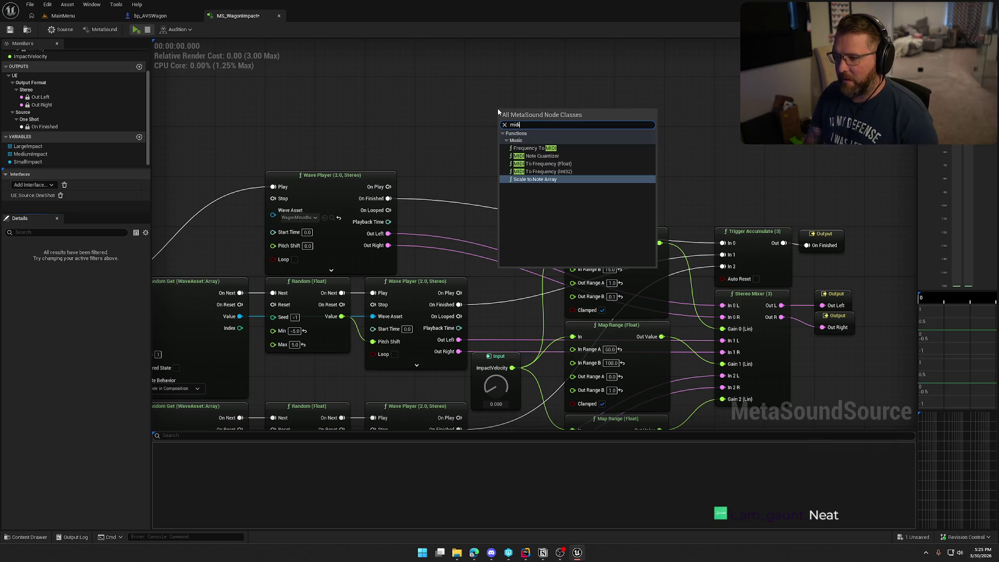
key(Escape)
key(ctrl+z)
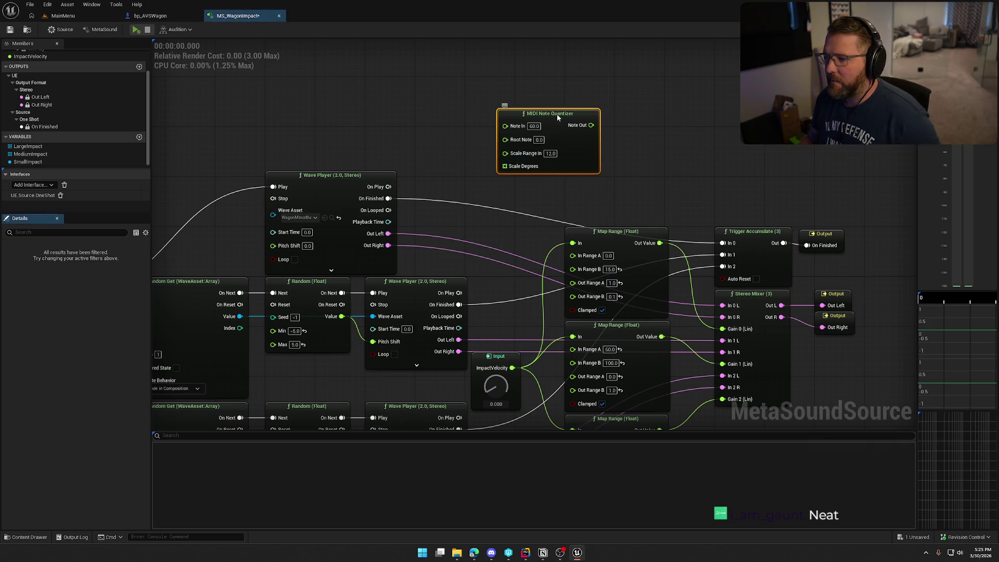
key(ctrl+z)
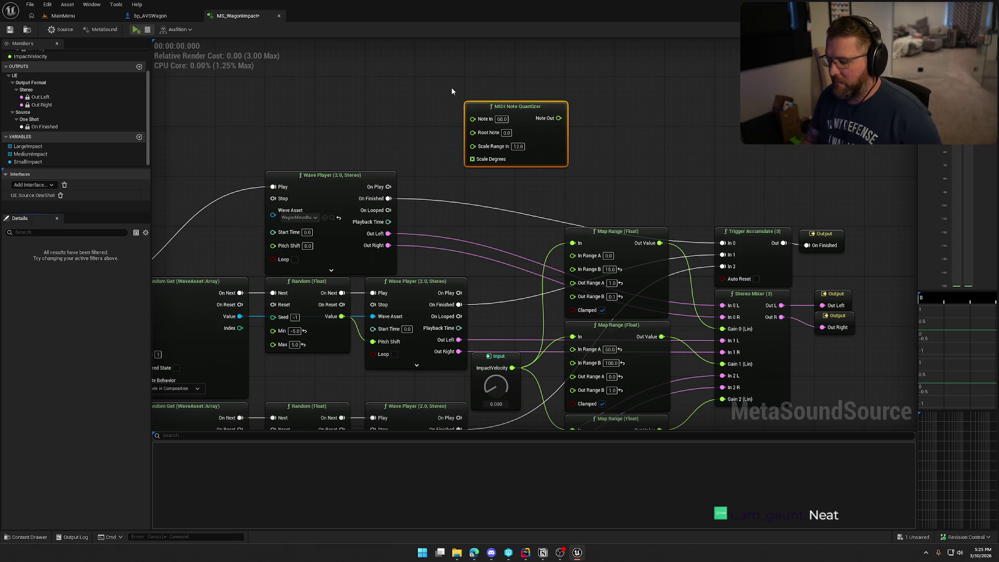
key(ctrl+z)
right_click(470, 120)
text(midi)
click(507, 158)
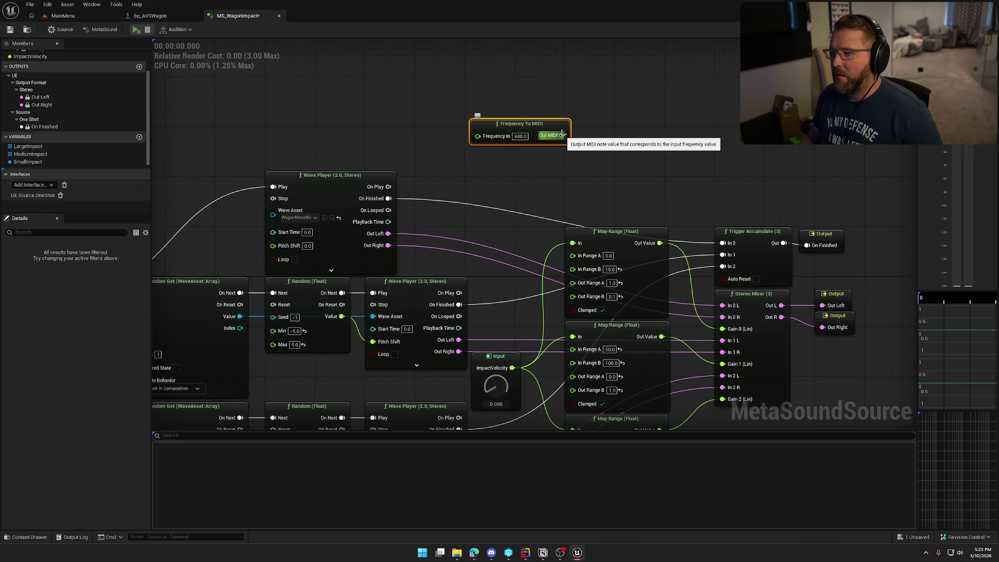
drag(562, 134, 636, 81)
click(563, 157)
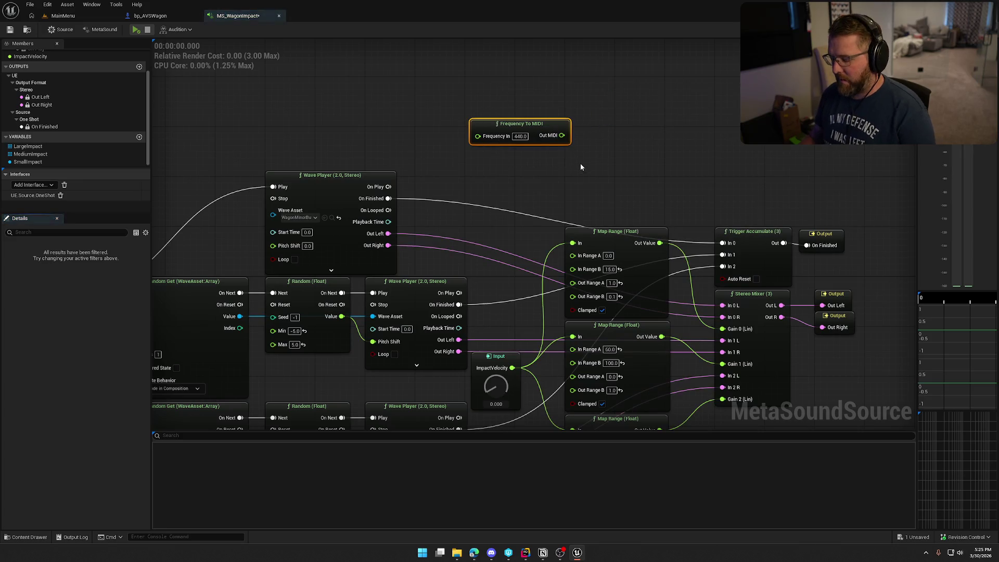
key(Delete)
mouse_move(551, 147)
mouse_down()
mouse_move(545, 104)
mouse_move(598, 111)
mouse_up()
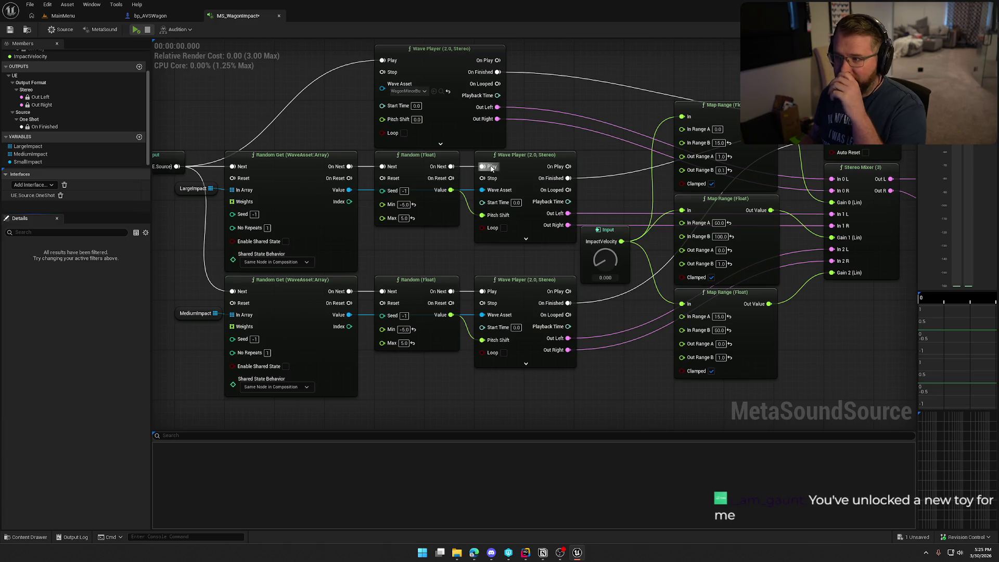
Show the MetaSound's Source settings and save the MetaSound
scroll(491, 168, down, 1)
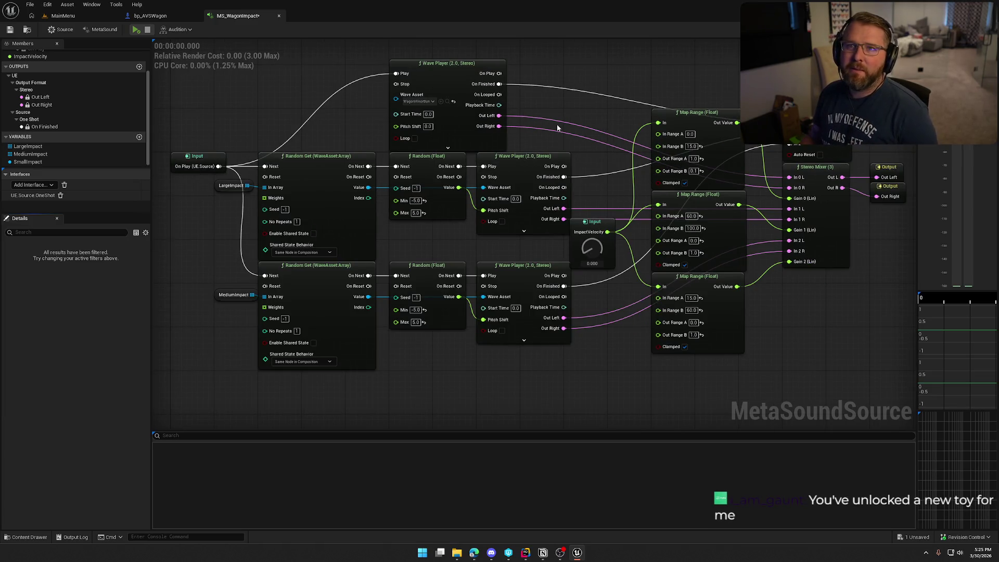
click(59, 30)
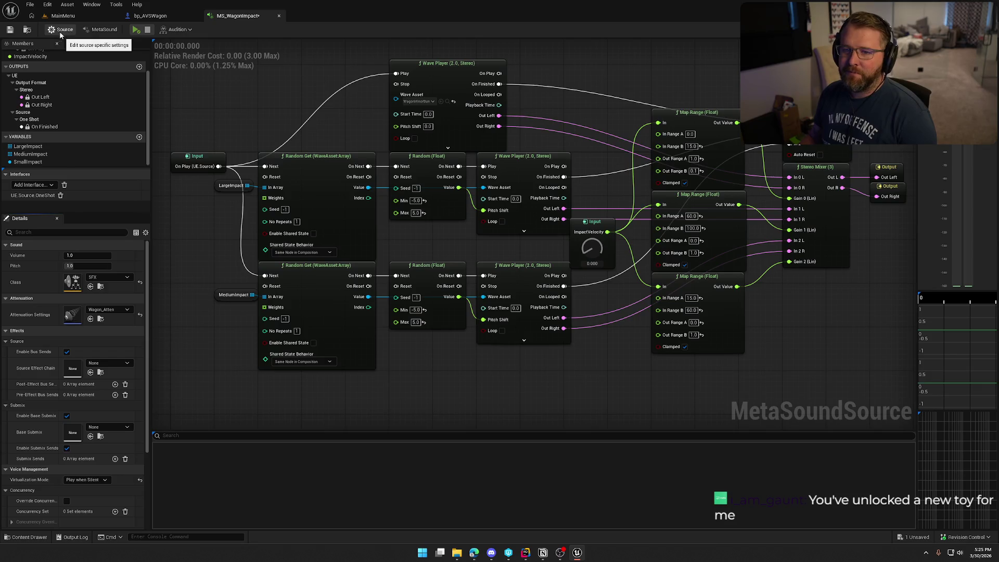
click(10, 31)
drag(255, 89, 250, 107)
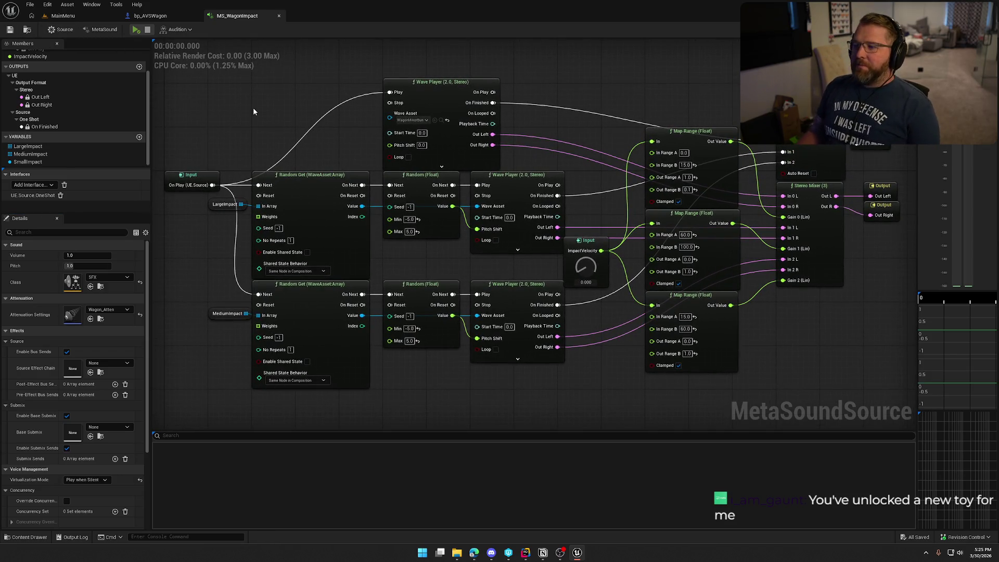
Audition the MetaSound and select the lower Random (Float) node
click(136, 30)
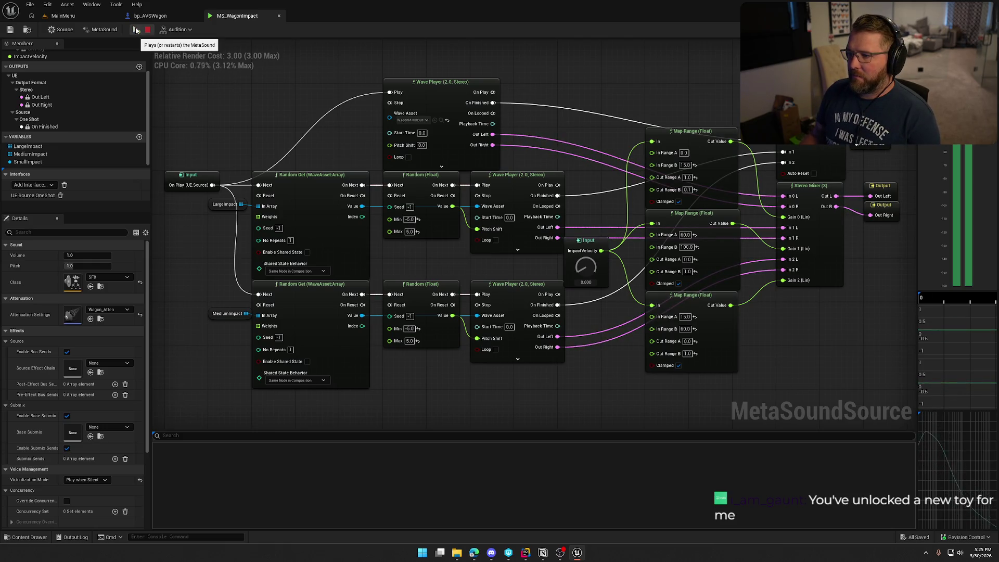
scroll(375, 145, up, 2)
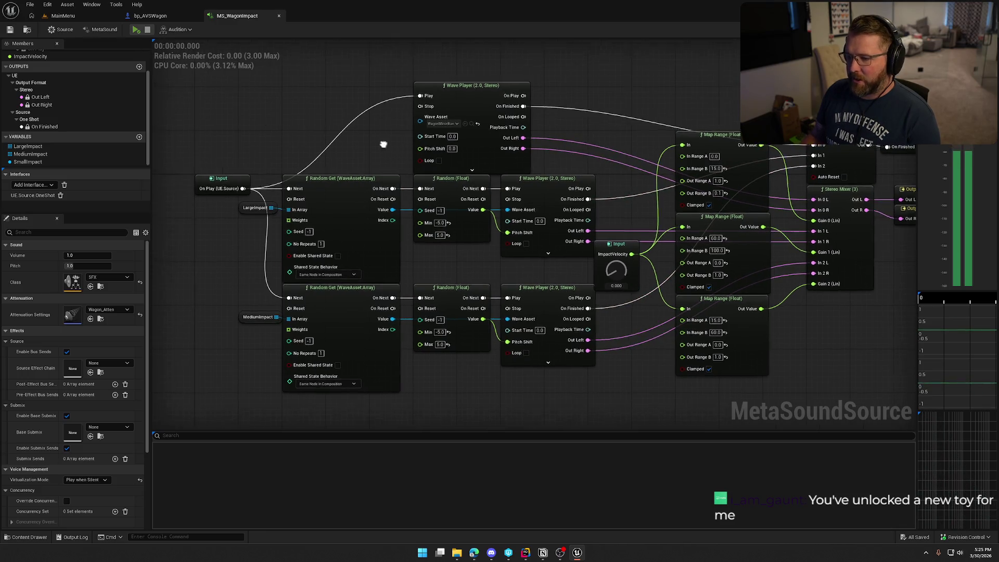
click(499, 326)
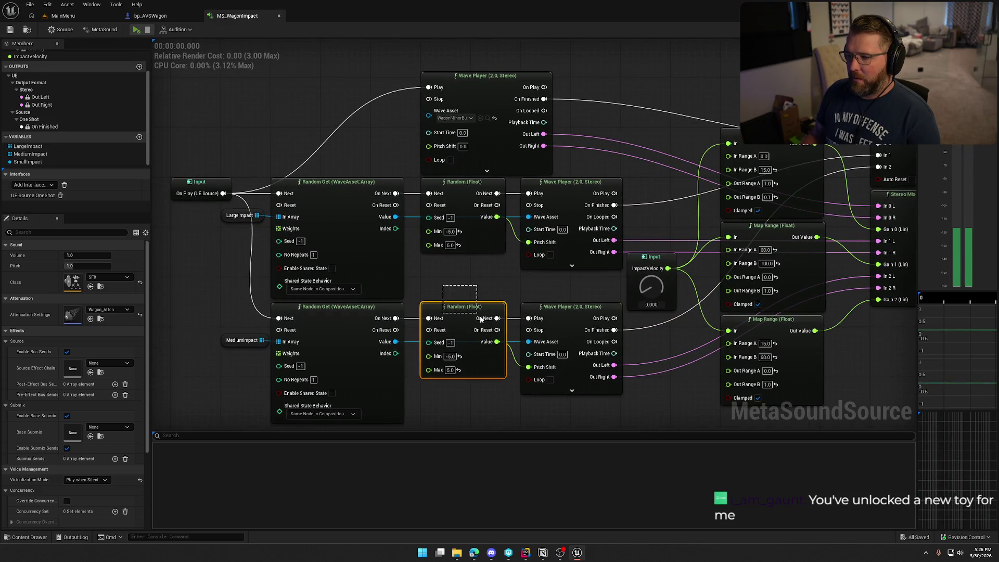
Paste a Random (Float) node copy, triggered by On Play, beside the top Wave Player
drag(287, 100, 314, 111)
key(ctrl+v)
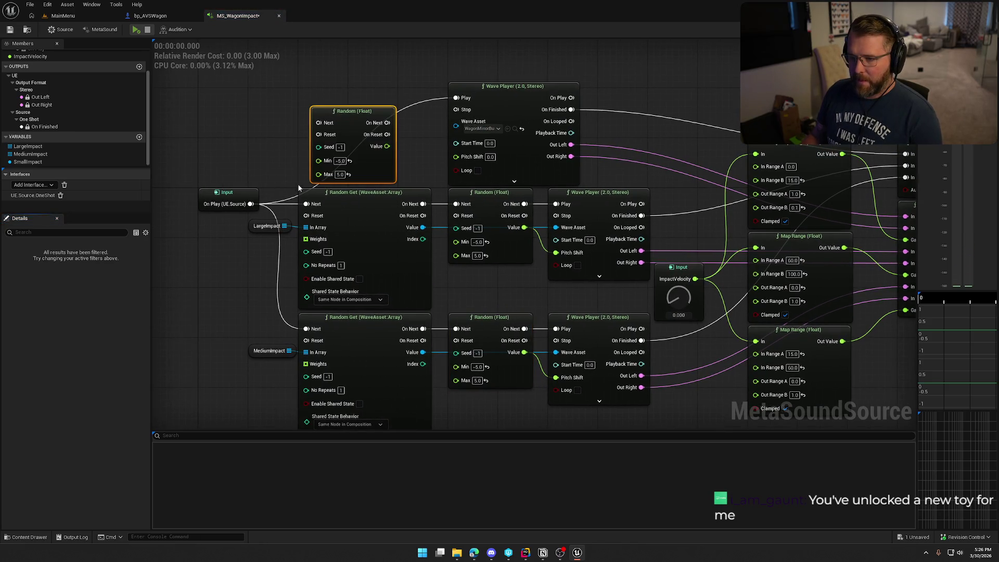
mouse_move(251, 203)
mouse_down()
mouse_move(336, 103)
mouse_move(456, 98)
mouse_up()
drag(346, 94, 397, 88)
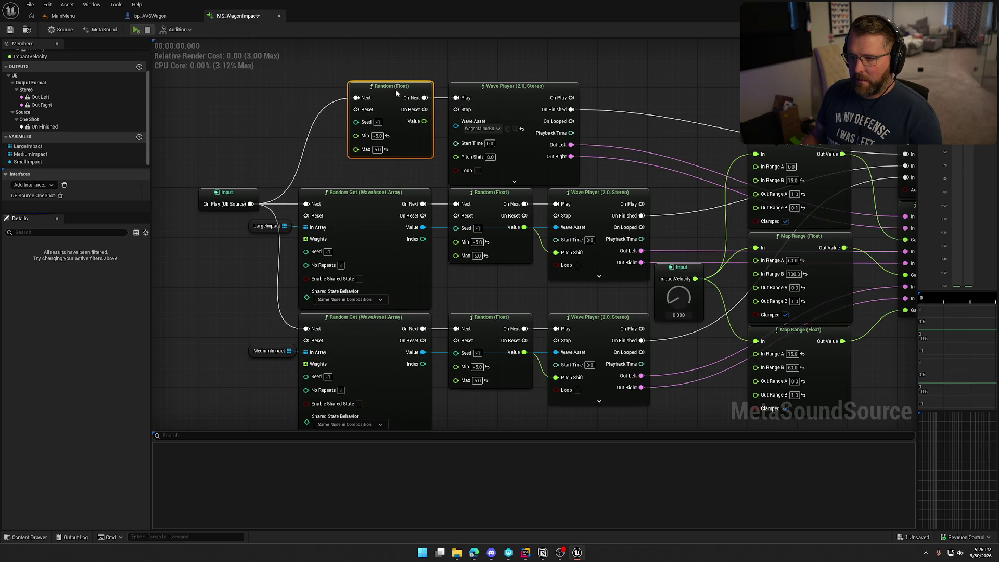
click(279, 109)
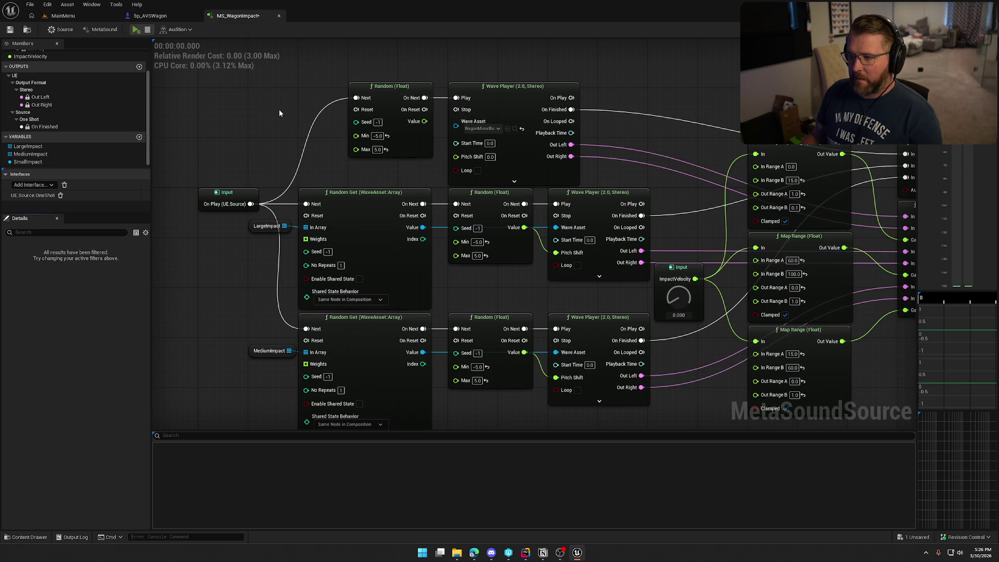
Feed the new random value into the top Wave Player's Pitch Shift, save, and preview
key(ctrl+s)
click(136, 29)
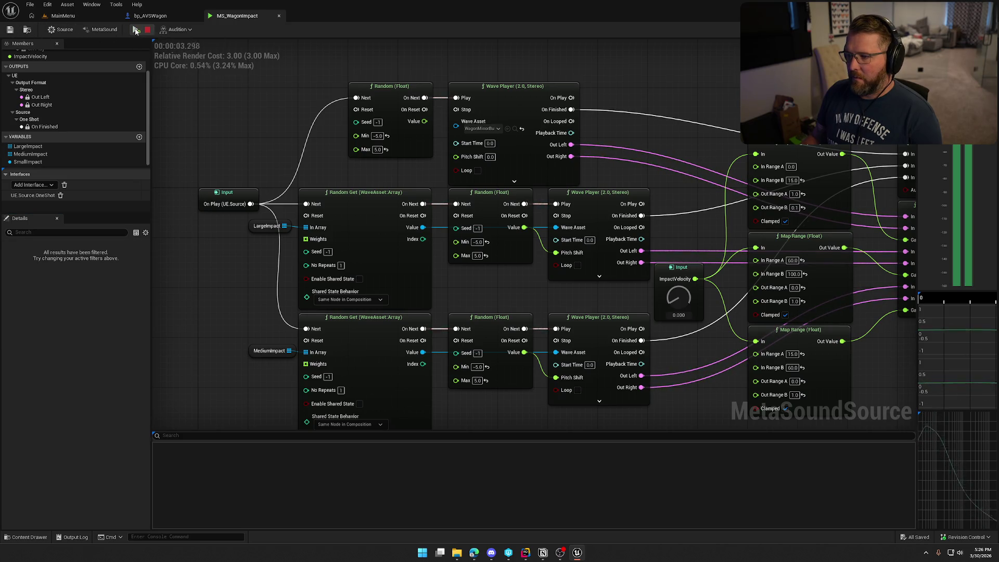
drag(424, 121, 456, 156)
click(15, 31)
click(136, 29)
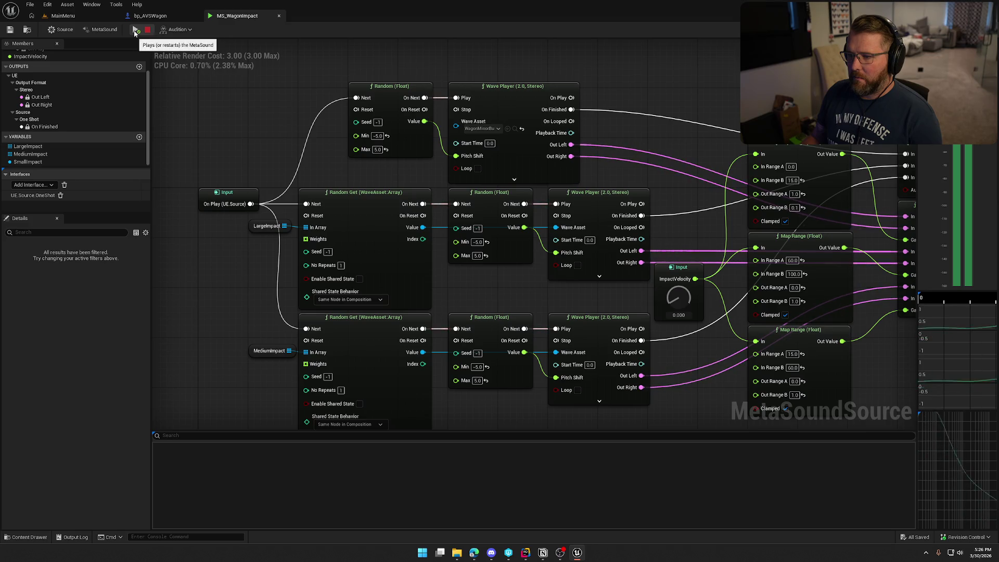
Set the top Random (Float) node's range to Min -3.0 and Max 3.0
click(378, 136)
text(-3)
key(Return)
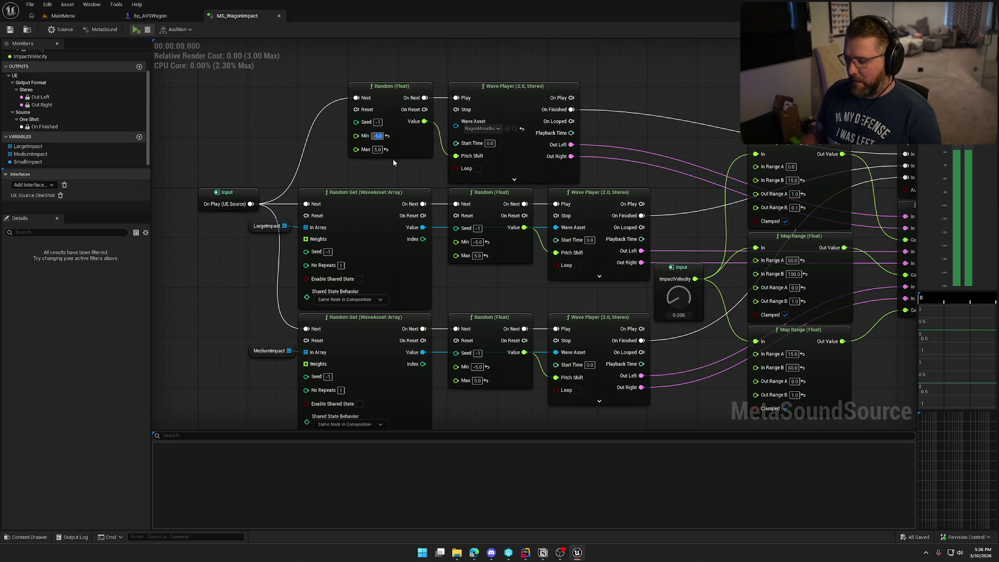
click(377, 149)
text(3)
key(Return)
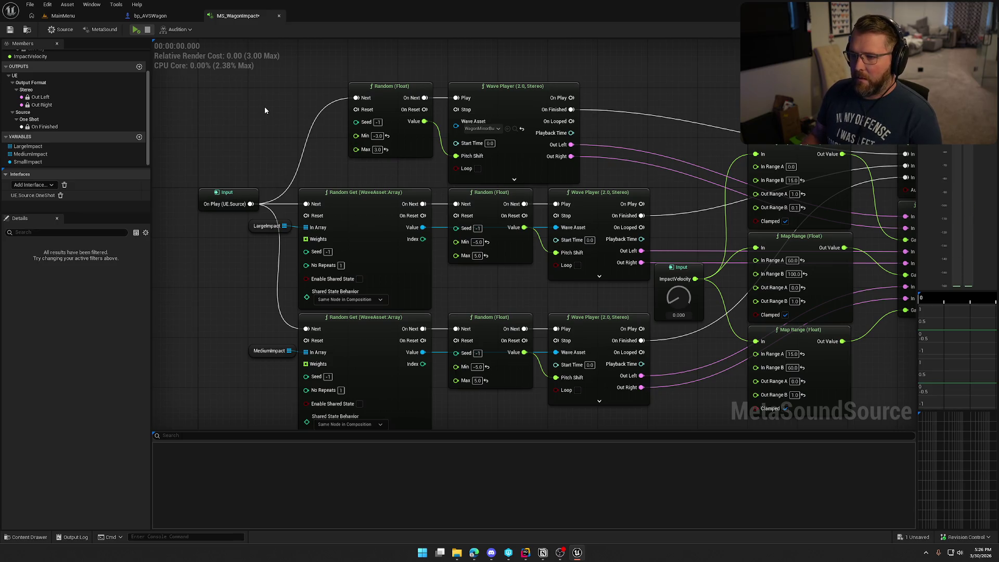
Preview and save the impact sound, then return to the bp_AVSWagon blueprint
click(135, 30)
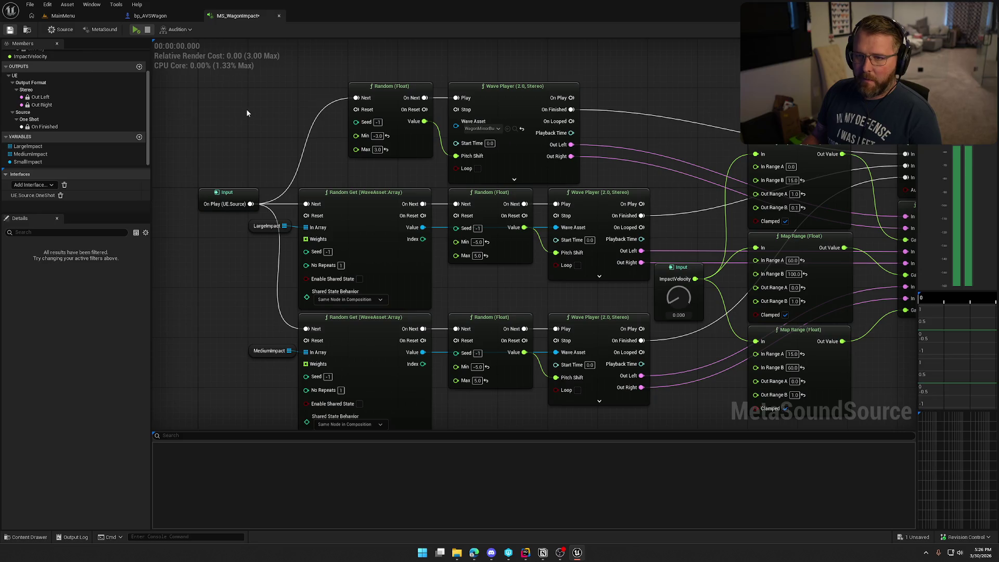
key(ctrl+s)
click(163, 19)
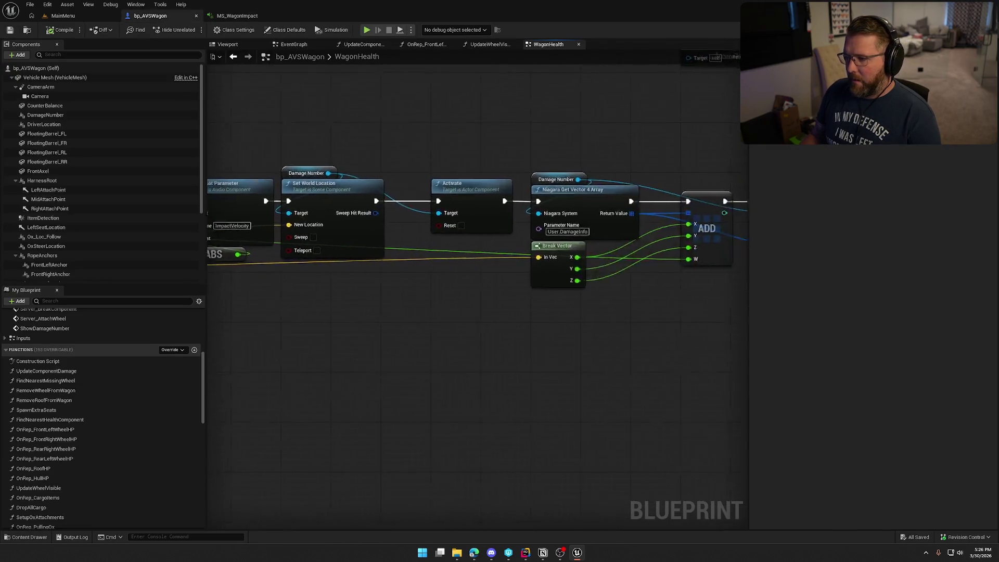
Open the GameWorld level from the Content Drawer's Maps and start Play-In-Editor
key(ctrl+Tab)
key(ctrl+space)
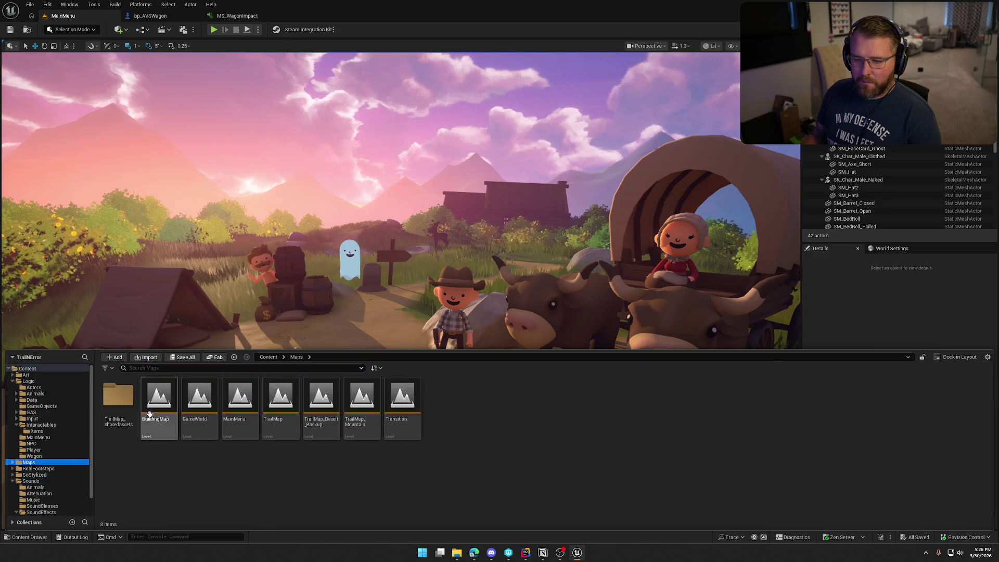
double_click(193, 407)
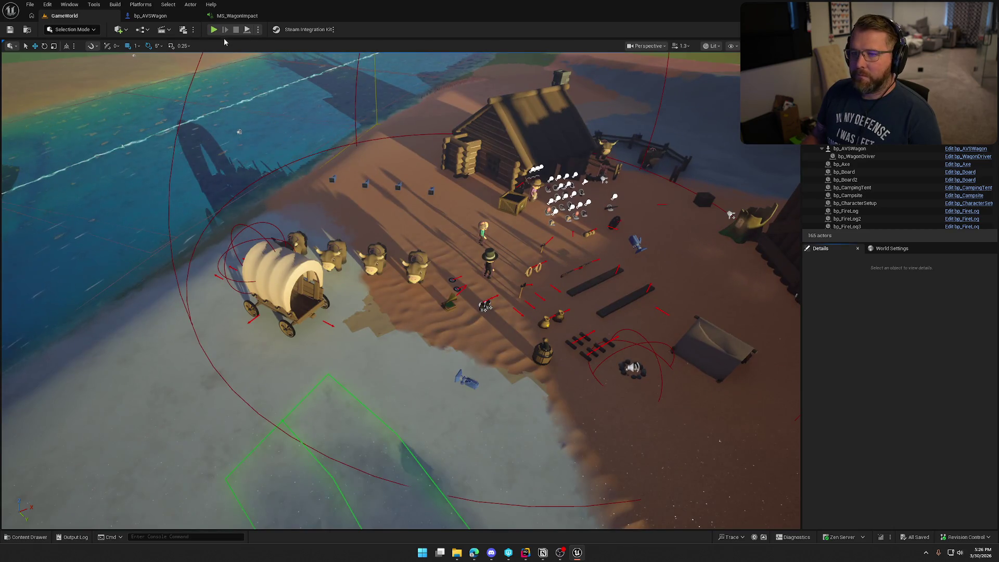
click(214, 30)
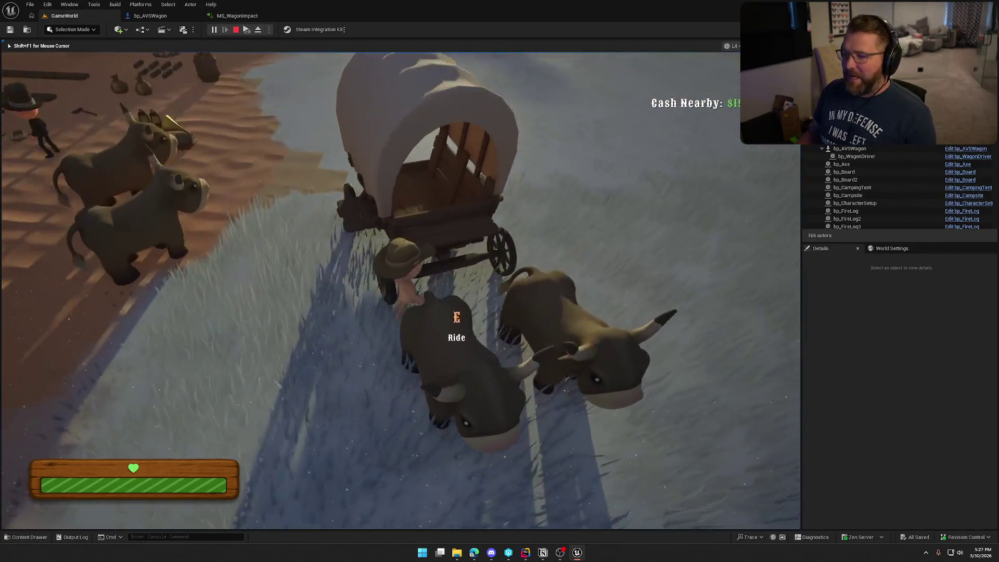
Take the wagon's driving seat and steer it past the trading post and up the slope
key(e)
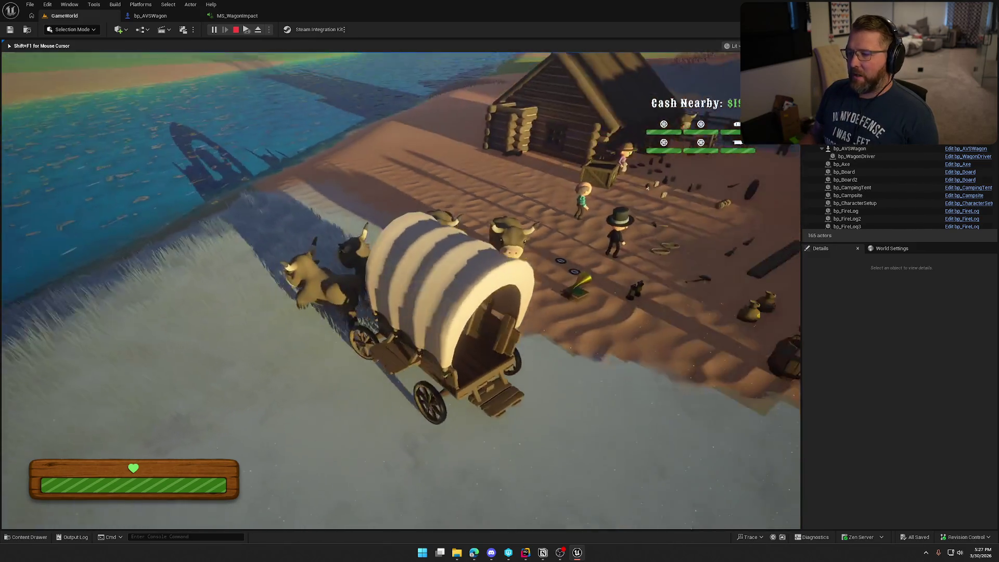
key(w)
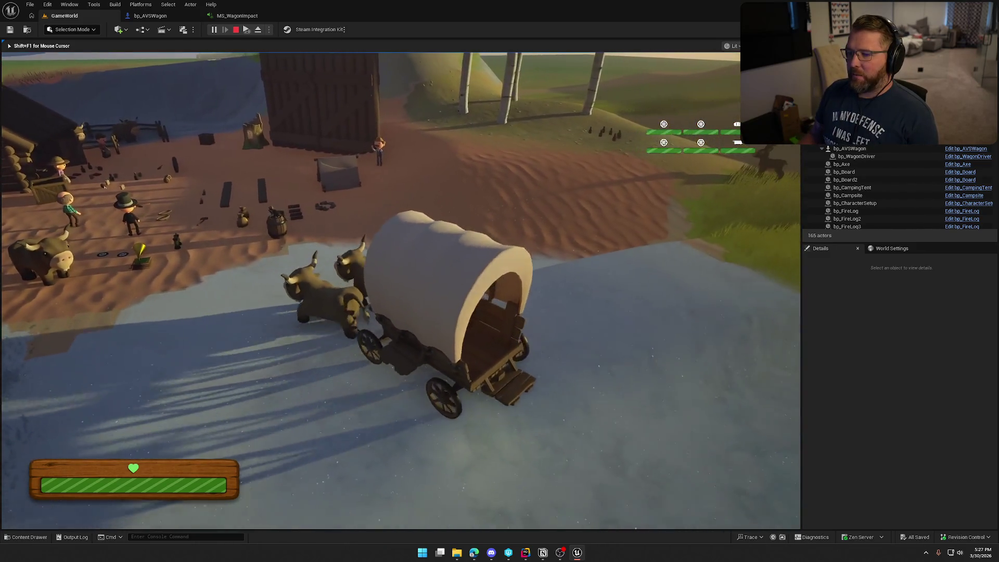
key(a)
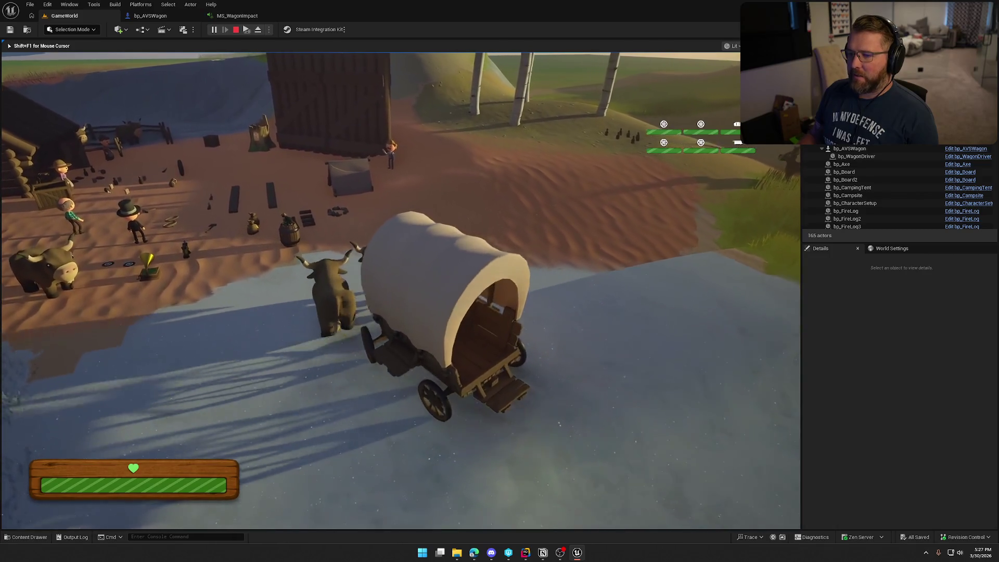
key(d)
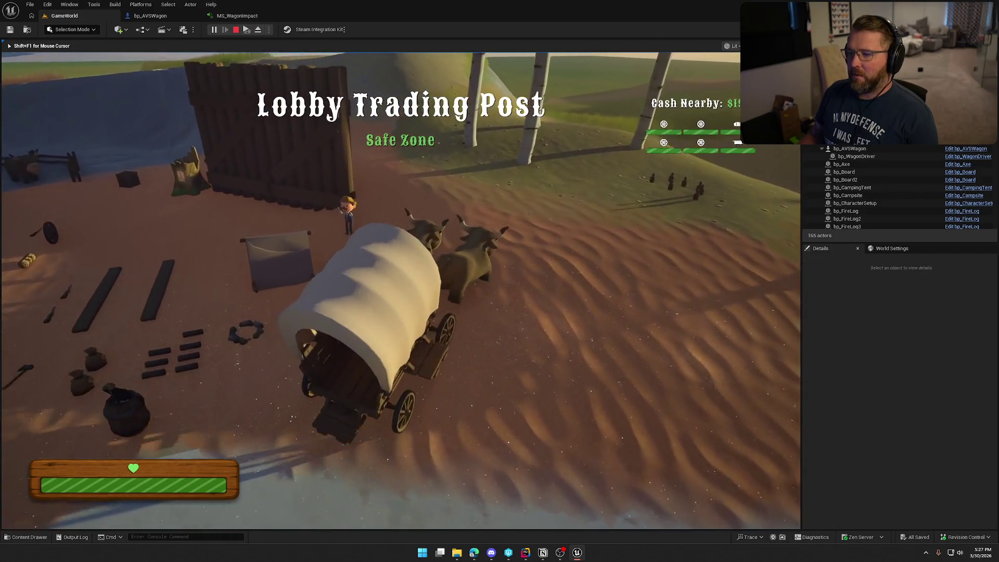
key(w)
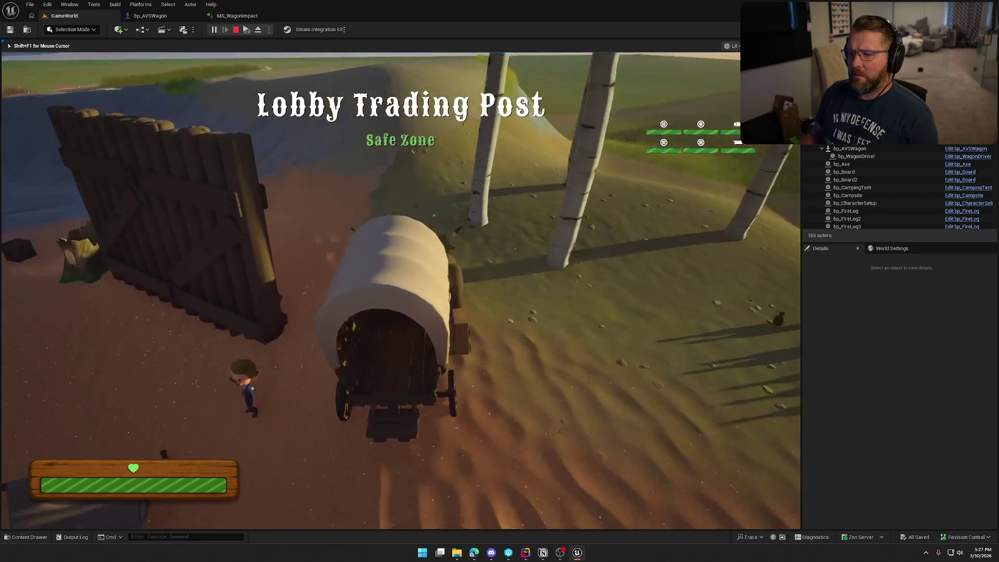
key(a)
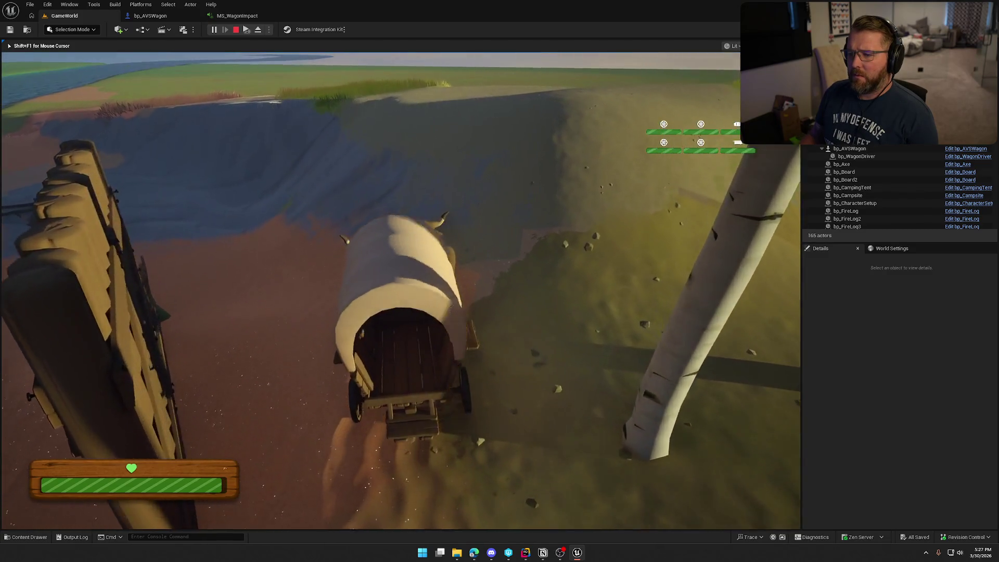
key(d)
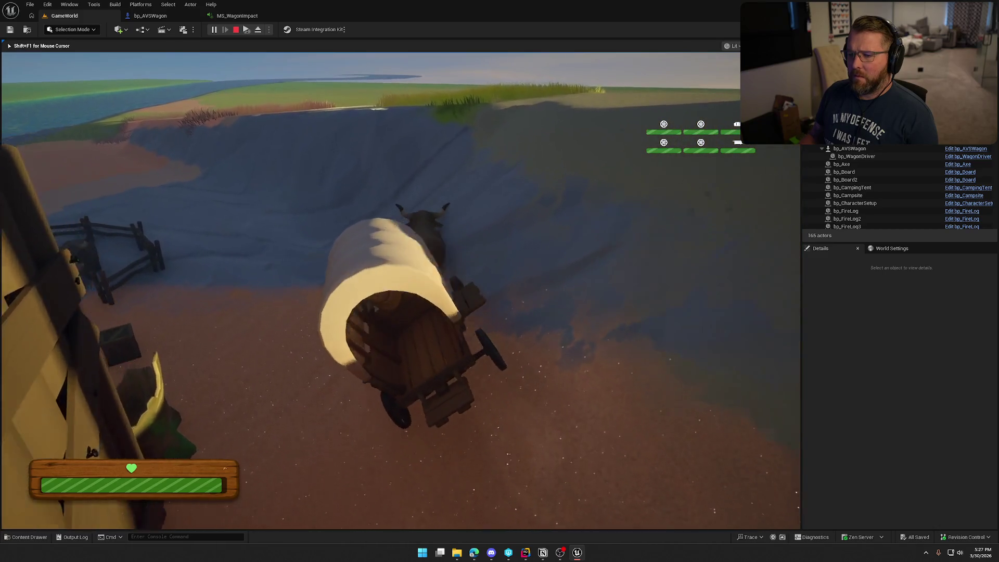
key(a)
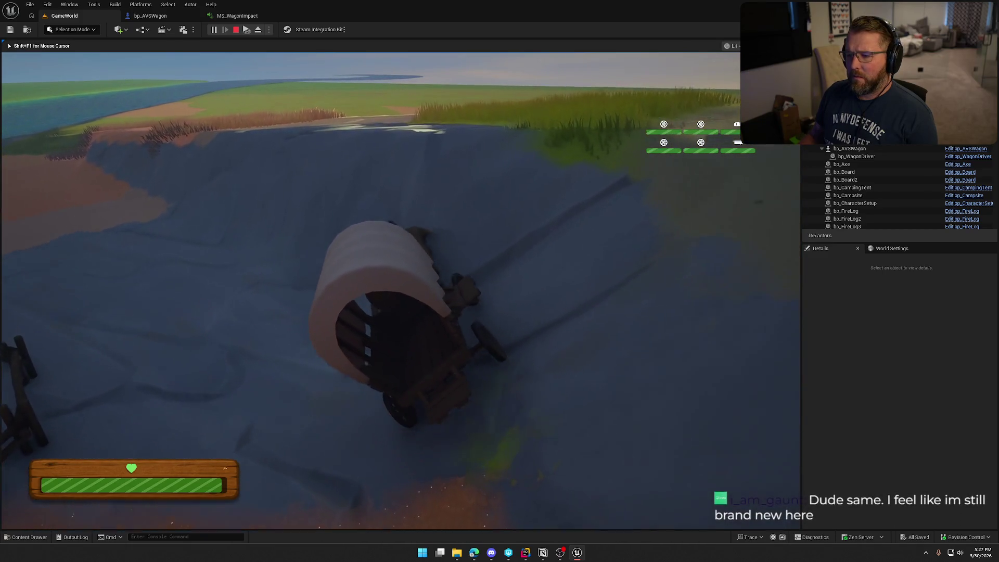
key(a)
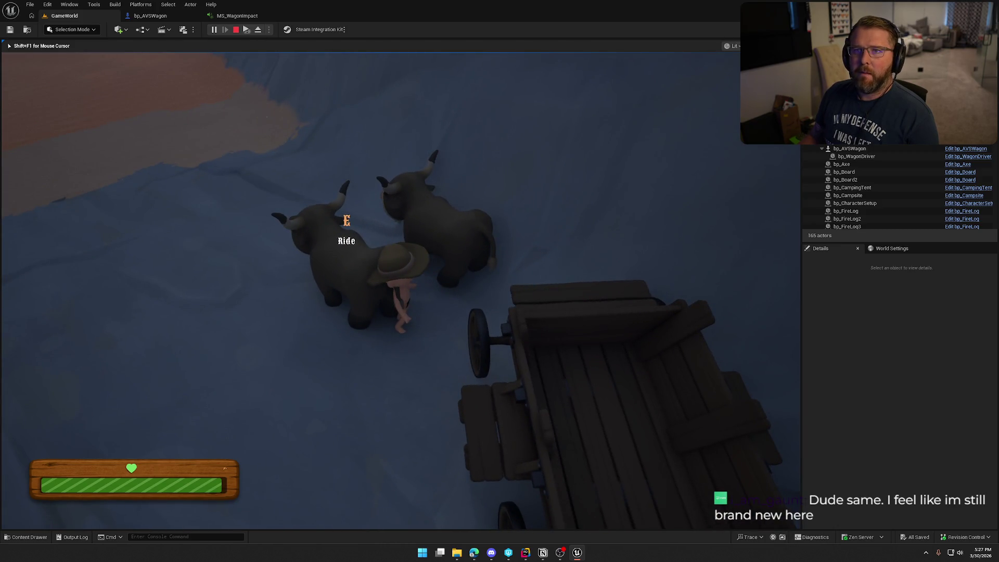
Remount the tipped wagon, drive it across sand and along the ridge, then stop playing
key(e)
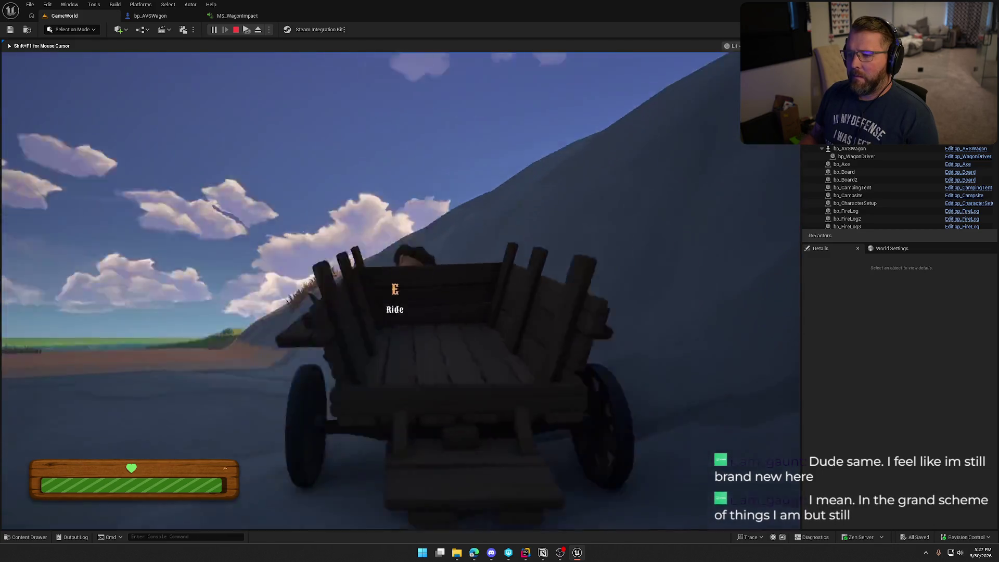
key(e)
key(e)
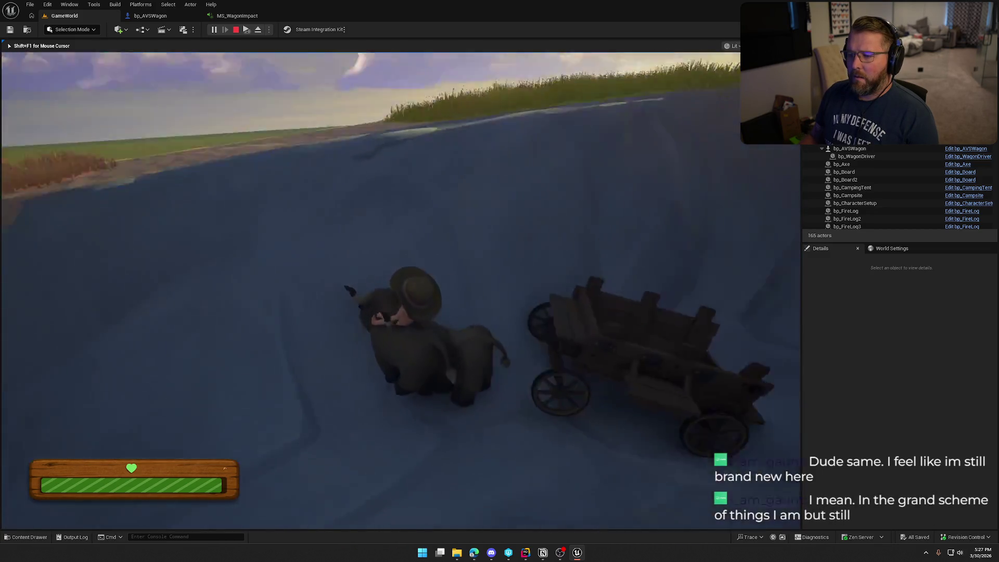
key(w)
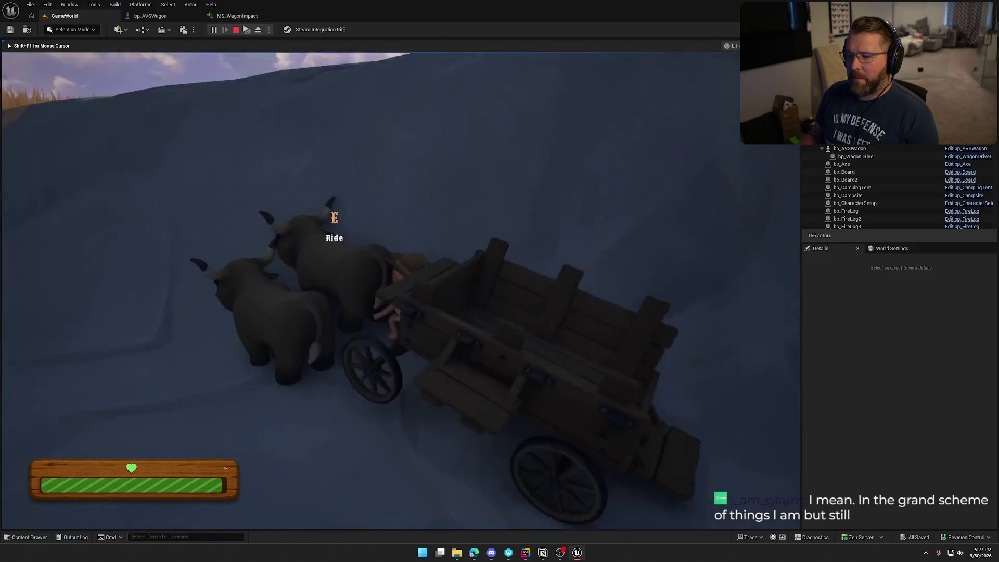
key(e)
key(e)
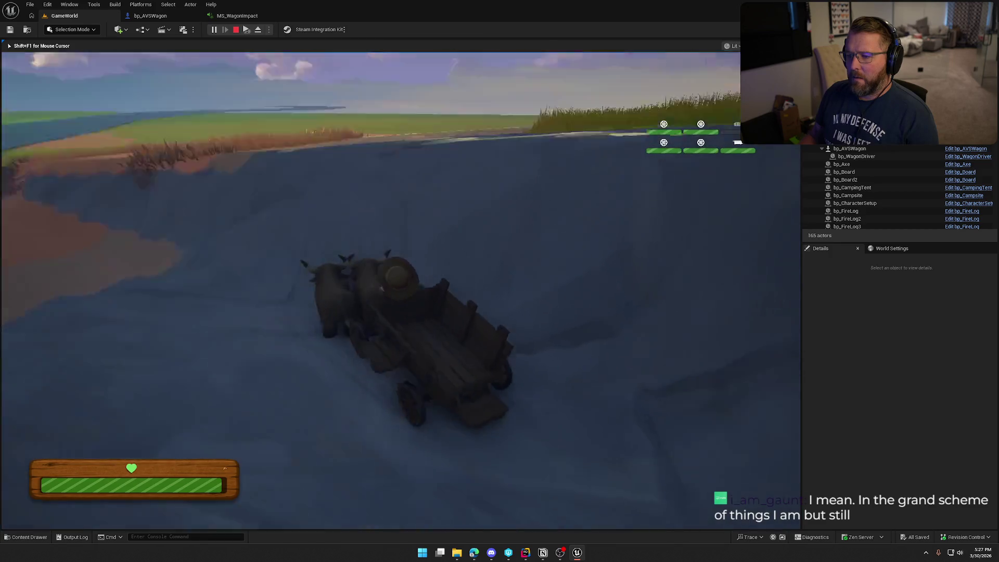
key(w)
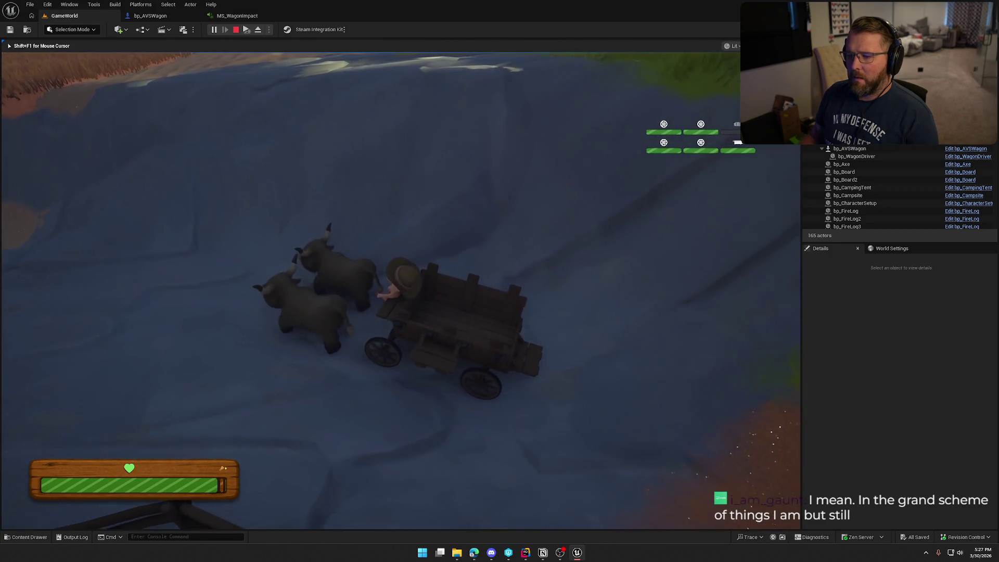
key(a)
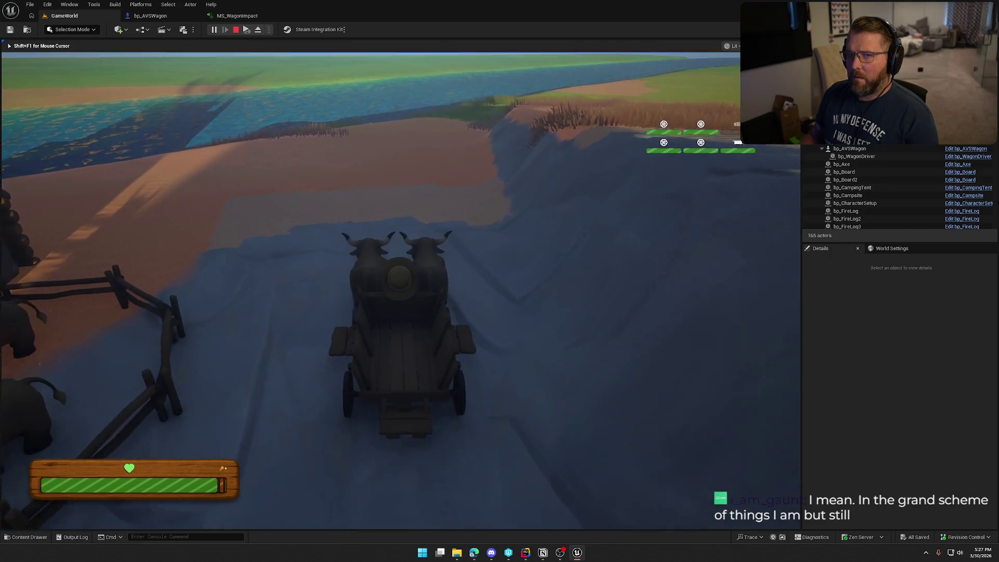
key(a)
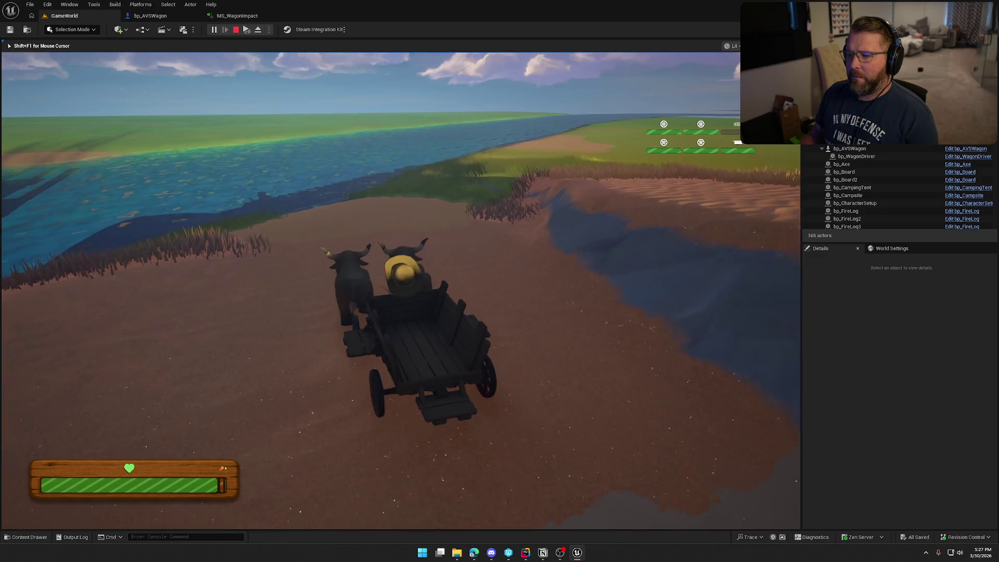
key(a)
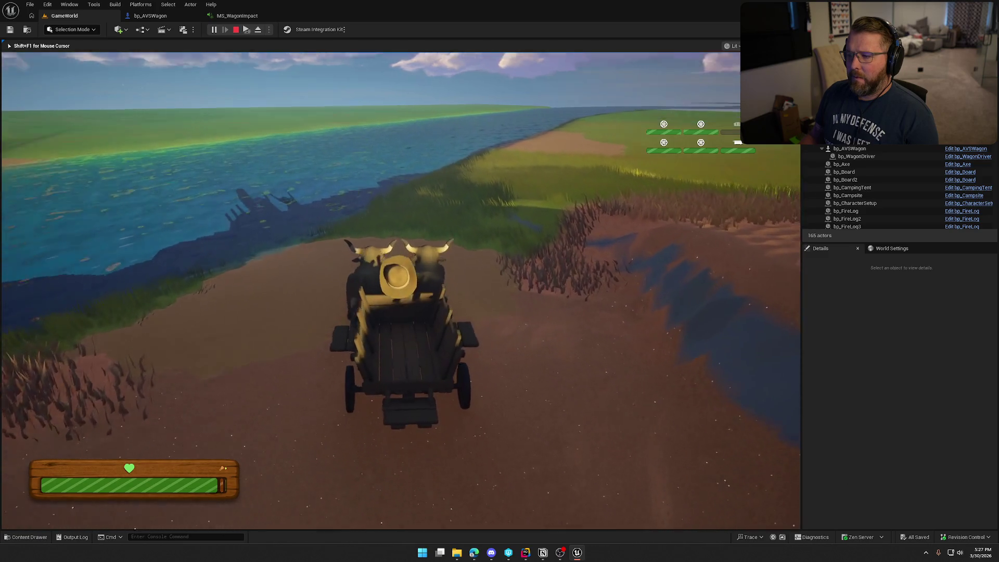
key(a)
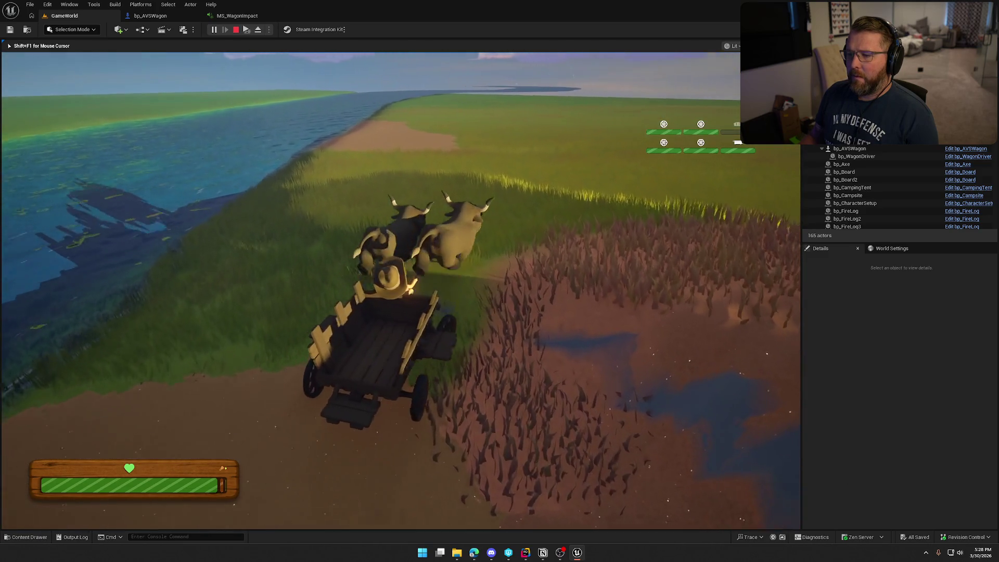
key(d)
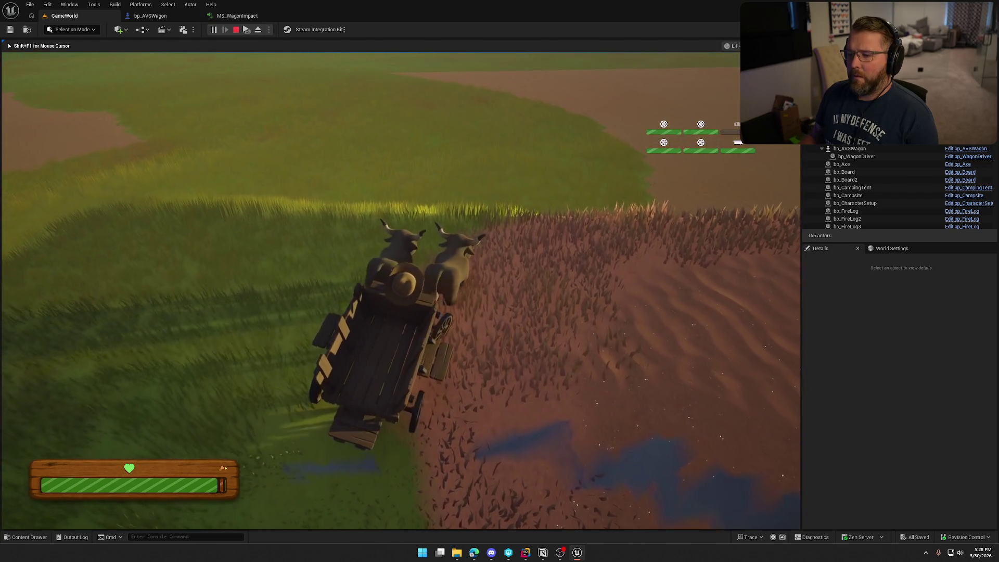
key(d)
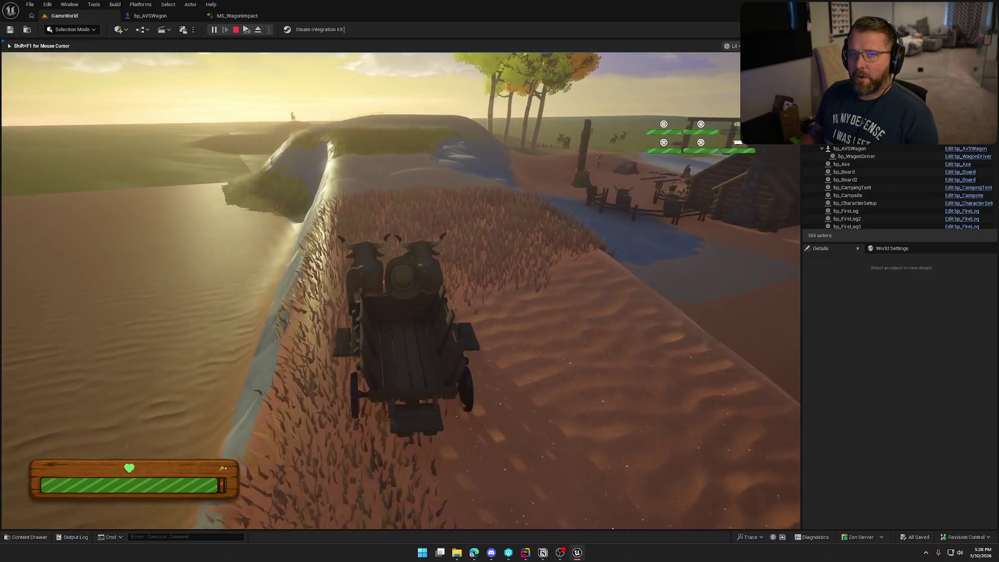
key(a)
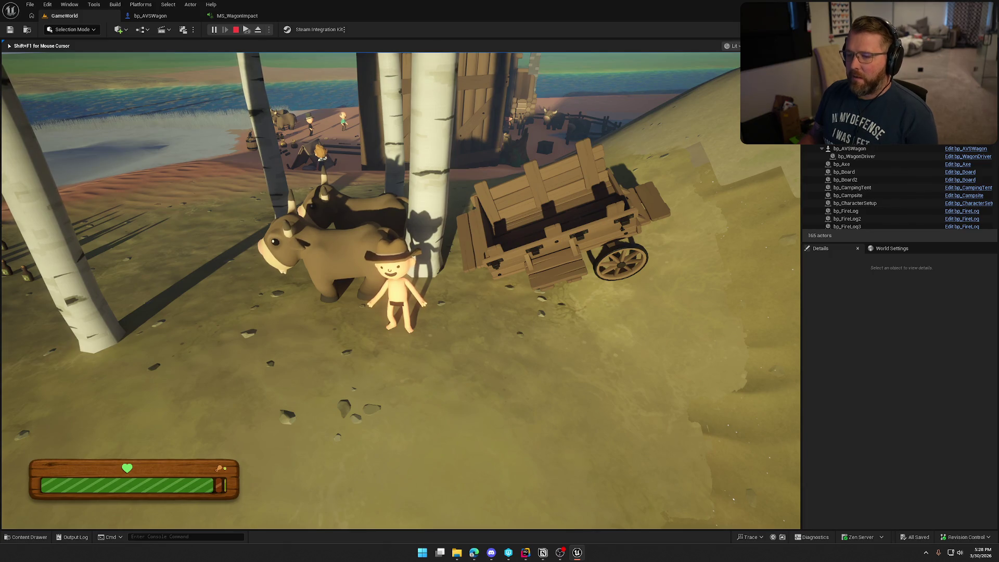
key(Escape)
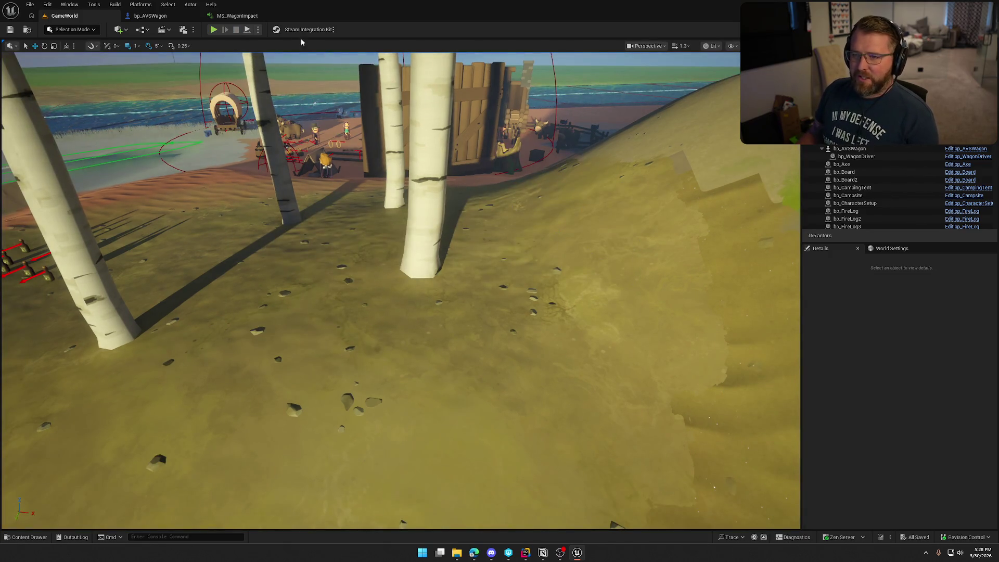
Start a new play session, board the ox wagon, and drive it toward the cabin camp
click(214, 31)
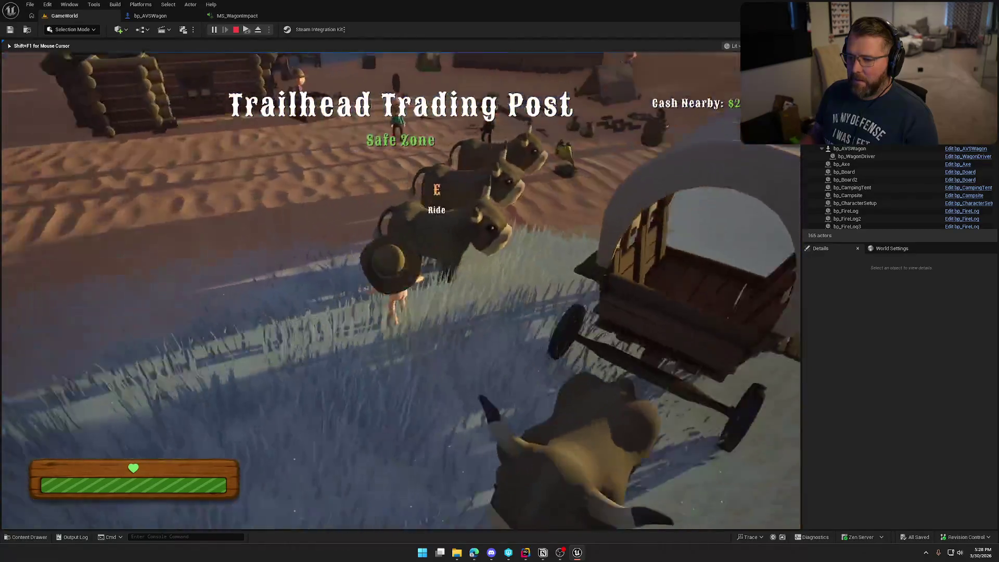
key(w)
key(space)
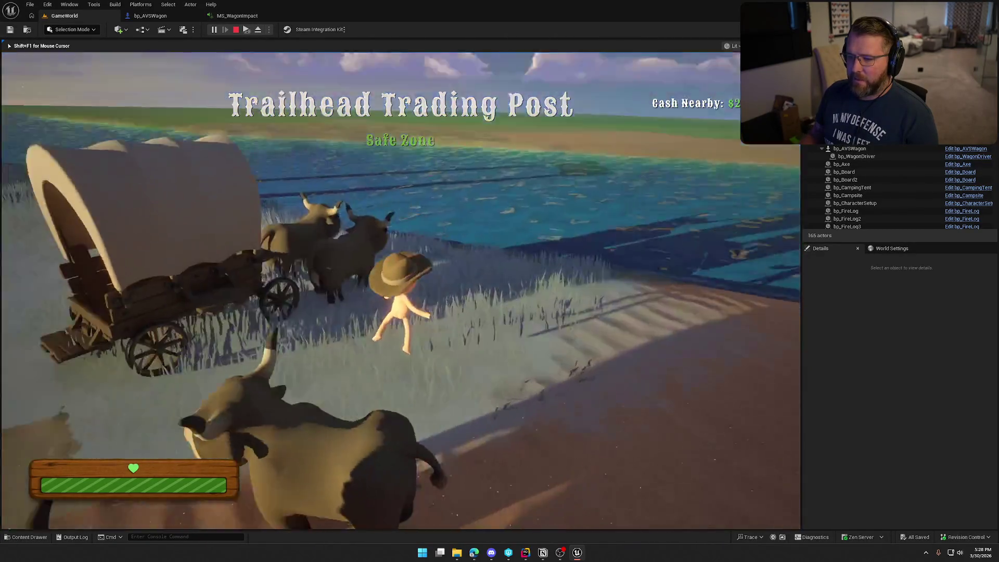
key(e)
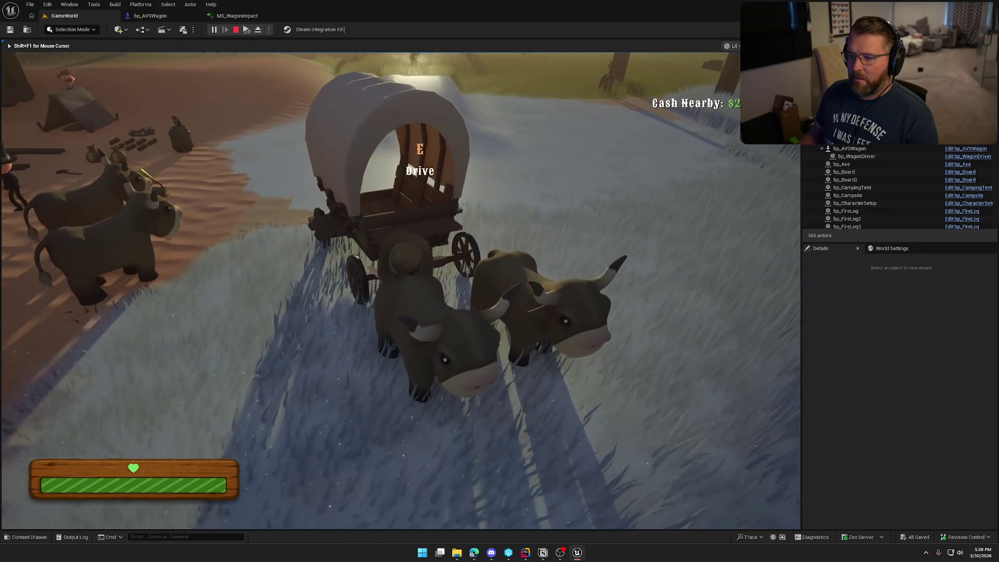
key(w)
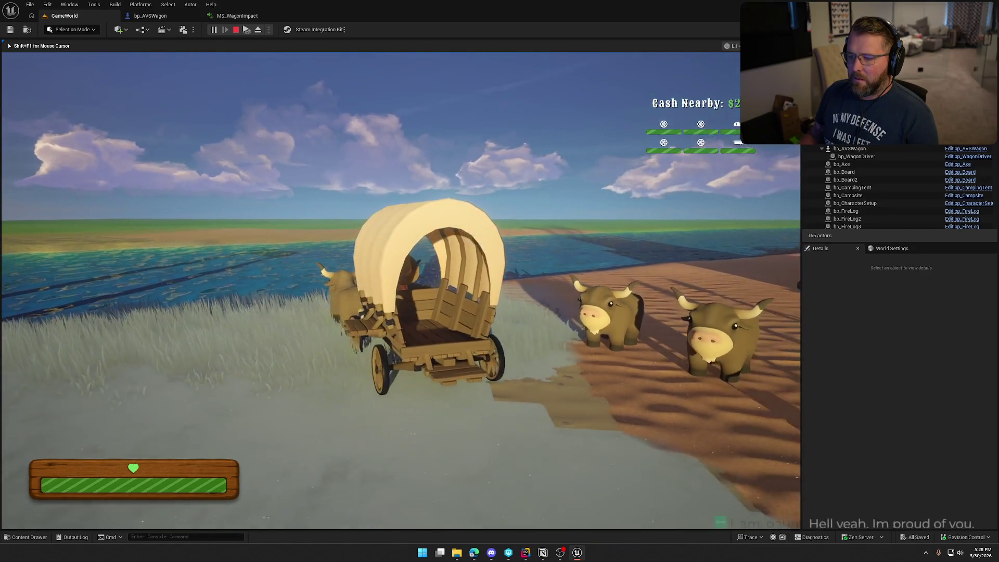
key(d)
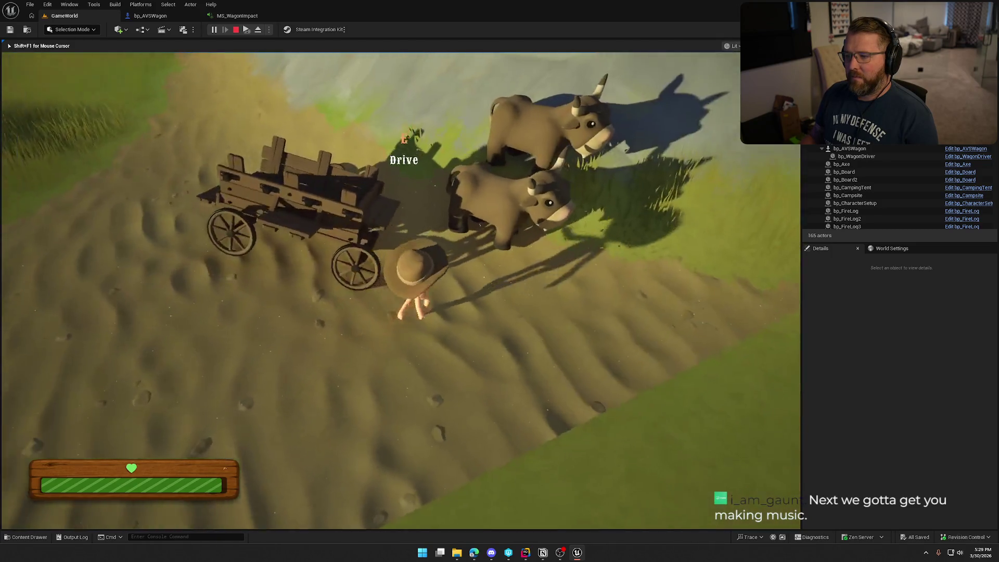
Ride the ox, drive down the dirt path along the cliff, then end the session
key(w)
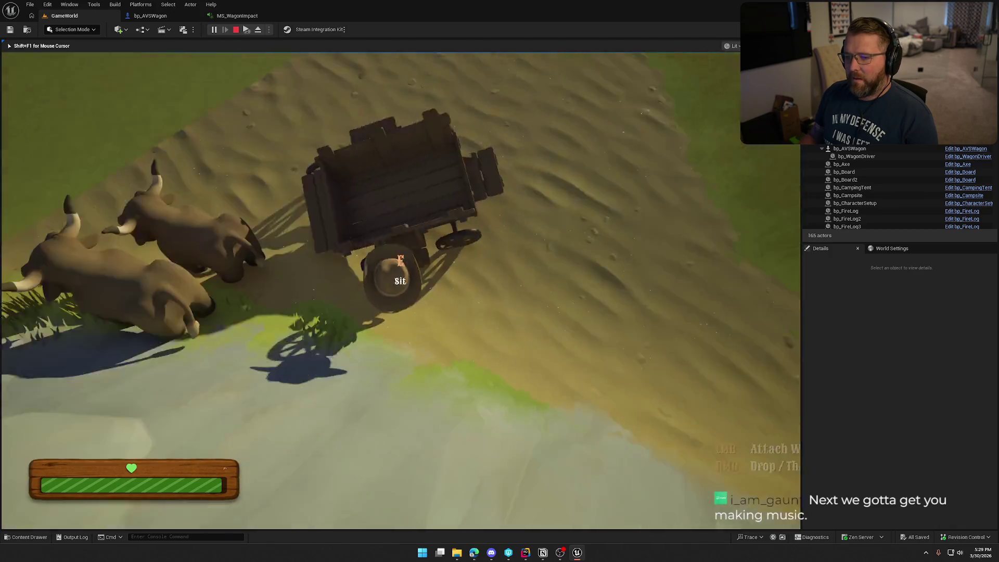
key(w)
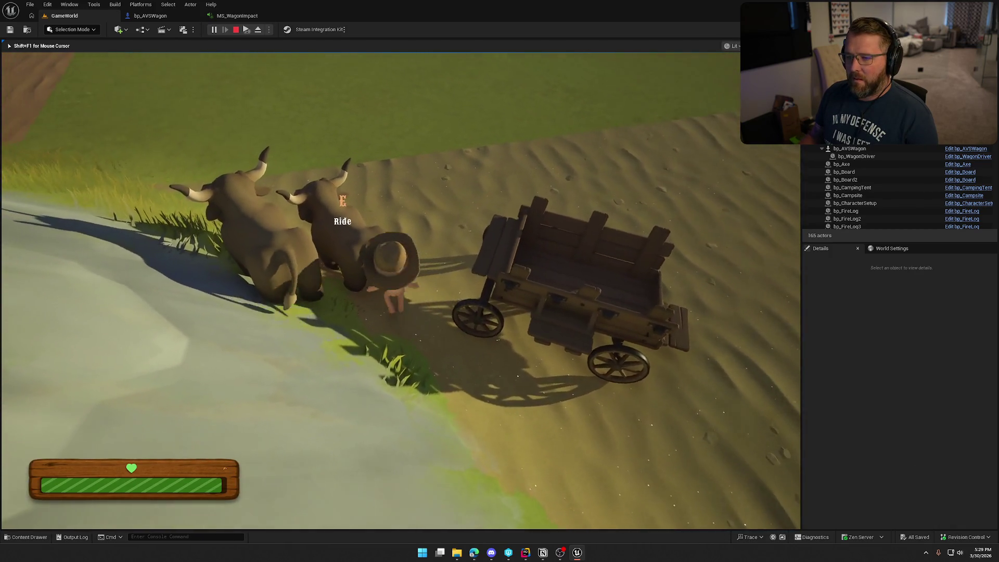
key(e)
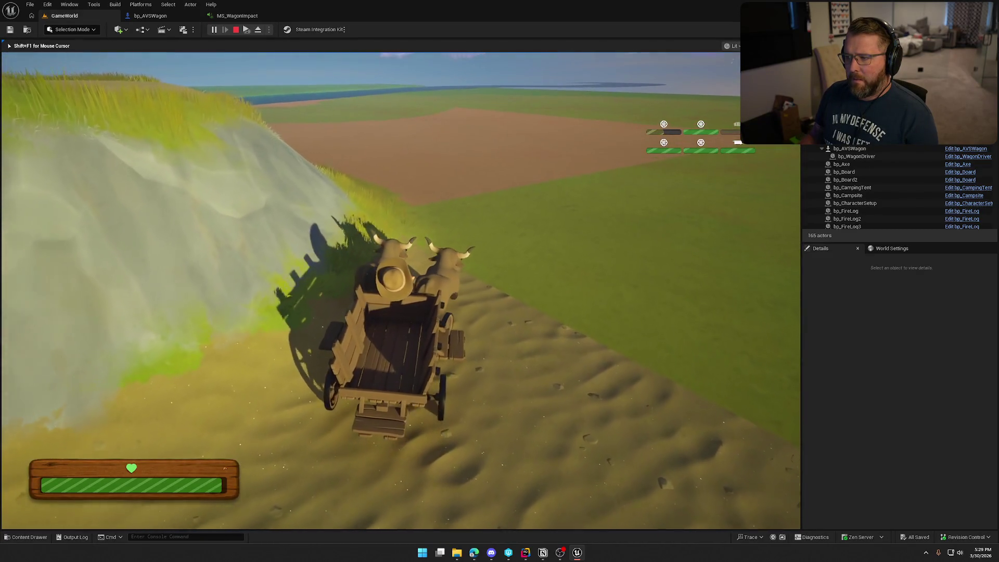
key(w)
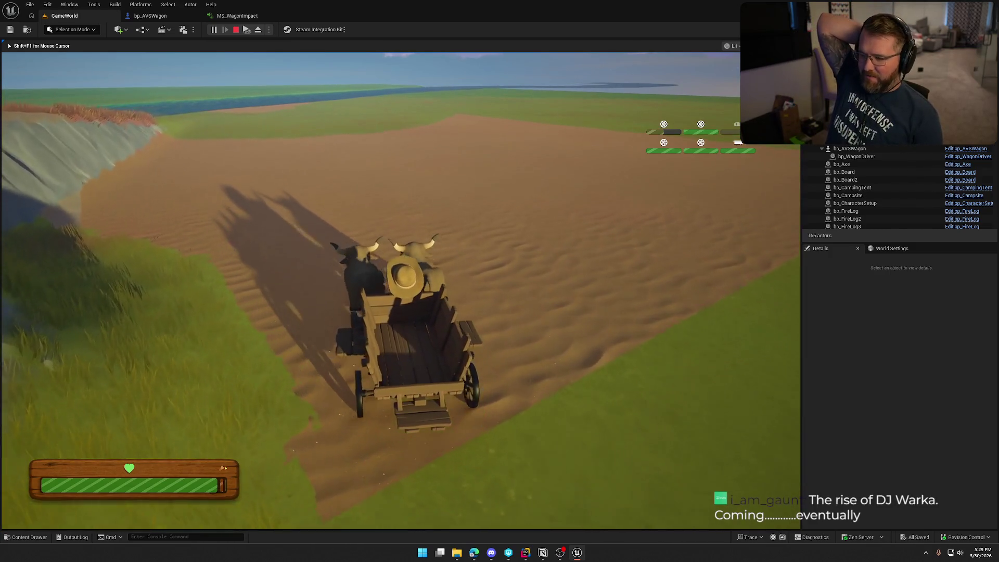
key(a)
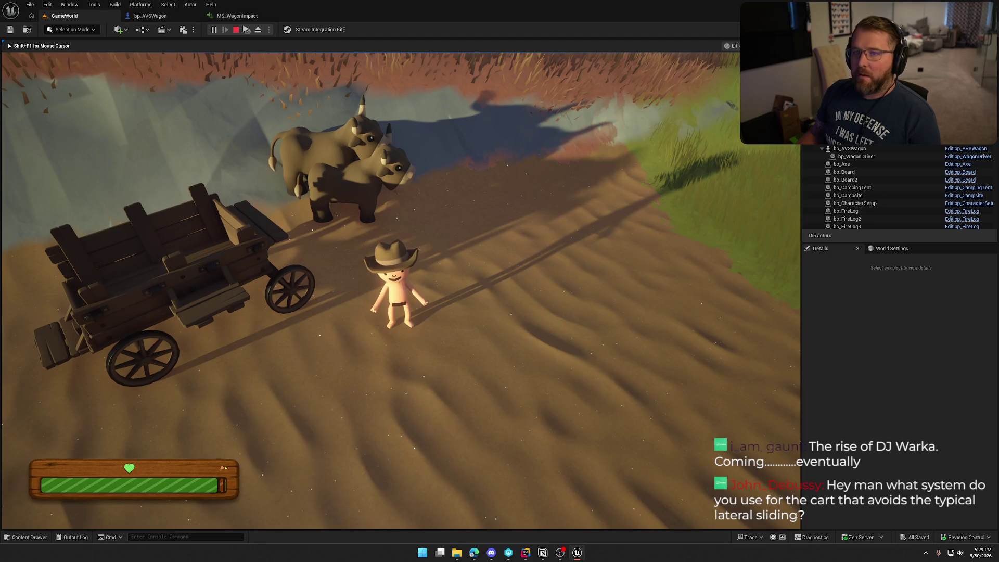
key(Escape)
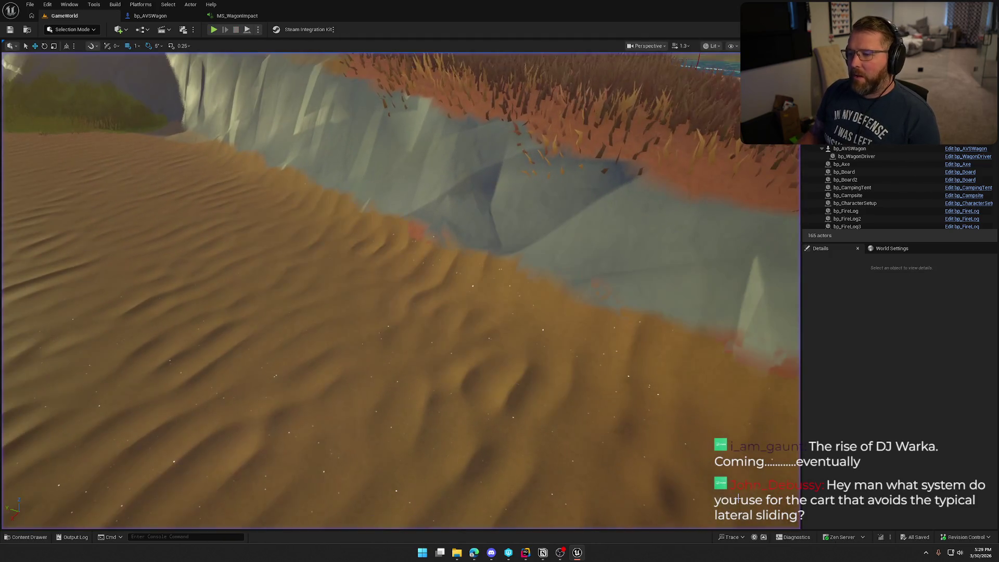
Bring the browser with the Fab Advanced Vehicle System listing to the front and maximize it
key(alt+Tab)
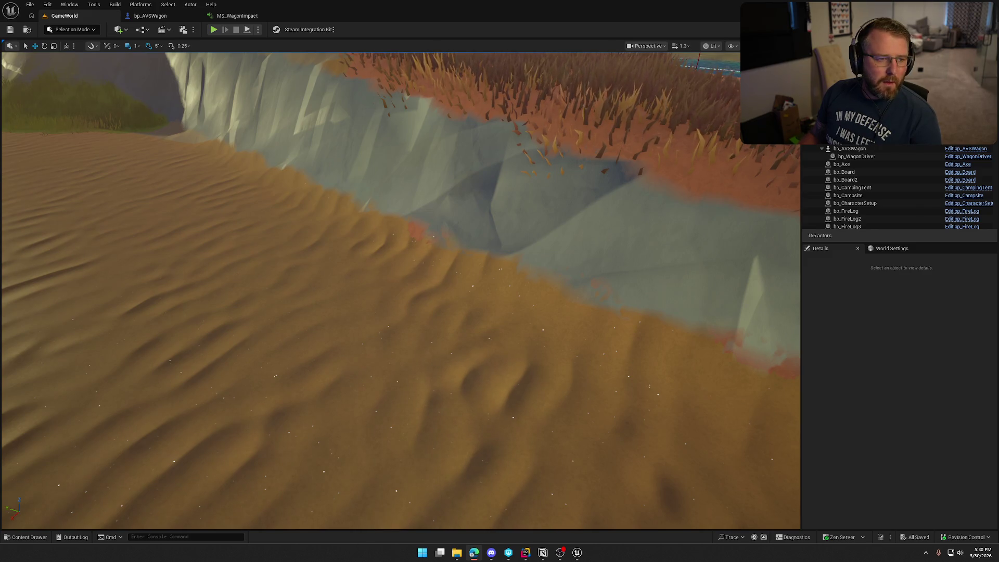
key(alt+Tab)
double_click(265, 86)
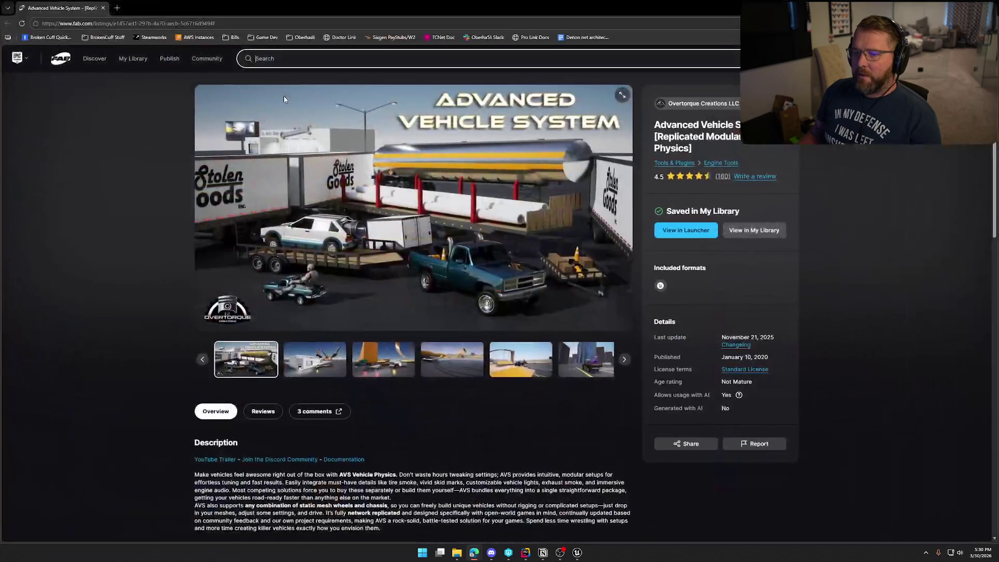
Copy the Fab listing's web address, then switch back to the Unreal editor
click(221, 23)
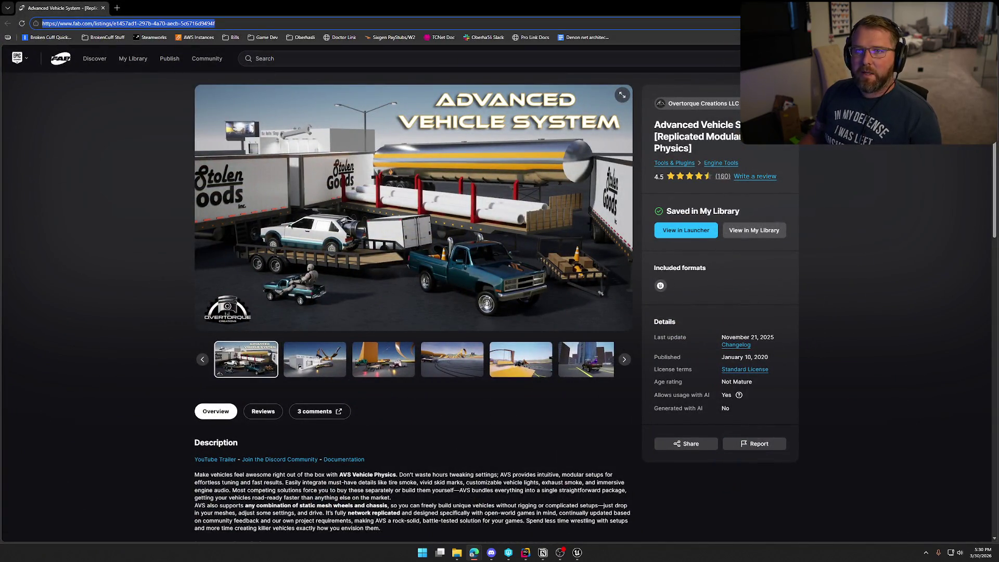
click(77, 187)
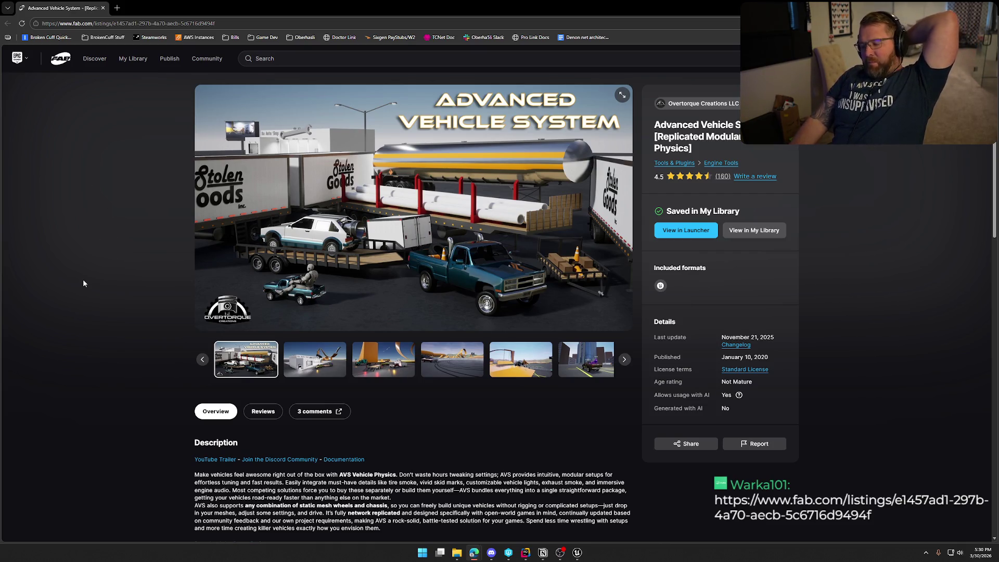
key(alt+Tab)
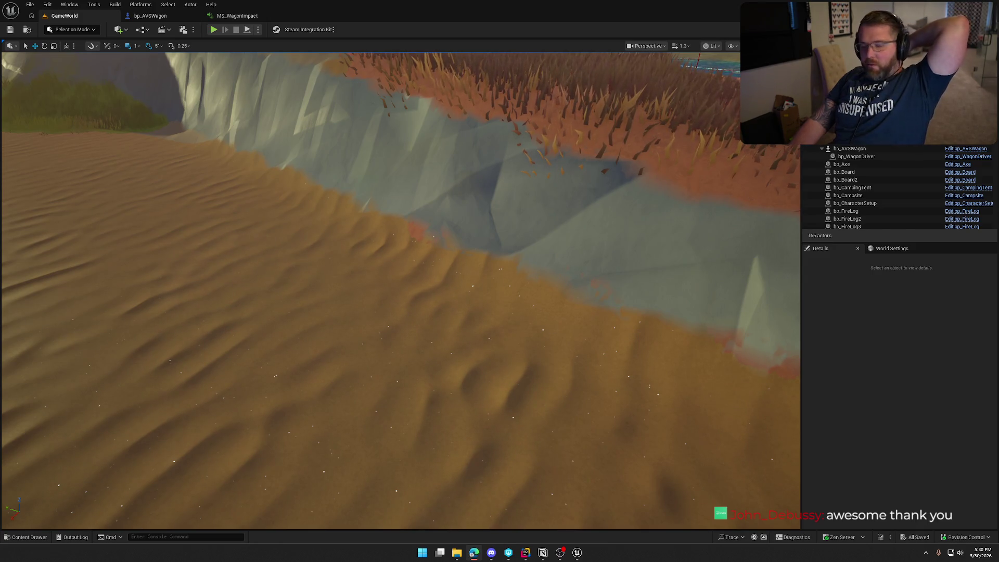
Tick Wheel Break off in Notion's To Do list, then return to bp_AVSWagon's WagonHealth graph
click(883, 350)
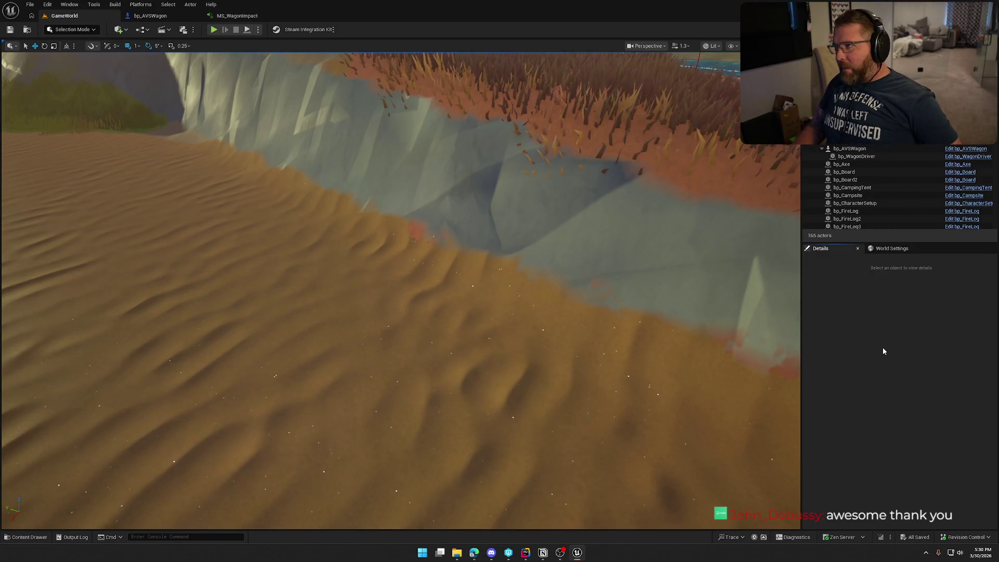
key(alt+Tab)
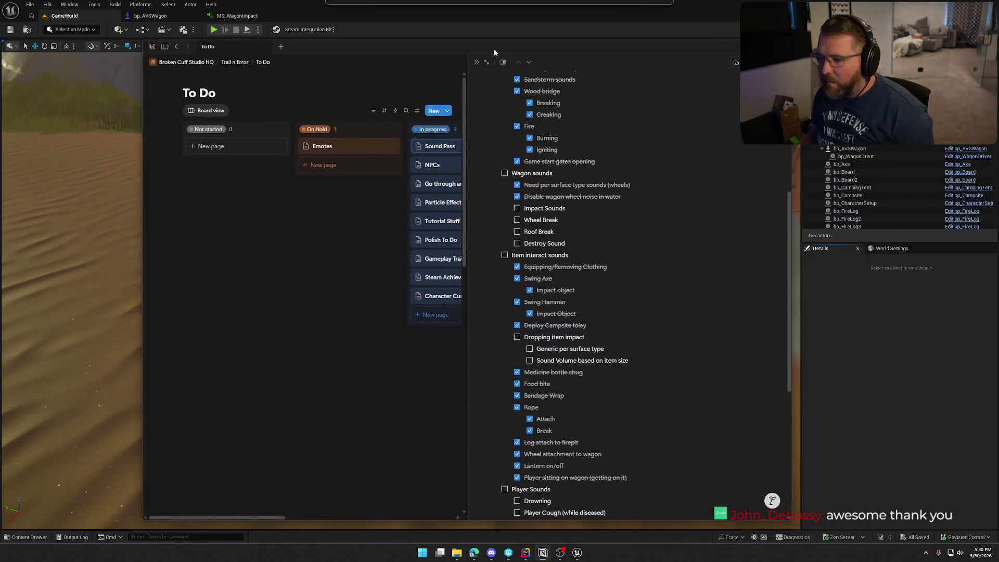
click(515, 221)
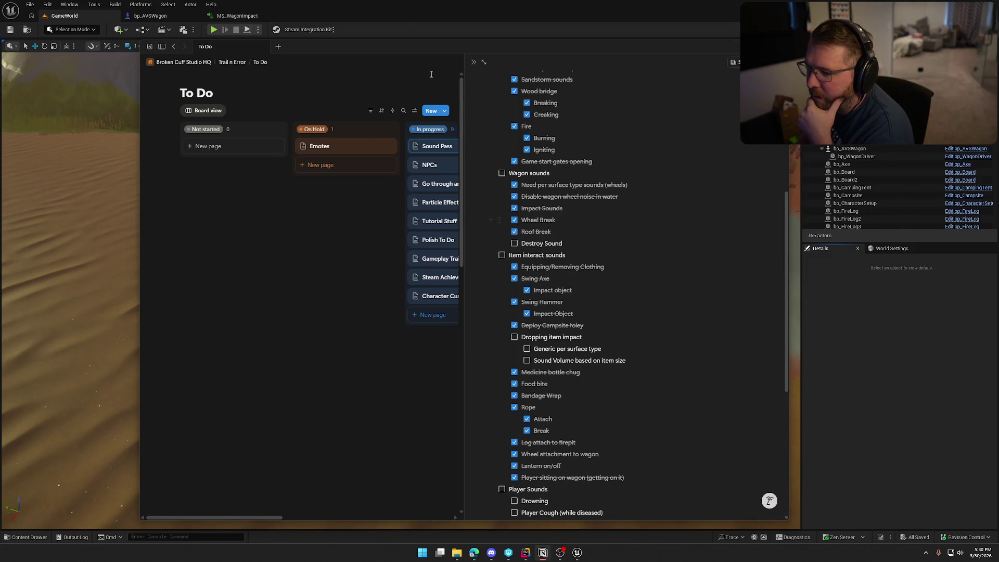
key(alt+Tab)
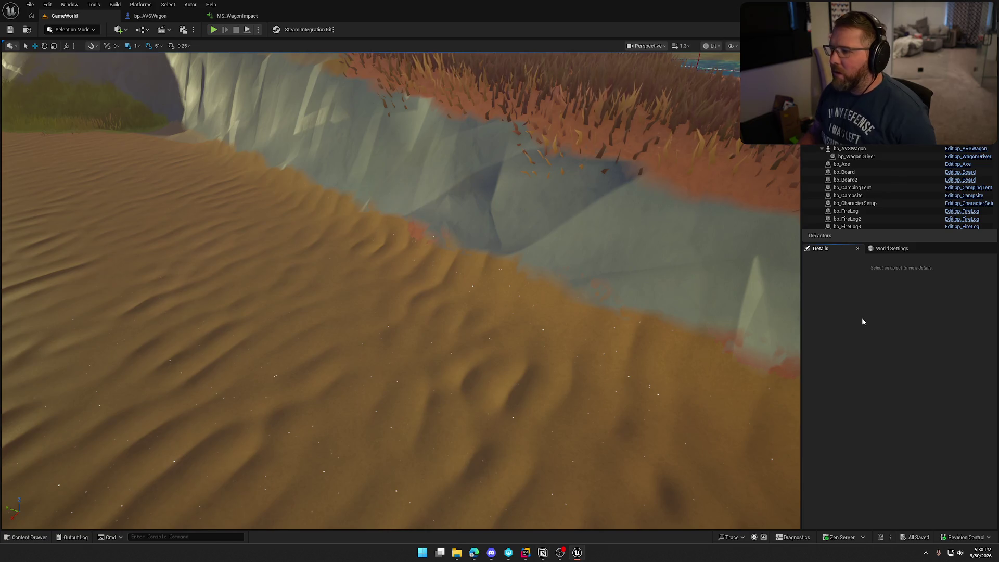
click(150, 16)
scroll(536, 333, down, 2)
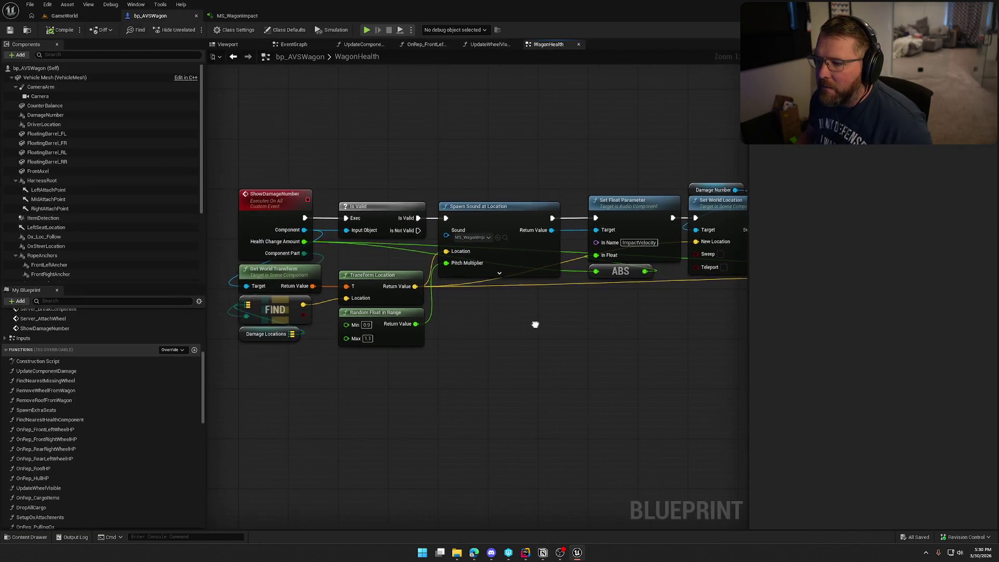
Add an Event Destroyed node to the WagonHealth graph via 'event destroy' search
drag(538, 336, 483, 365)
scroll(419, 180, down, 2)
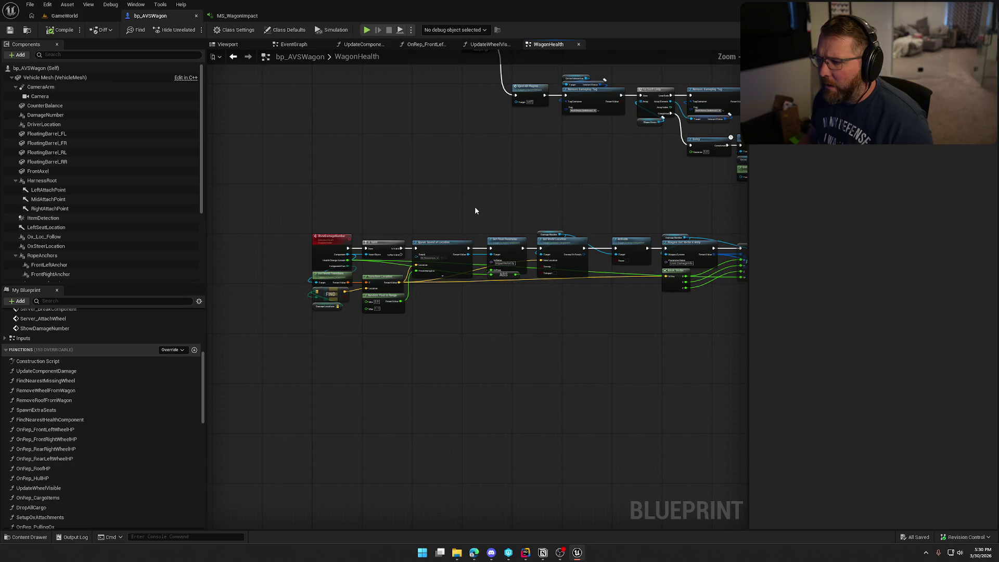
drag(434, 200, 435, 216)
scroll(107, 413, up, 6)
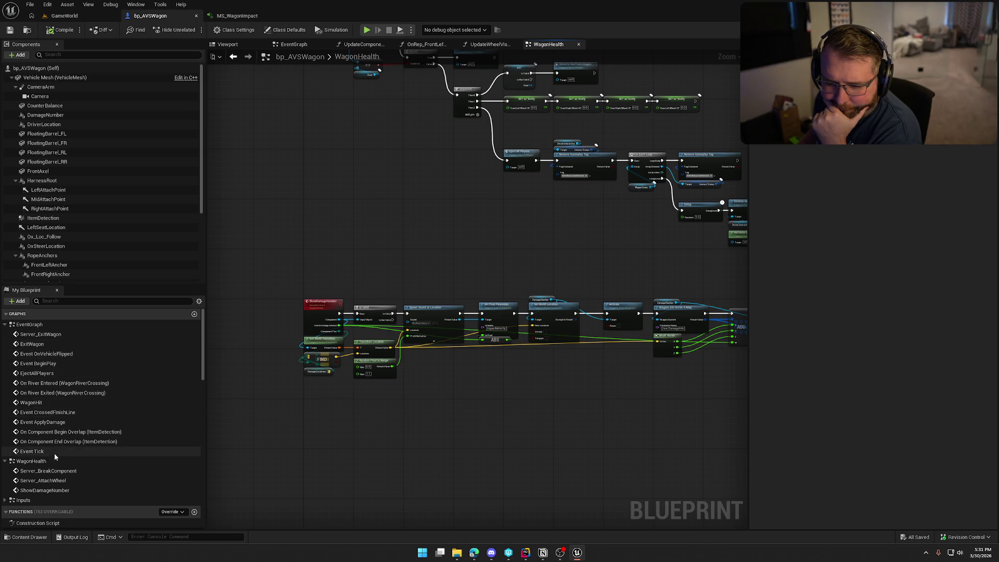
right_click(441, 418)
text(event de)
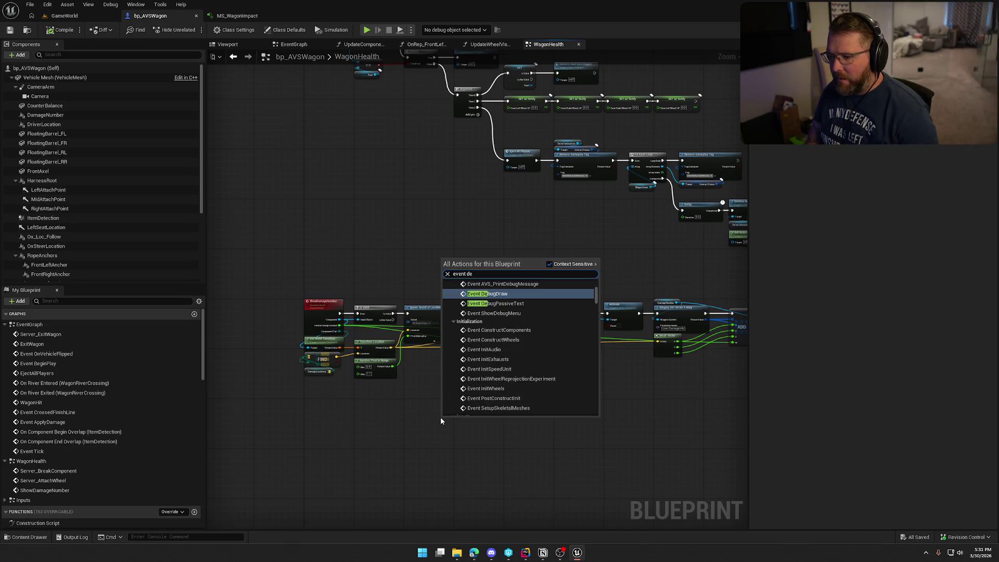
text(stroy)
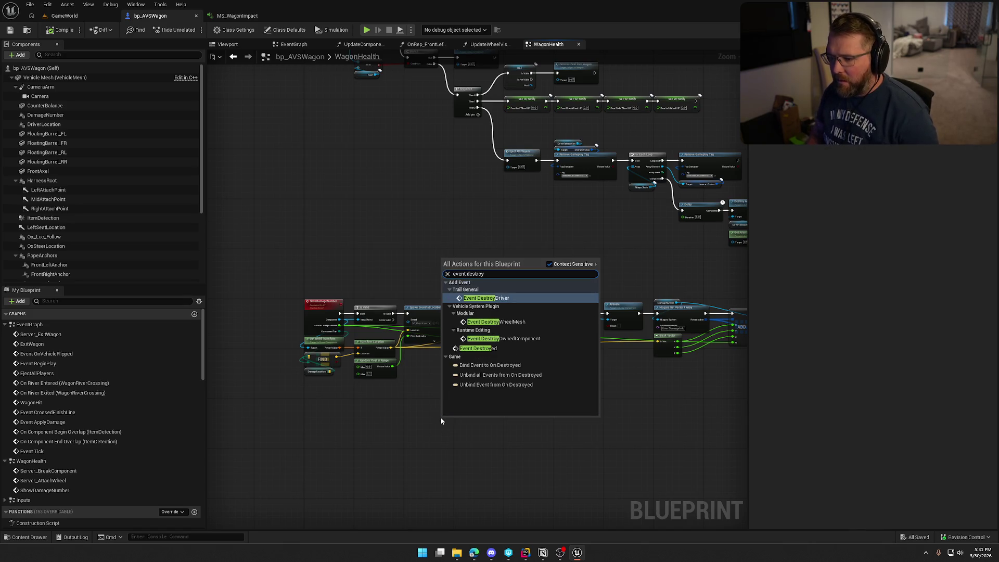
click(476, 349)
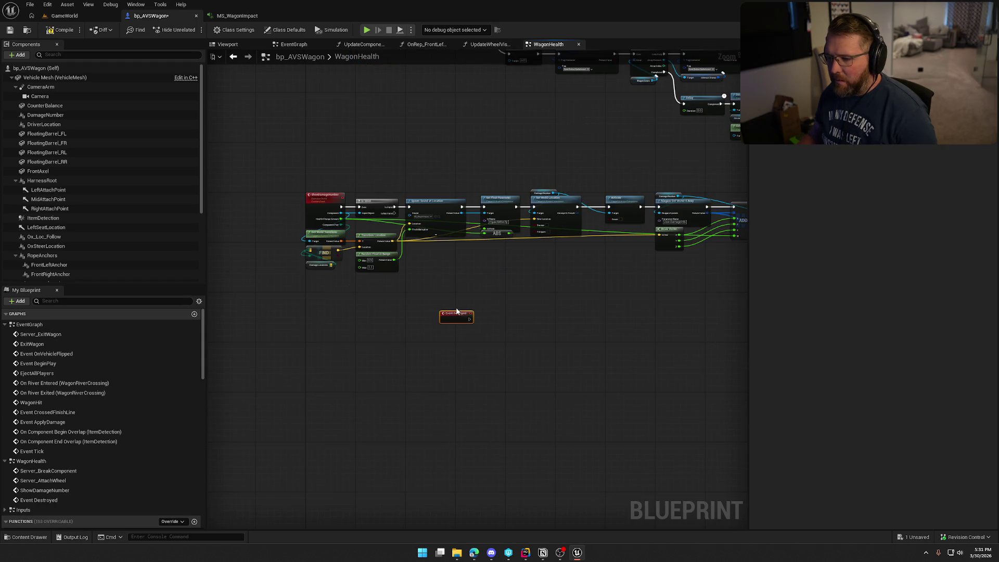
drag(456, 311, 400, 330)
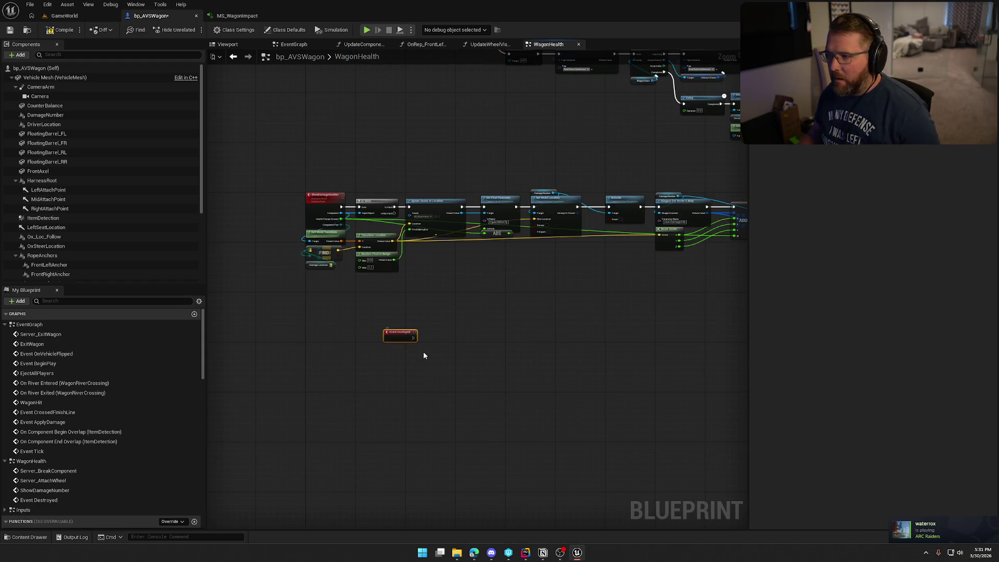
Cut the Event Destroyed node out and switch to the blueprint's EventGraph
key(Delete)
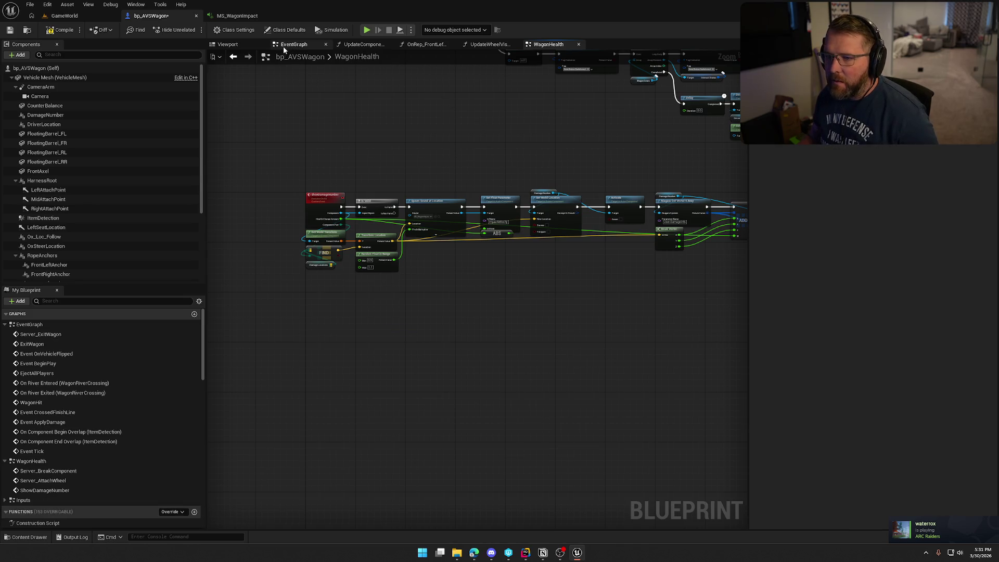
click(283, 46)
scroll(452, 395, down, 5)
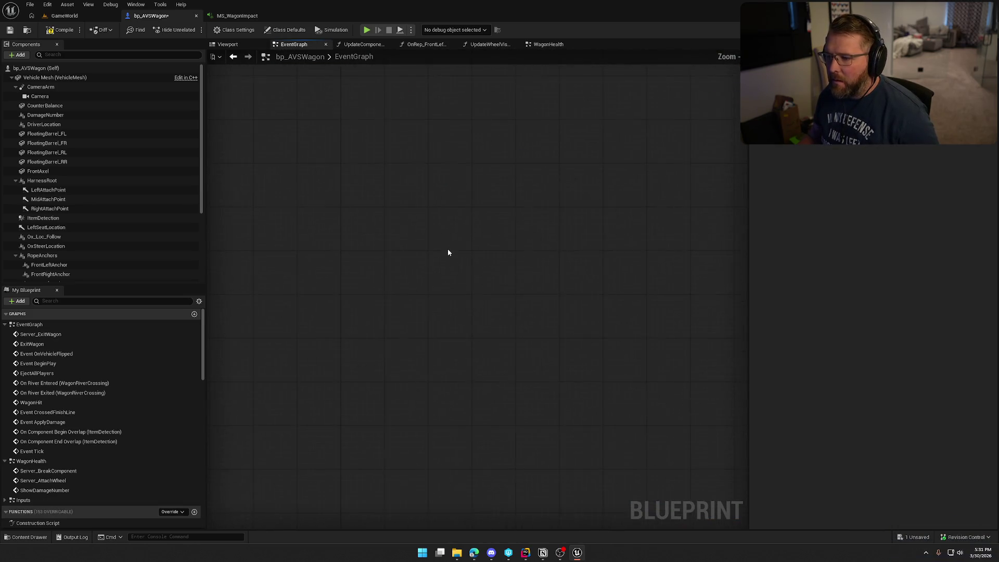
Paste the Event Destroyed node into the wagon EventGraph and compile
drag(448, 252, 385, 286)
key(ctrl+v)
mouse_move(435, 351)
mouse_down()
mouse_move(374, 329)
mouse_move(373, 274)
mouse_up()
click(61, 29)
scroll(365, 276, up, 1)
Add a Spawn Sound at Location node off Event Destroyed that plays WagonDestroy
drag(367, 211, 426, 208)
text(sp)
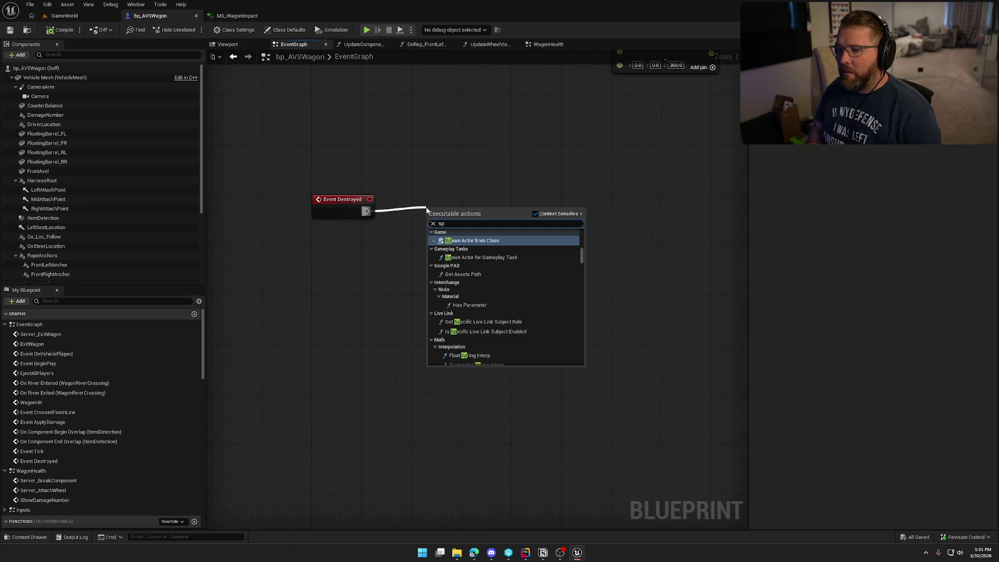
text(awn sound)
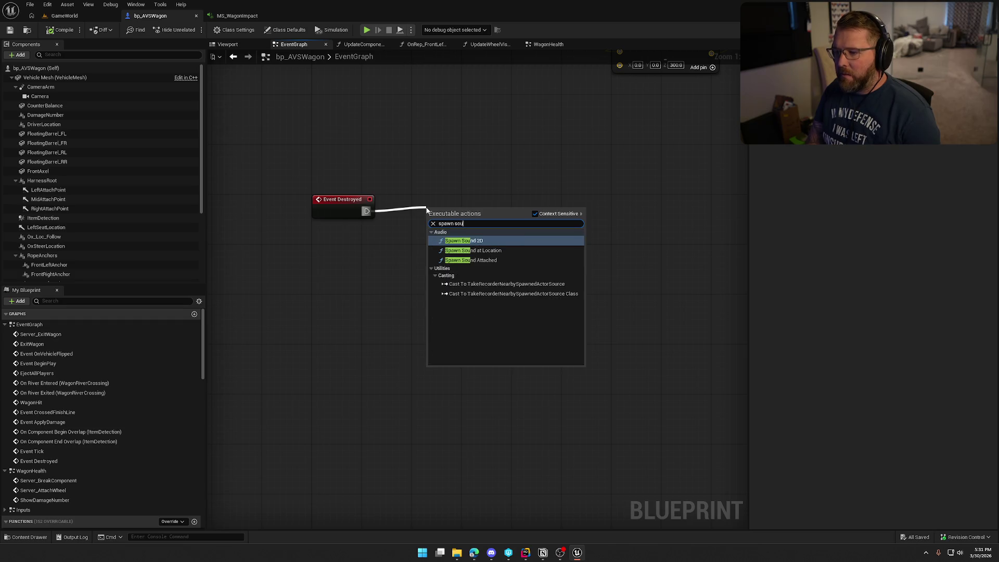
click(473, 251)
drag(450, 230, 487, 217)
click(493, 230)
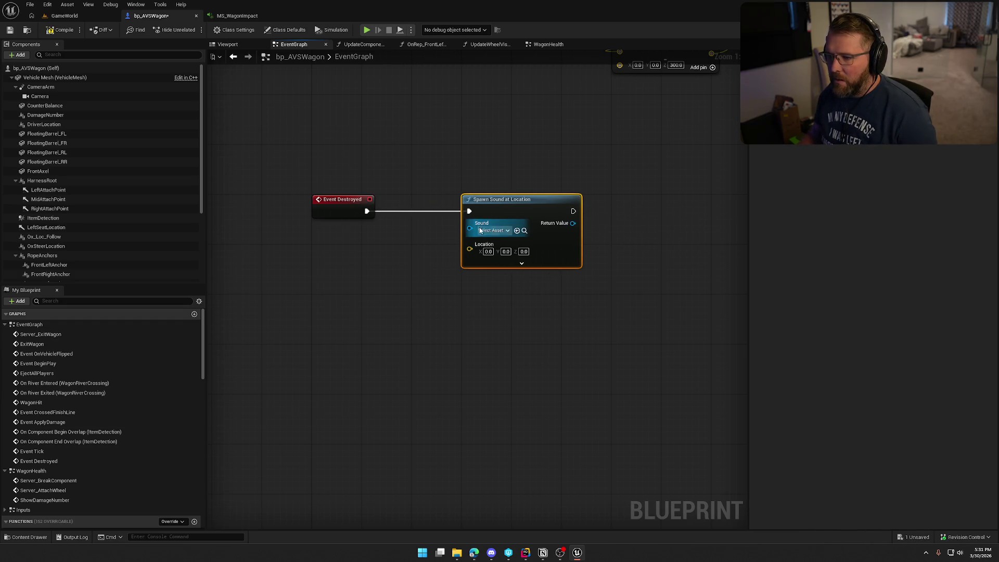
click(491, 172)
key(ctrl+space)
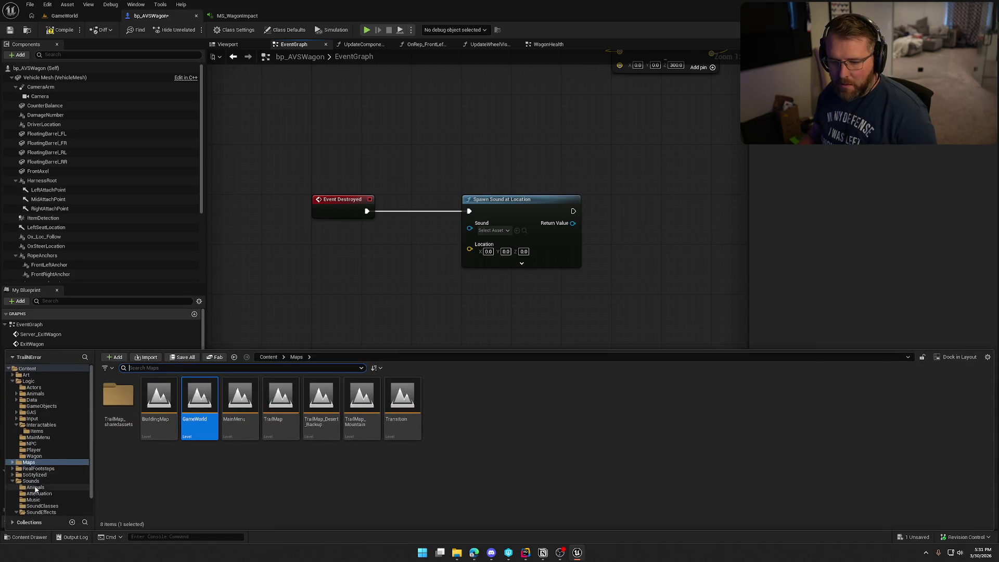
scroll(36, 488, down, 1)
click(38, 499)
mouse_move(119, 398)
mouse_down()
mouse_move(211, 377)
mouse_move(497, 242)
mouse_move(495, 230)
mouse_move(406, 266)
mouse_up()
Feed Get Actor Location into the spawn node's Location input
text(get actor loca)
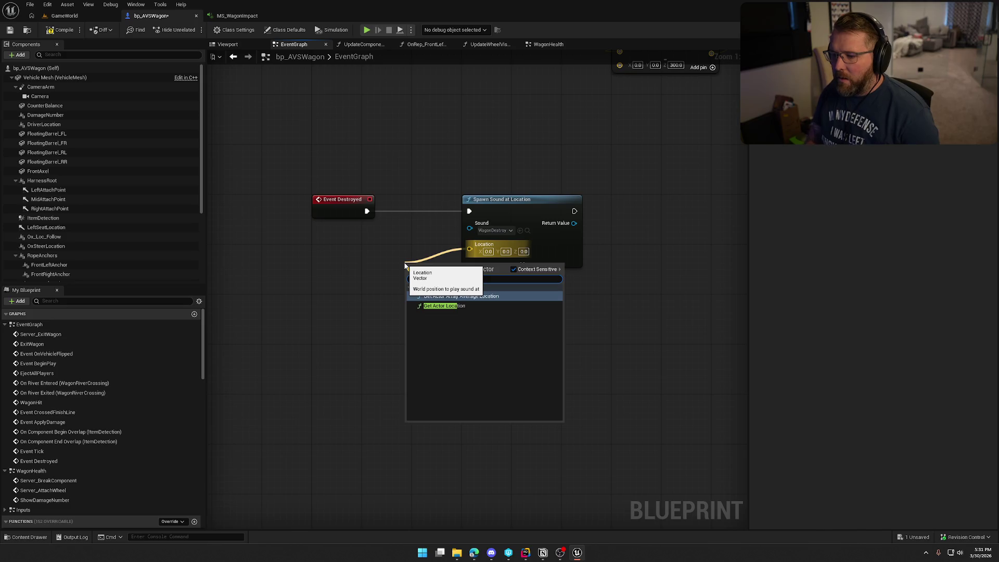
click(467, 307)
drag(429, 263, 339, 231)
click(524, 258)
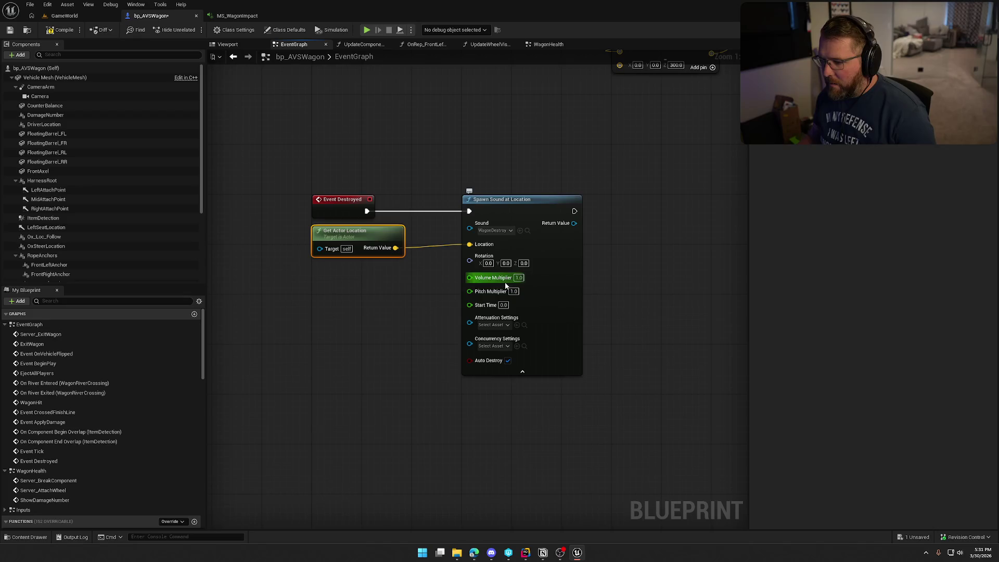
Drive the pitch multiplier with a Random Float in Range from 0.9 to 1.1
drag(470, 292, 385, 289)
text(rand)
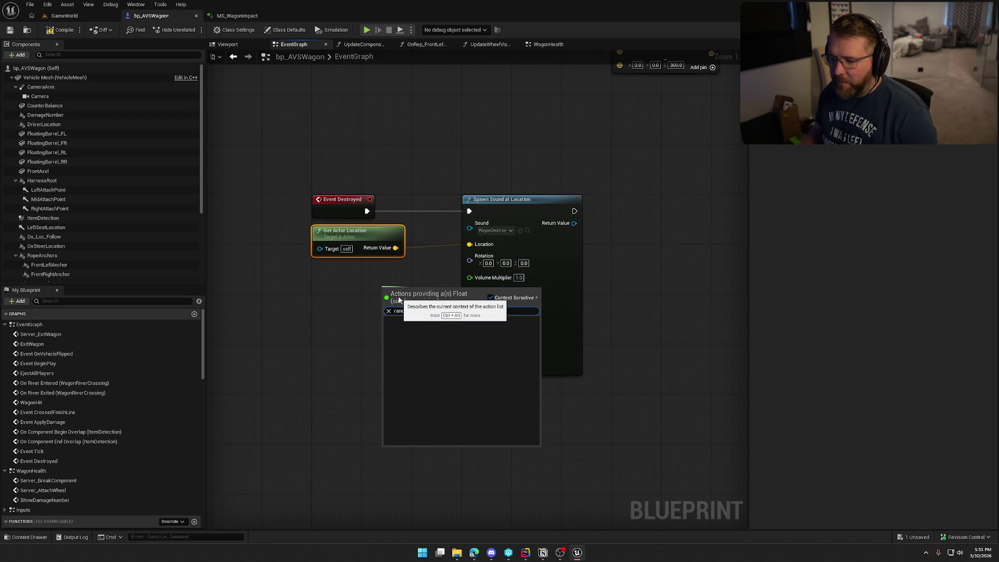
text(om fl)
key(Down)
key(Down)
key(Return)
mouse_move(407, 285)
mouse_down()
mouse_move(357, 279)
mouse_move(340, 260)
mouse_up()
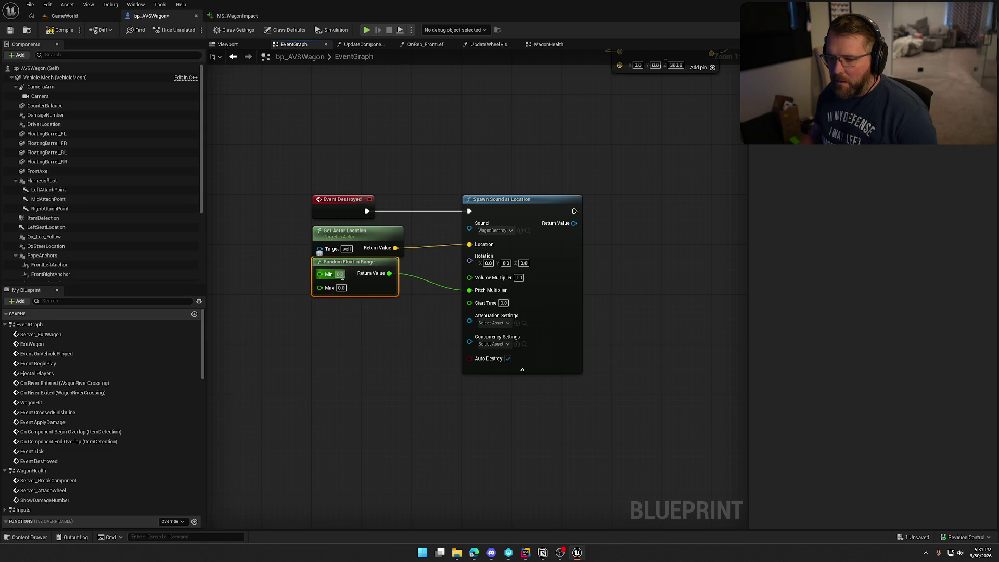
text(0.9)
key(Tab)
text(1.1)
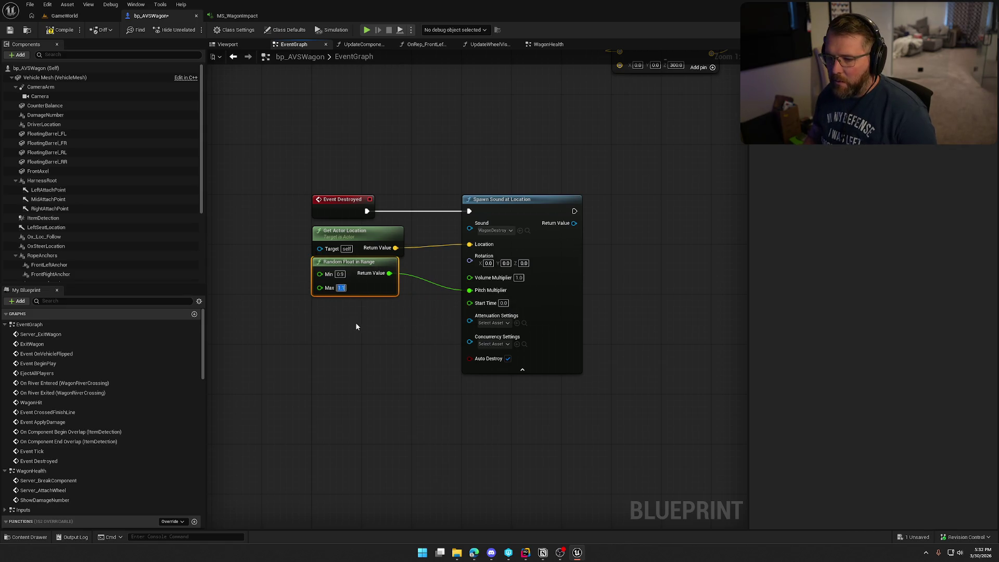
click(356, 326)
Set the attenuation to Wagon_Atten, tidy the node, and save the wagon blueprint
click(493, 323)
scroll(566, 406, down, 3)
click(551, 430)
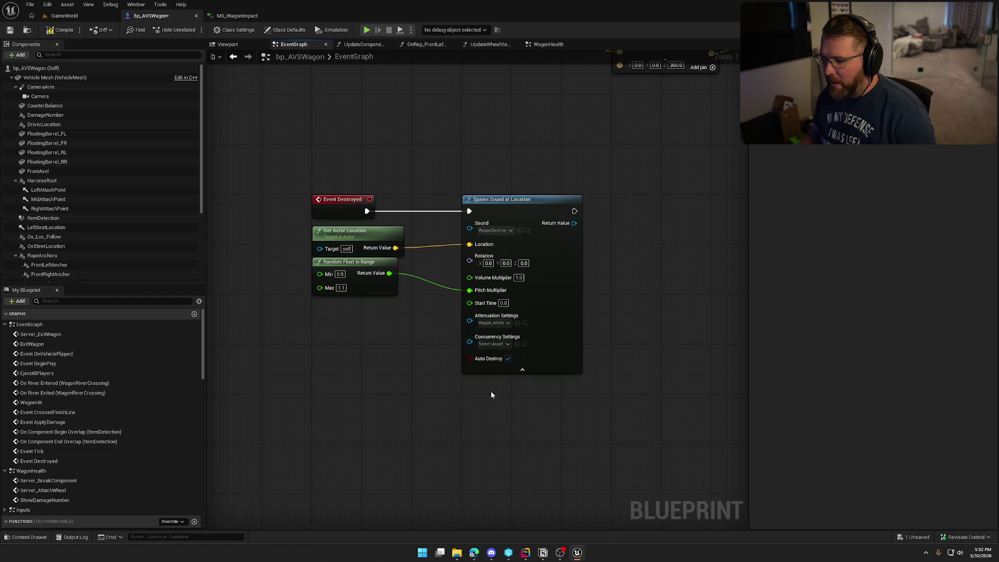
click(491, 369)
drag(500, 206, 454, 207)
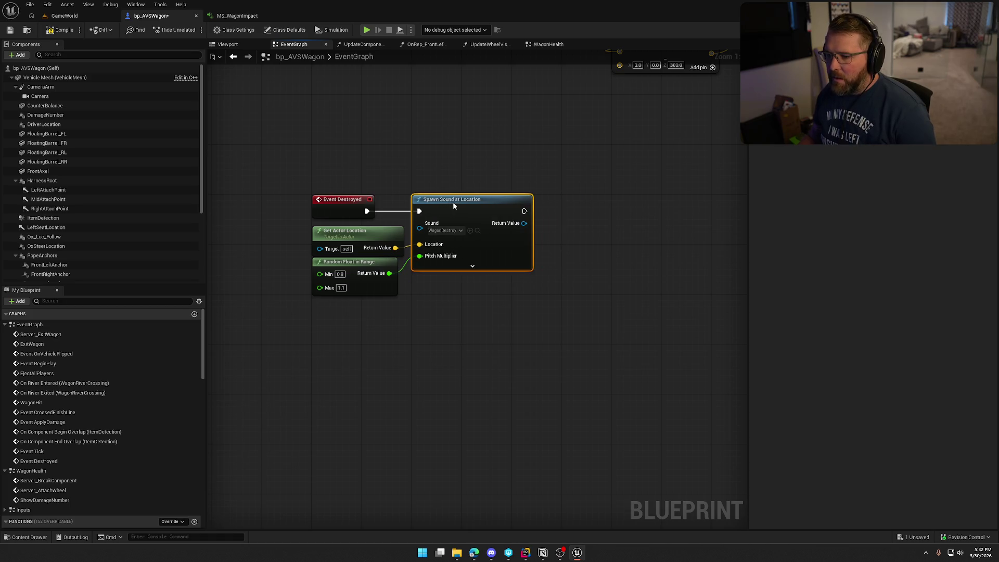
click(436, 178)
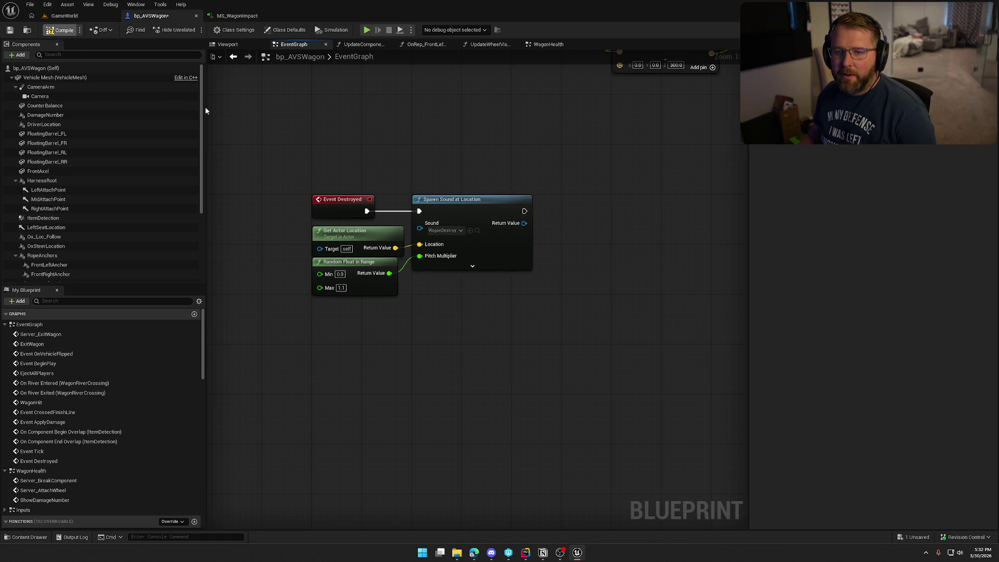
key(ctrl+s)
click(64, 16)
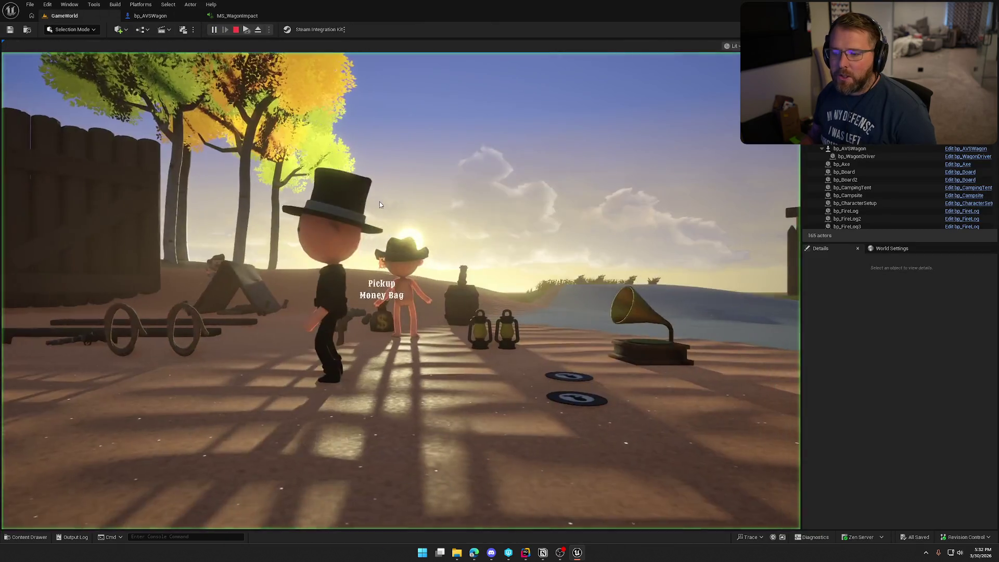
Run to the bison, mount and dismount it, then board the wagon
click(379, 204)
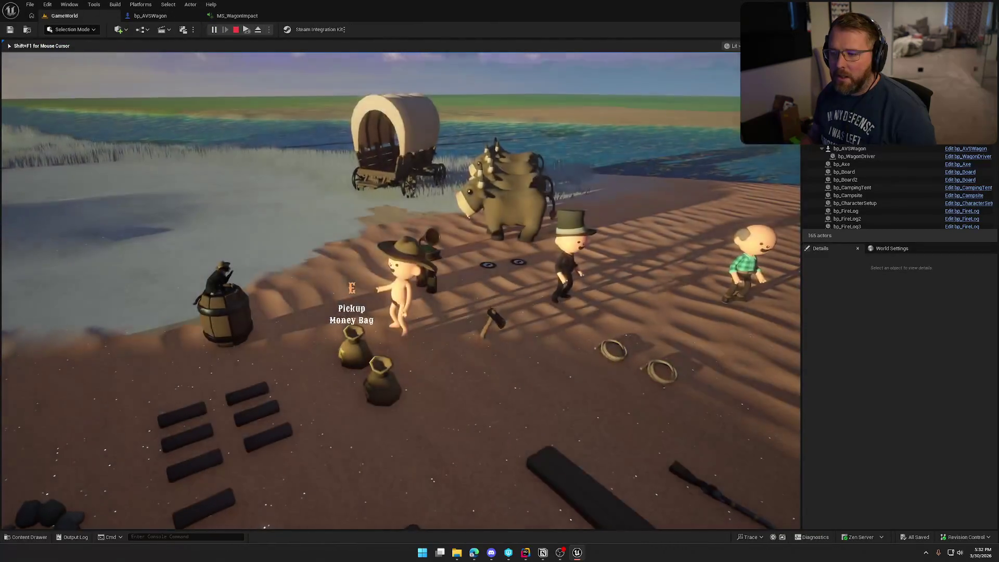
key(shift+w)
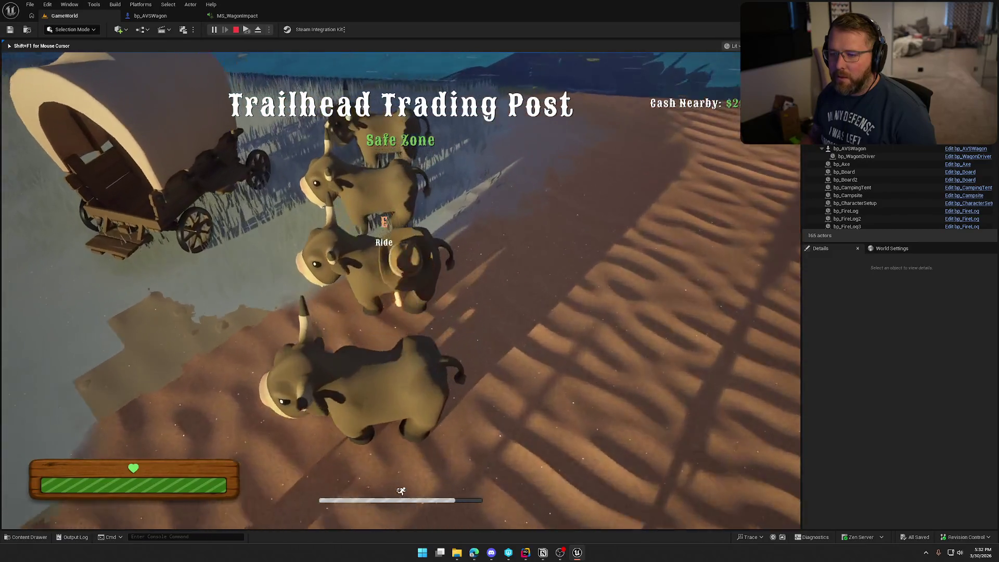
key(w)
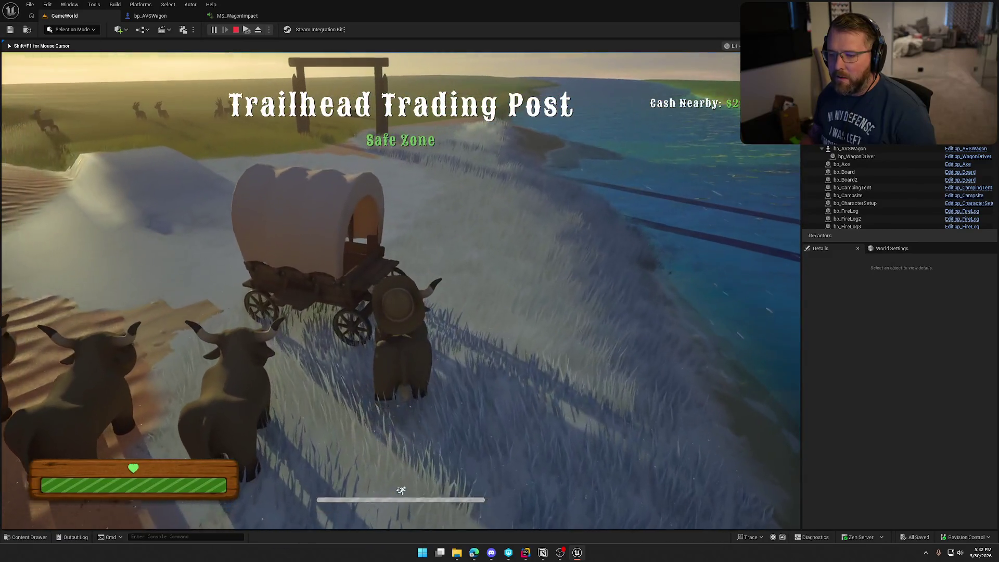
key(e)
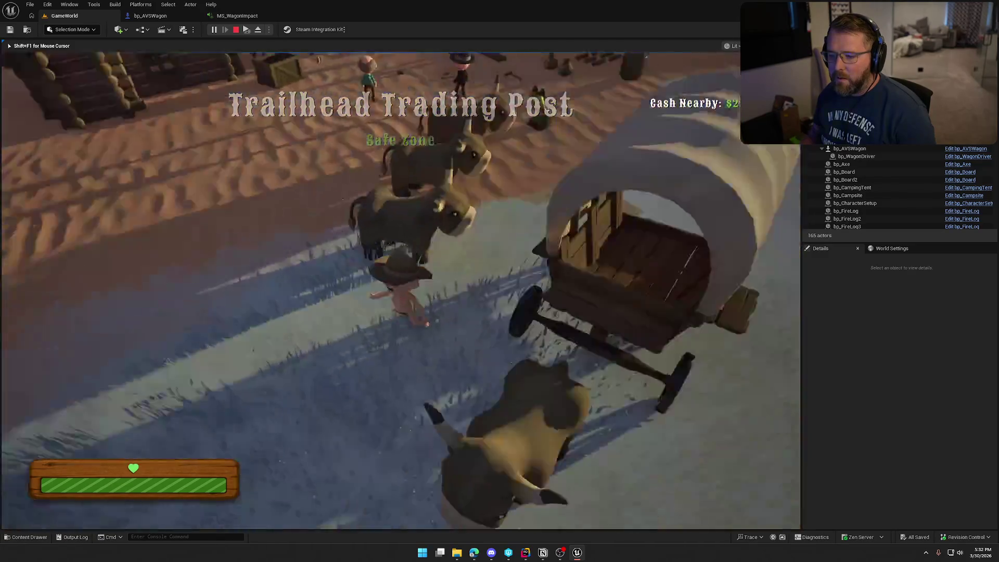
key(e)
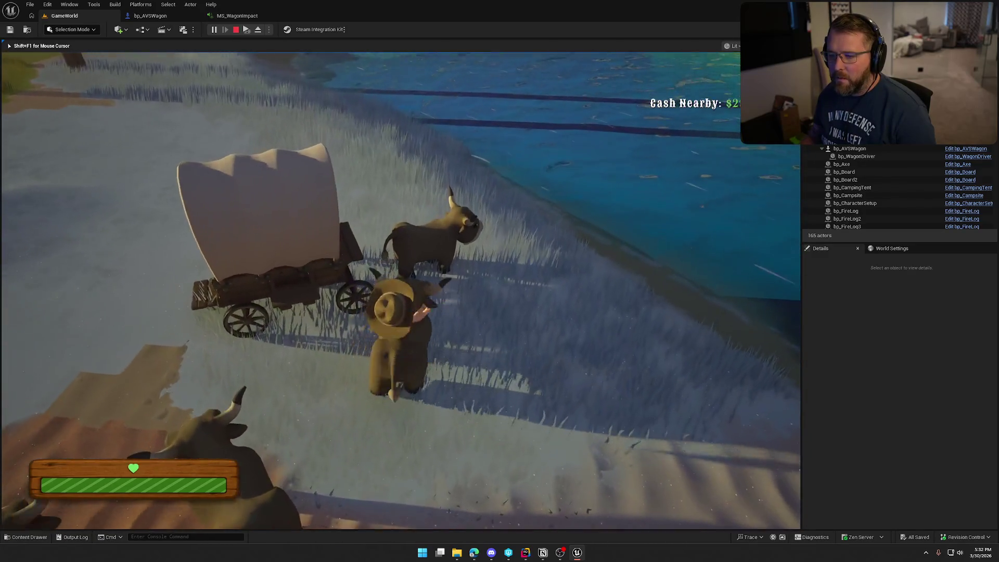
key(w)
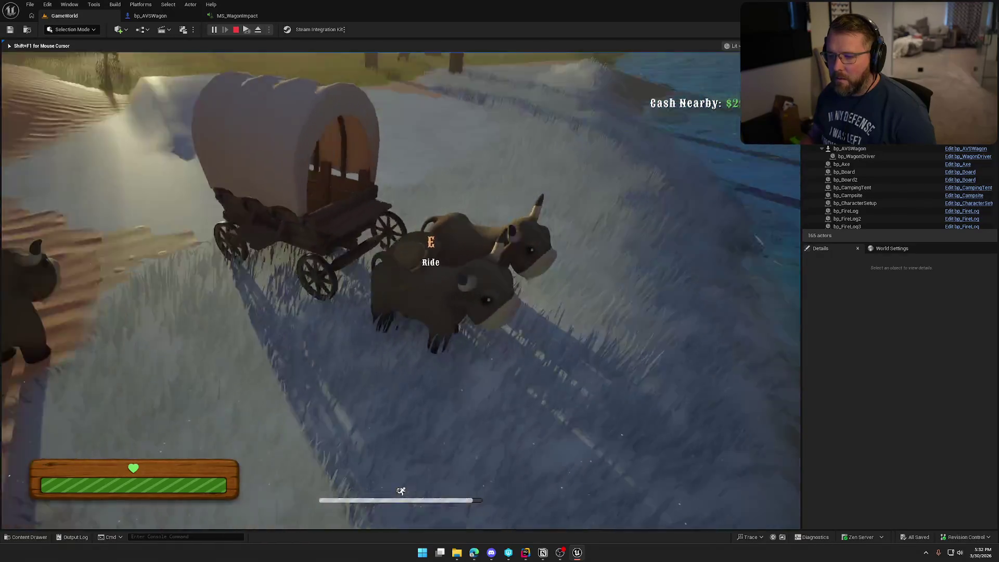
key(e)
Drive the wagon forward while steering it to the right
key(d)
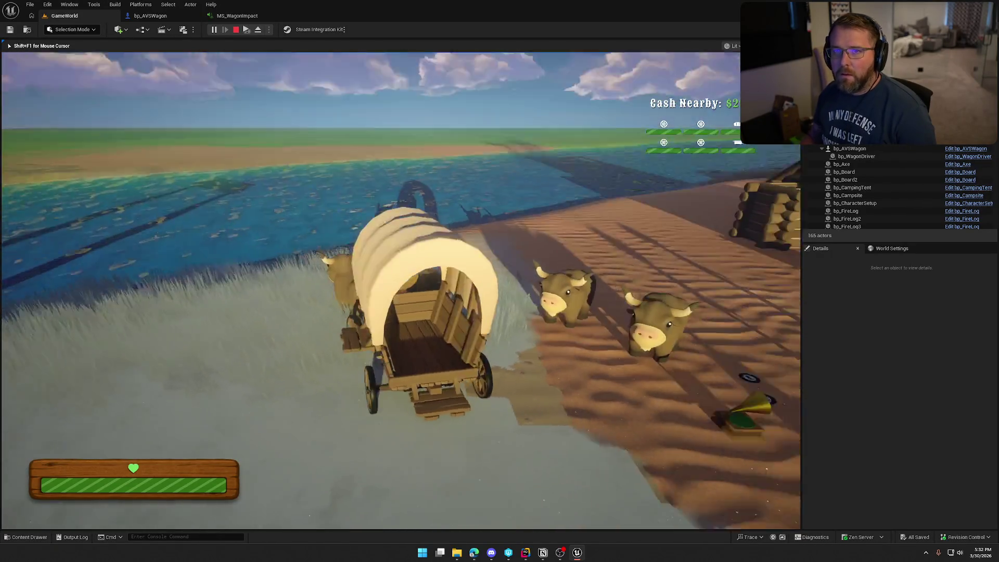
key(d)
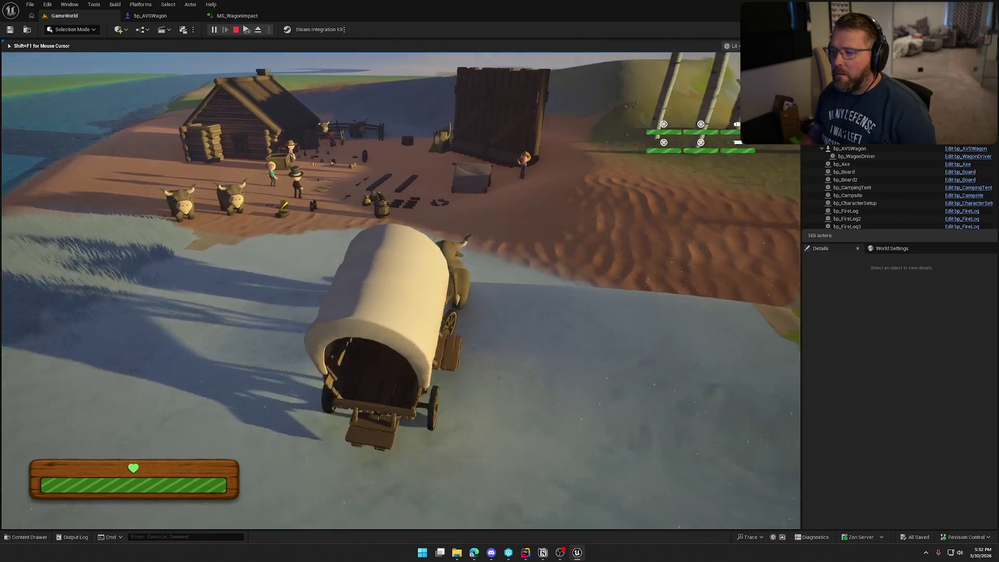
key(d)
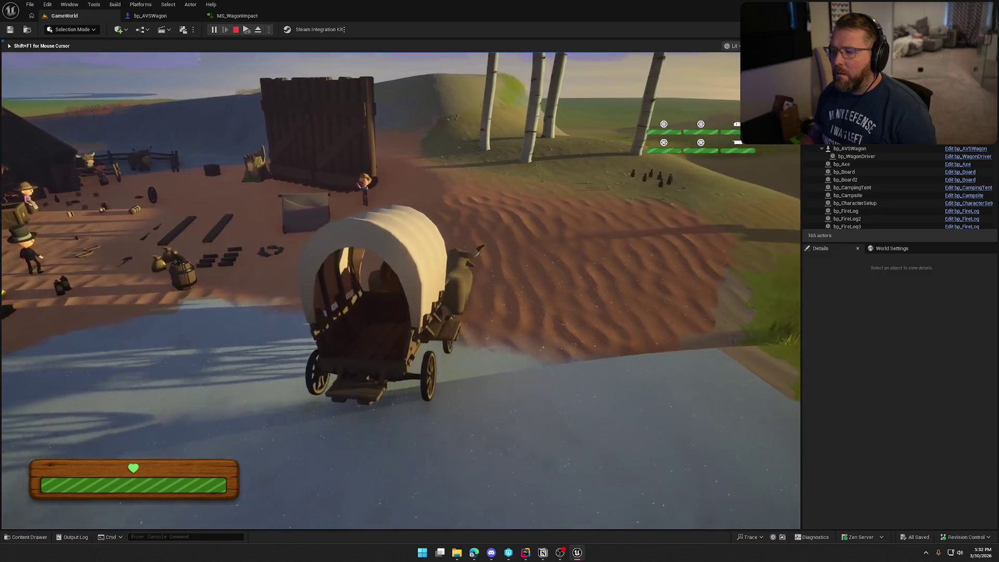
key(d)
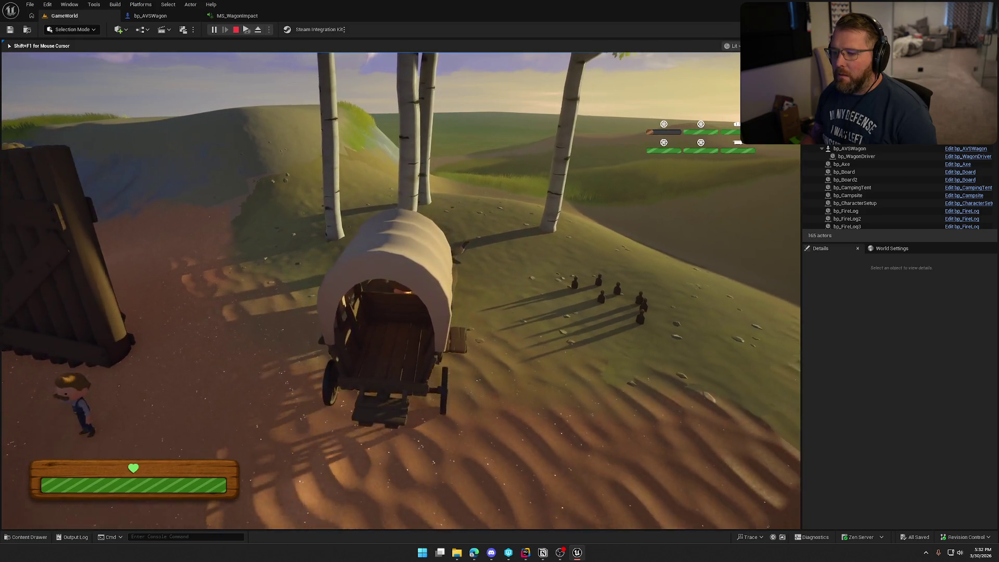
key(w)
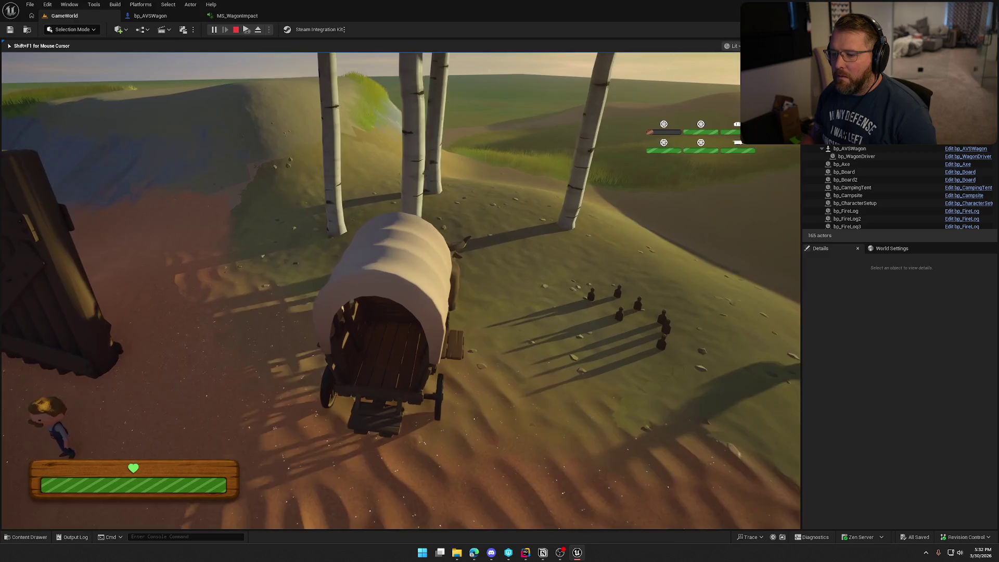
key(w)
Repeatedly drive toward the birch trees and reverse away, then steer back toward the cabin
key(s)
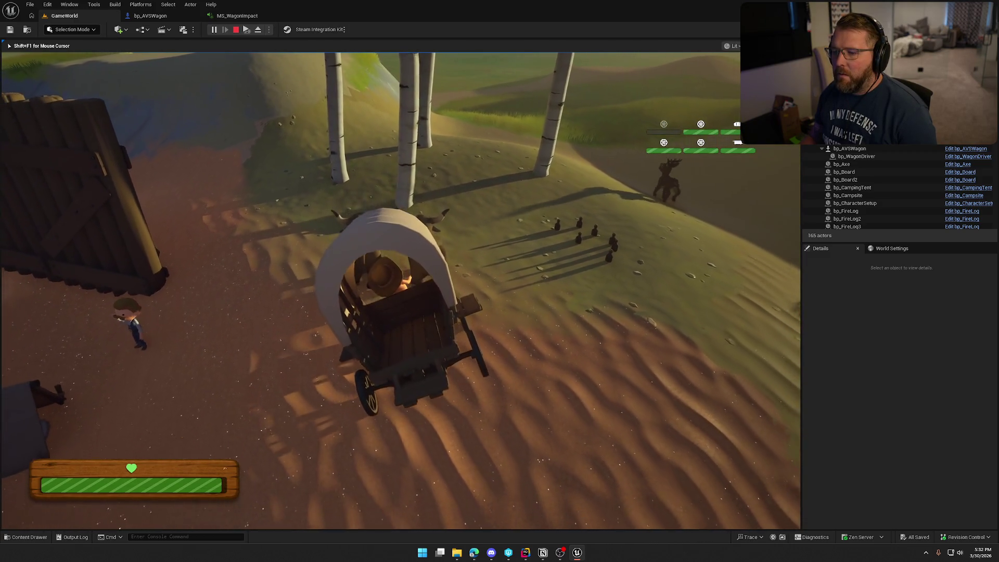
key(w)
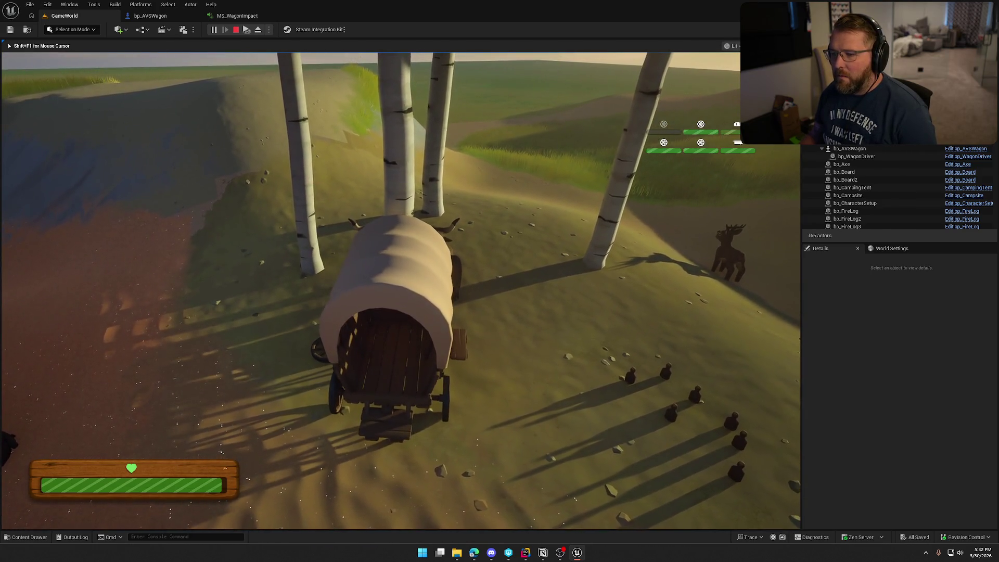
key(s)
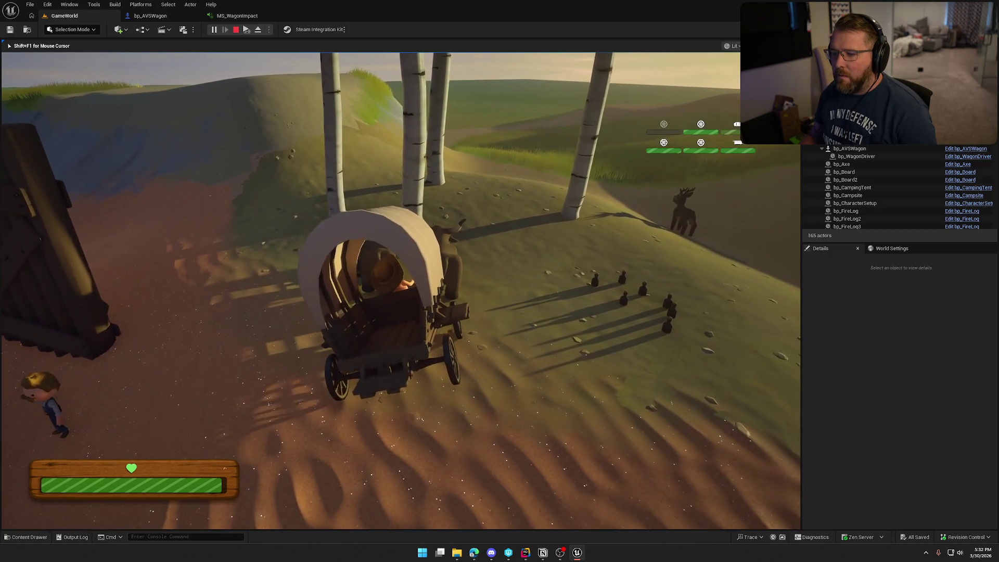
key(w)
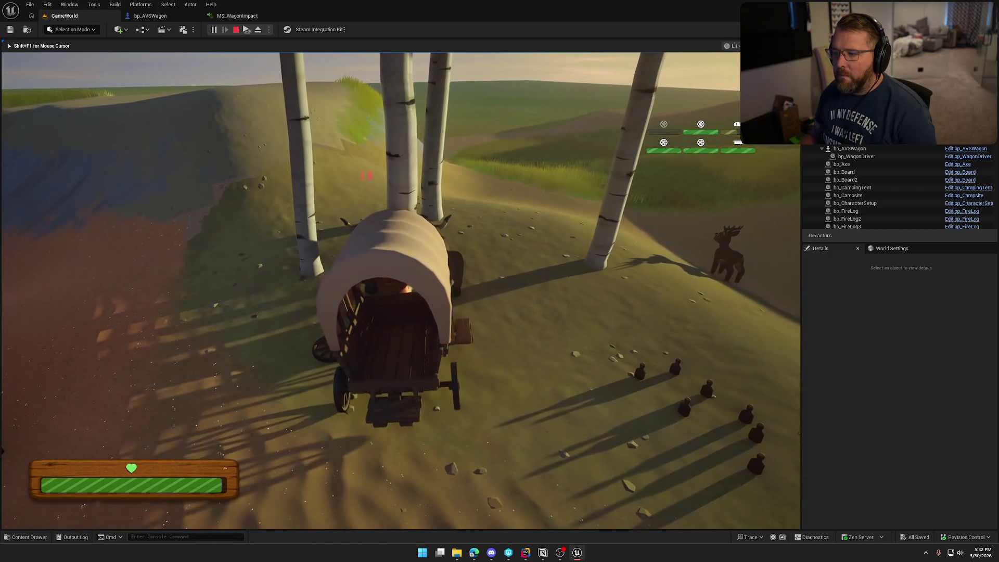
key(s)
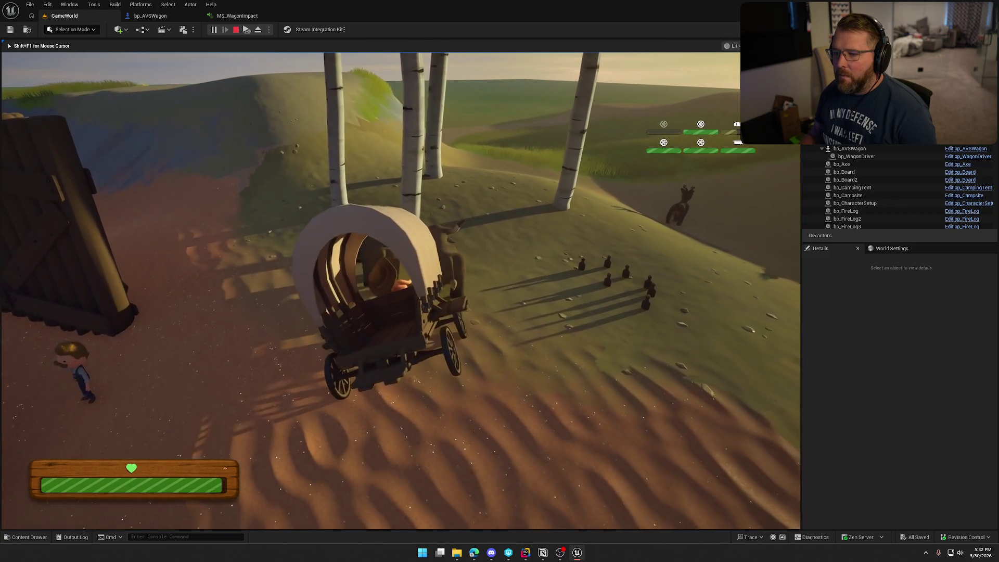
key(w)
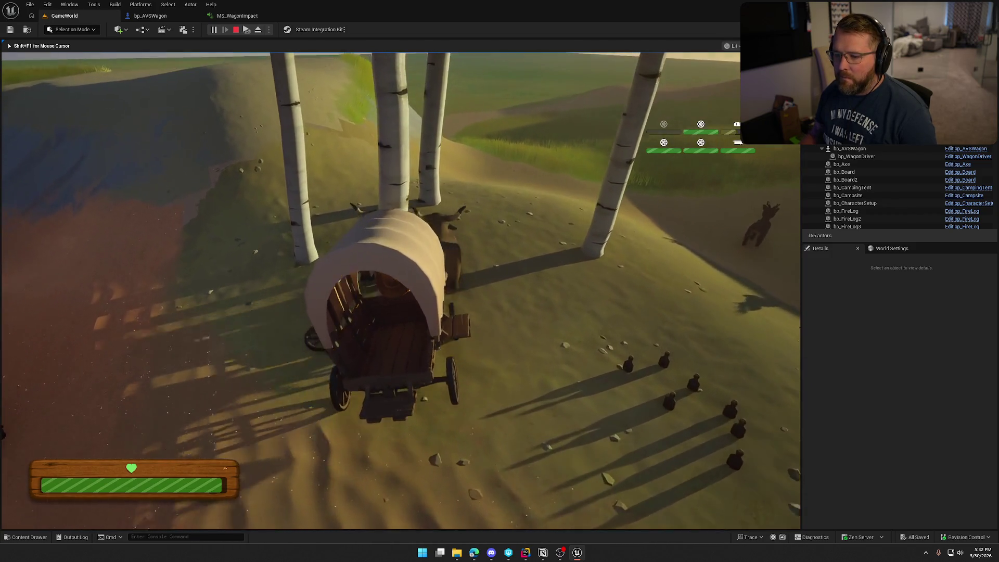
key(s)
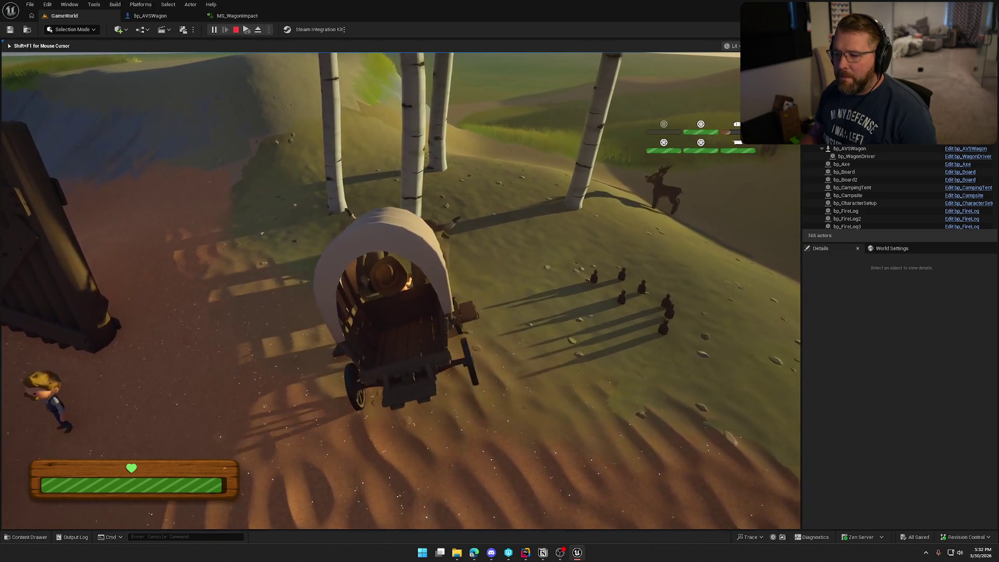
key(w)
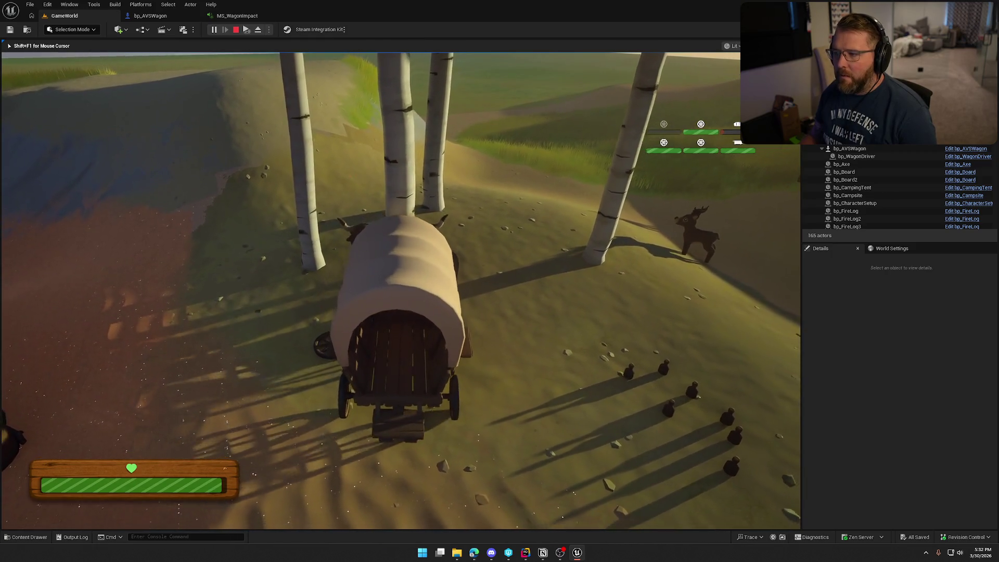
key(s)
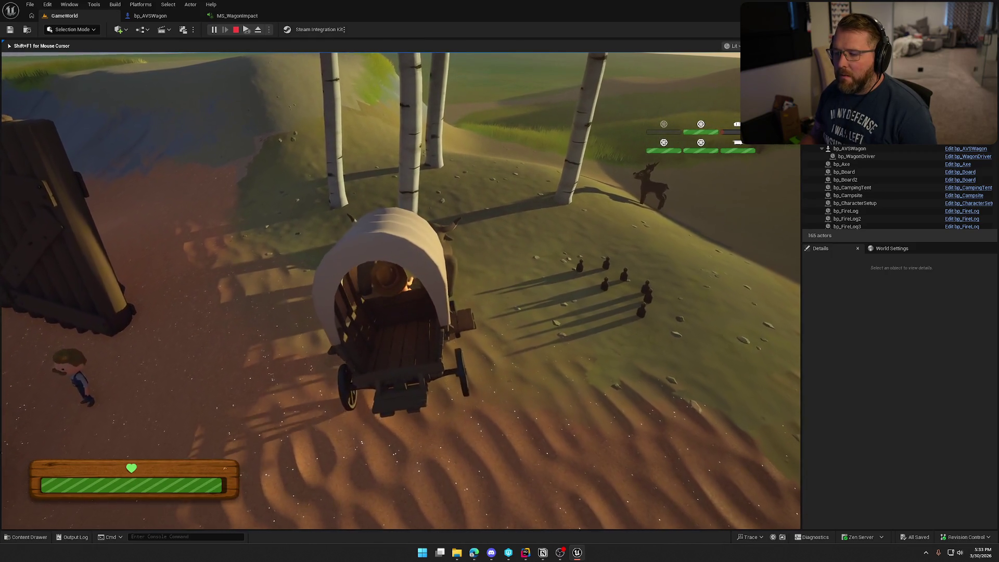
key(w)
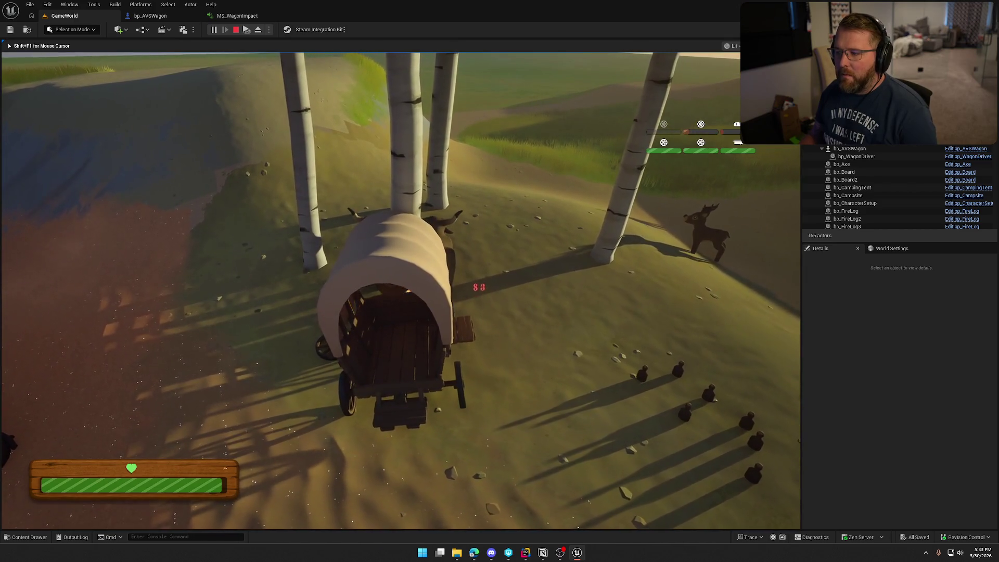
key(s)
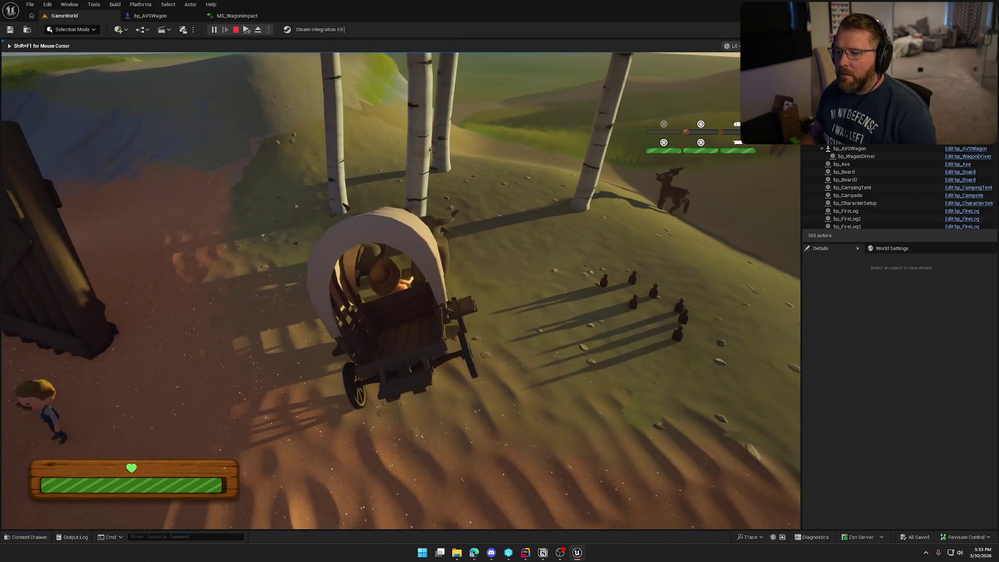
key(w)
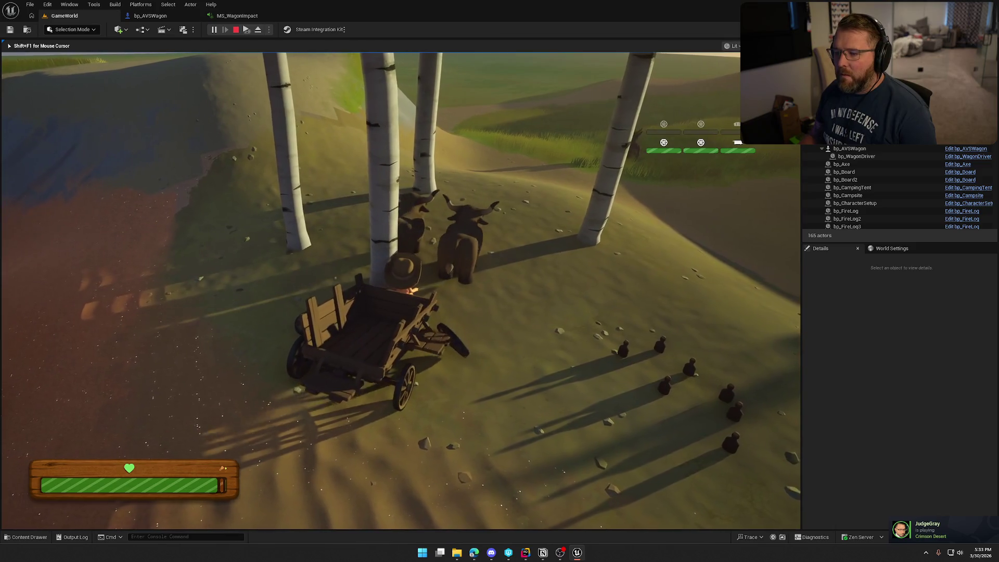
key(d)
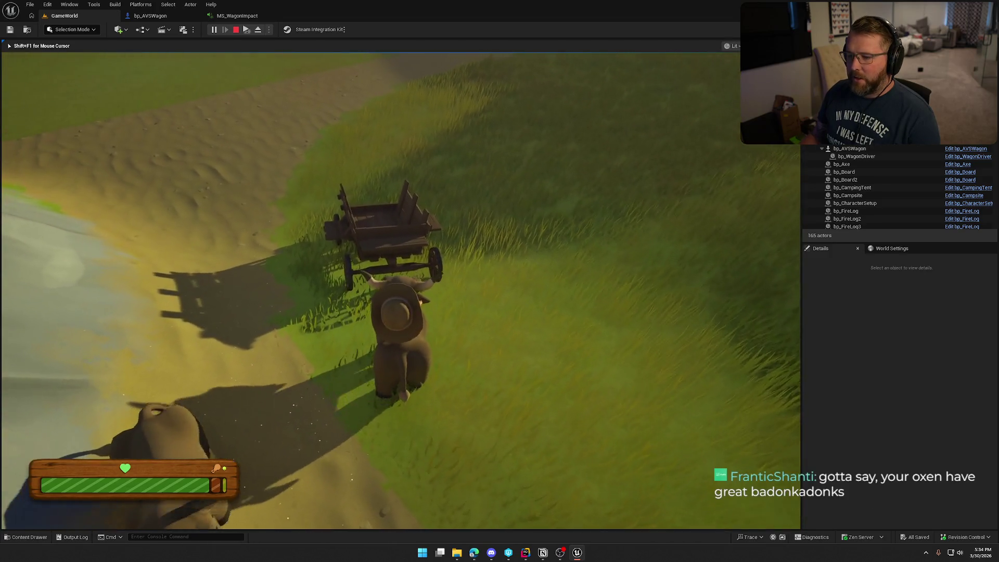
Dismount the ox, run away from the wagon, and stop the play session with Esc
key(e)
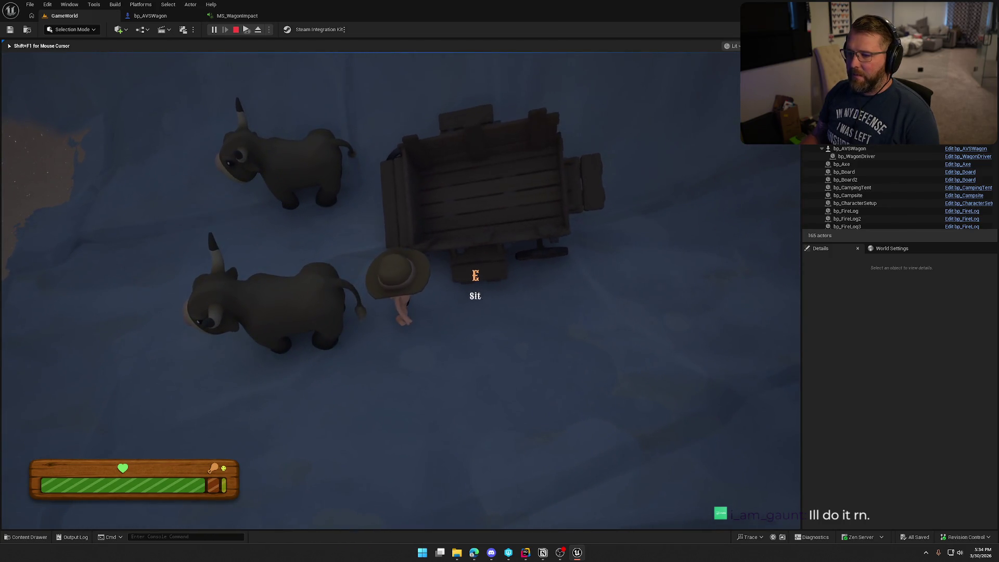
key(shift+w)
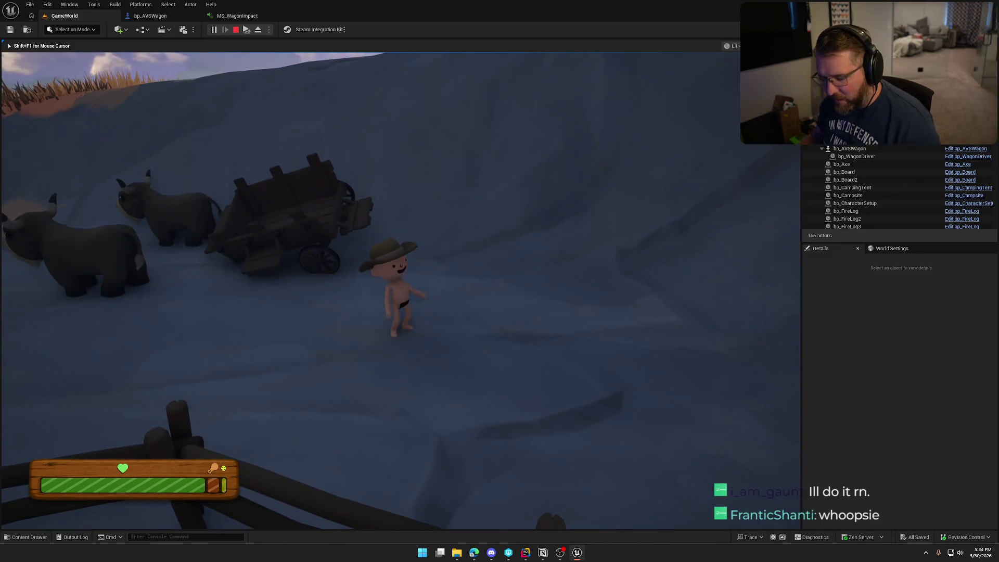
key(Escape)
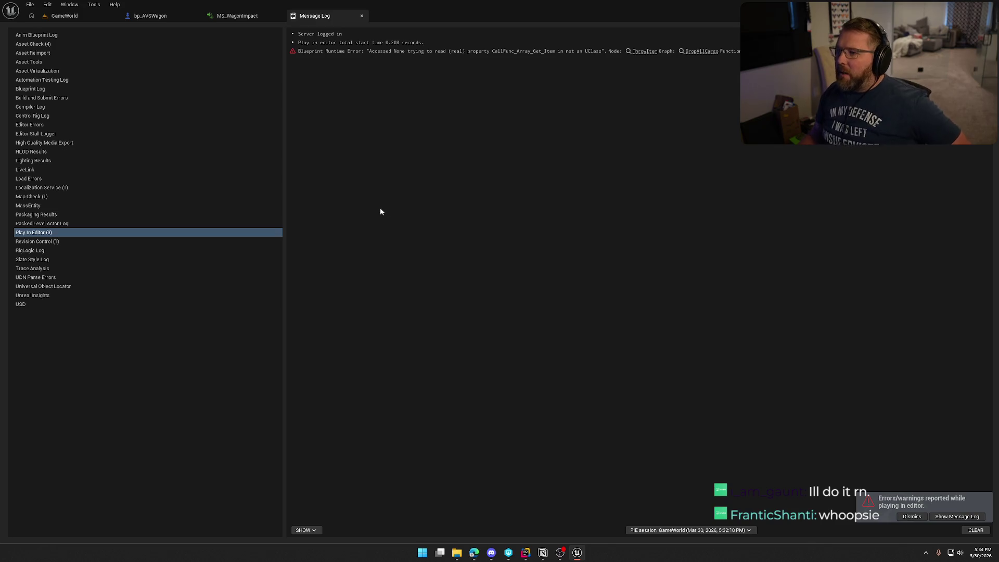
Jump from the Message Log error to the failing Throw Item node in DropAllCargo
click(640, 51)
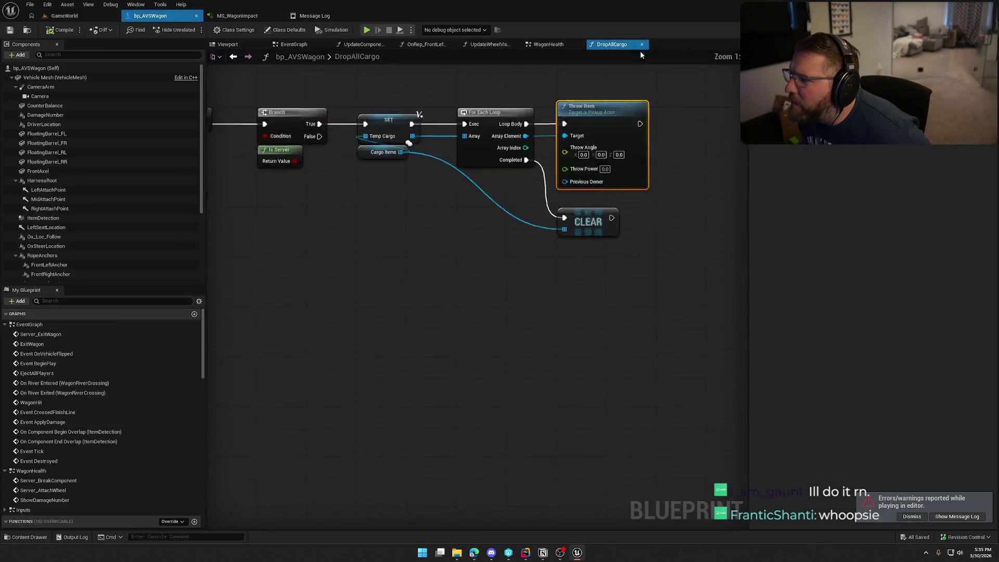
drag(432, 184, 648, 154)
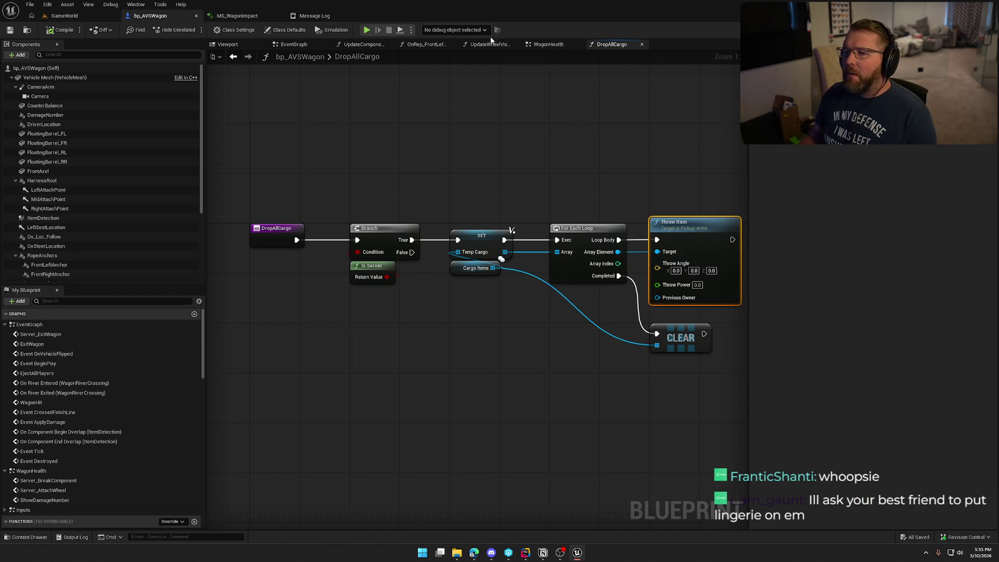
click(314, 17)
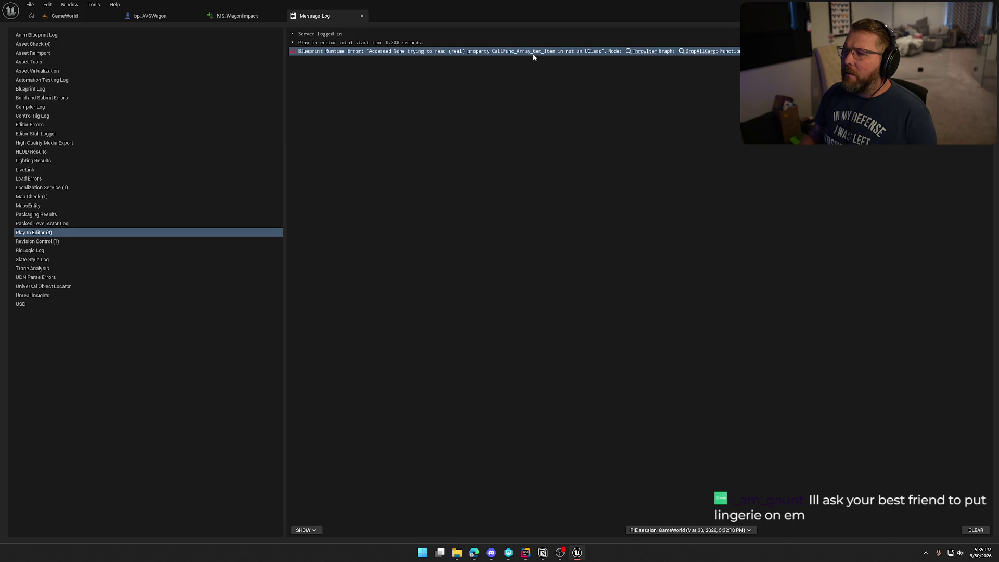
click(646, 52)
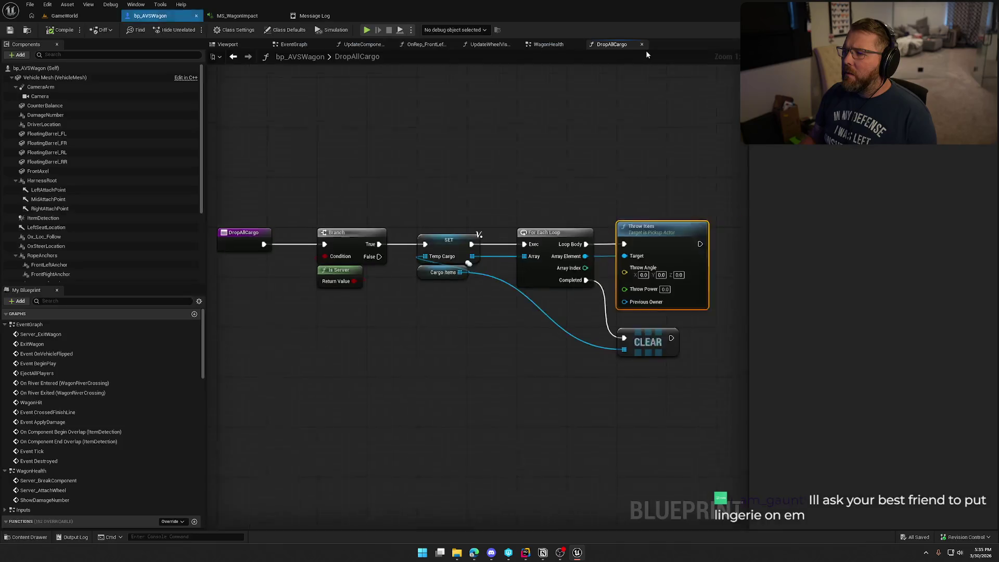
Insert an Is Valid check between Loop Body and Throw Item, then bring up MS_WagonImpact
drag(566, 186, 666, 184)
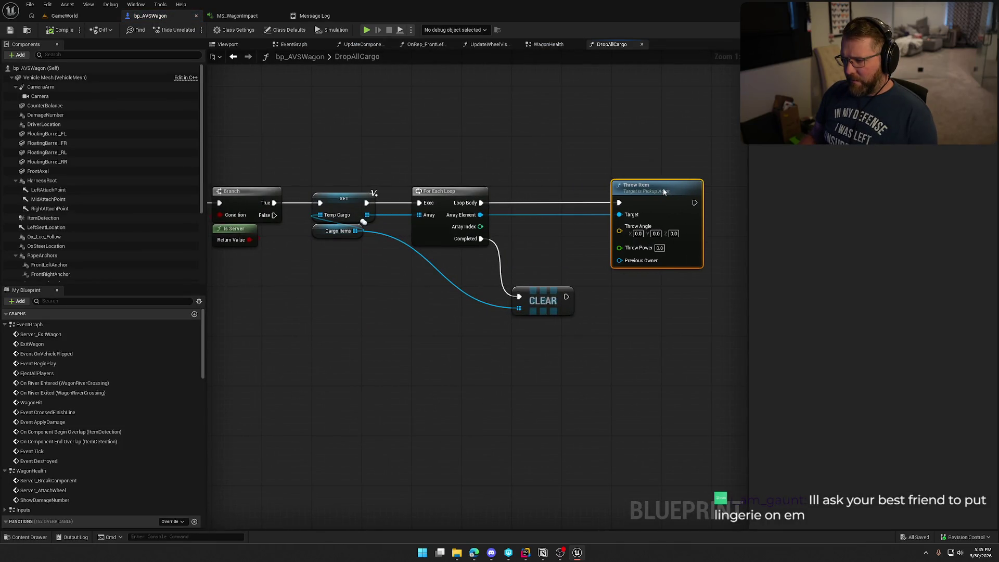
text(is vali)
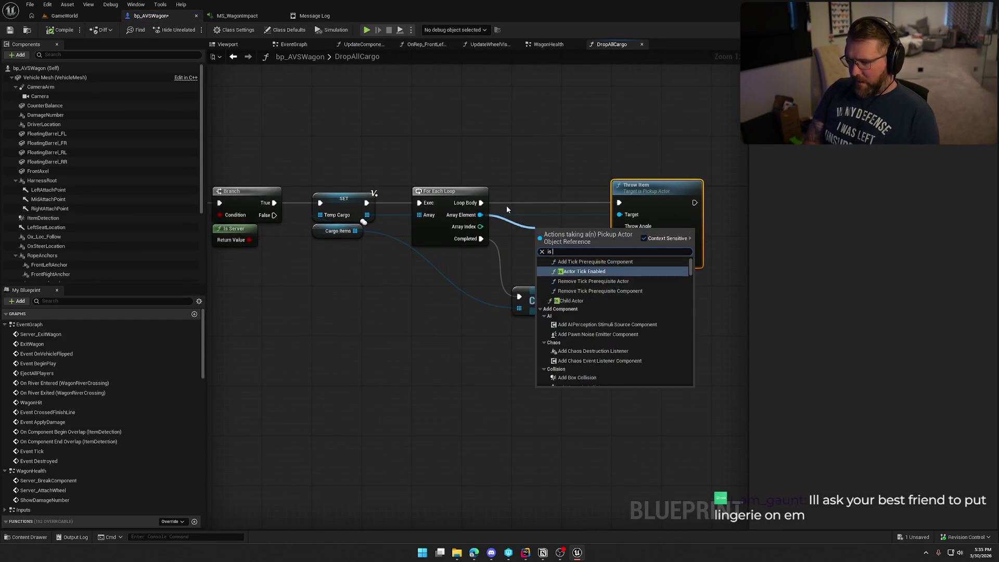
key(Down)
key(Return)
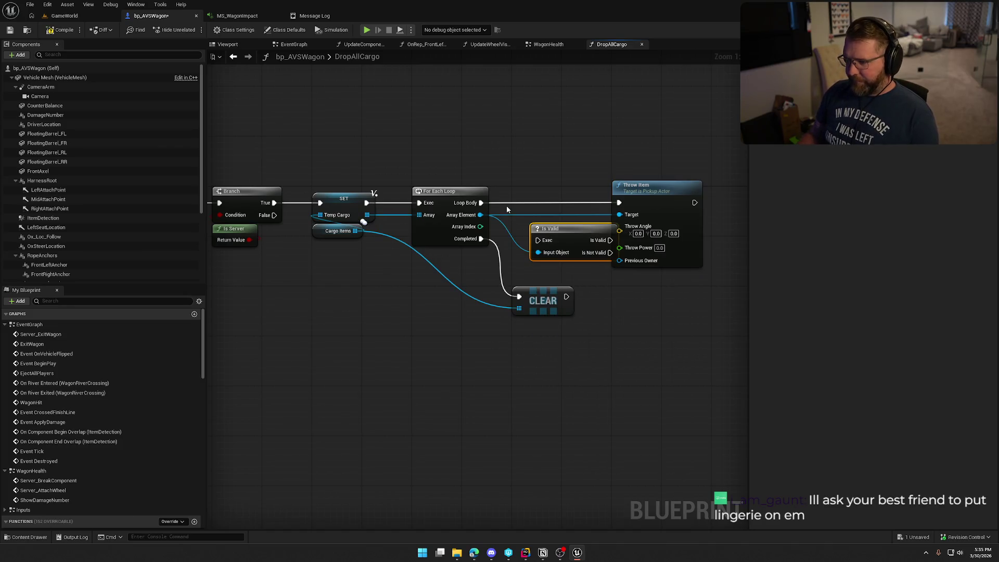
drag(538, 240, 478, 205)
mouse_move(567, 230)
mouse_down()
mouse_move(548, 192)
mouse_move(620, 203)
mouse_up()
click(602, 170)
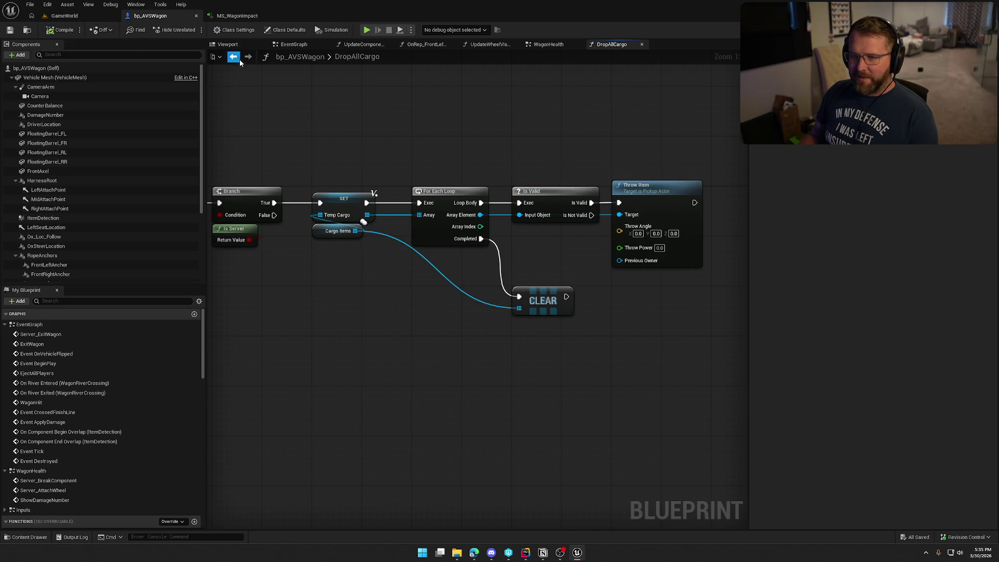
click(240, 16)
scroll(243, 108, down, 4)
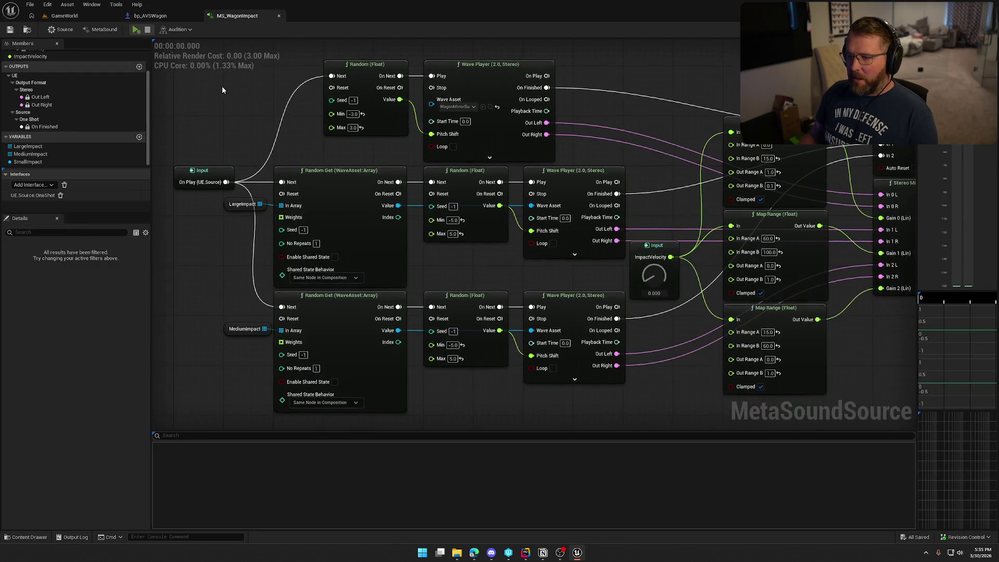
Audition the impact sound with ImpactVelocity raised to 100, then close MS_WagonImpact
drag(546, 275, 543, 204)
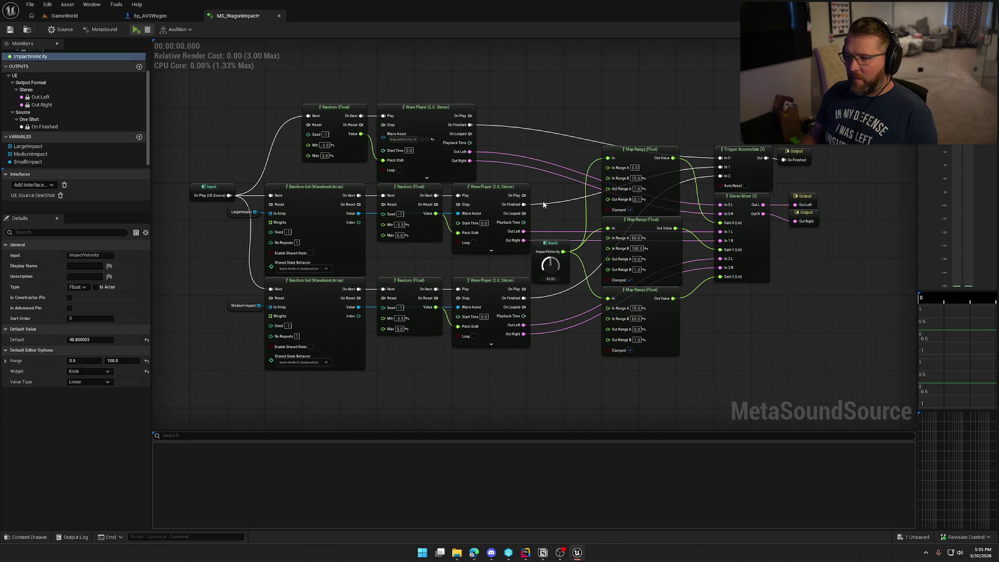
click(135, 29)
drag(548, 264, 492, 161)
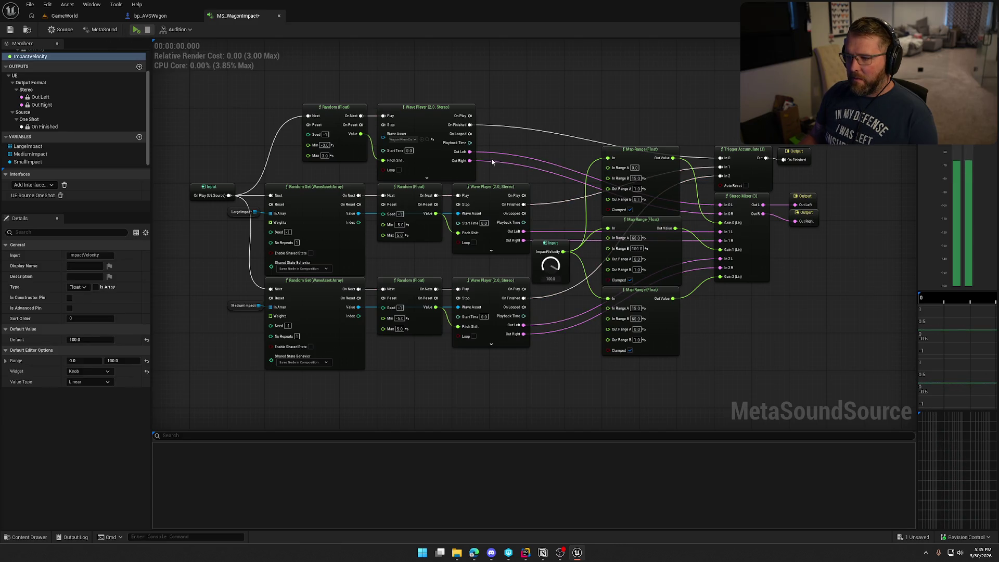
click(135, 30)
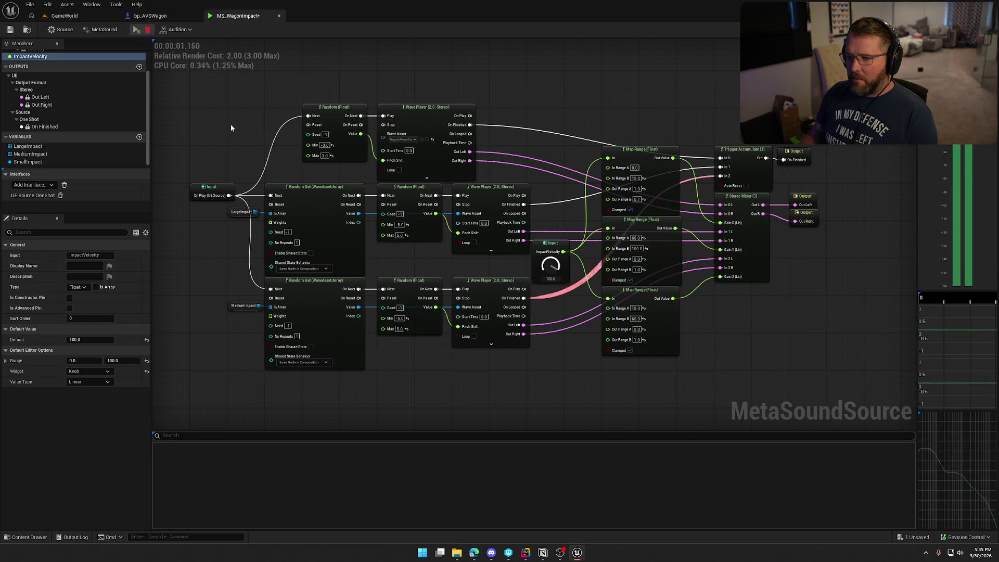
middle_click(238, 17)
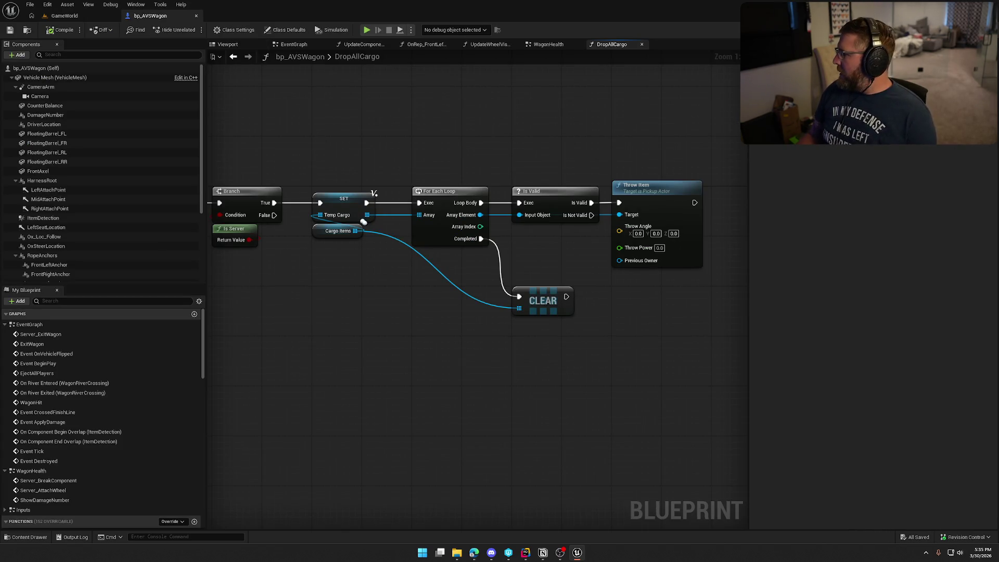
In Notion, tick off Destroy Sound under the Wagon sounds task
key(alt+Tab)
click(478, 250)
click(466, 180)
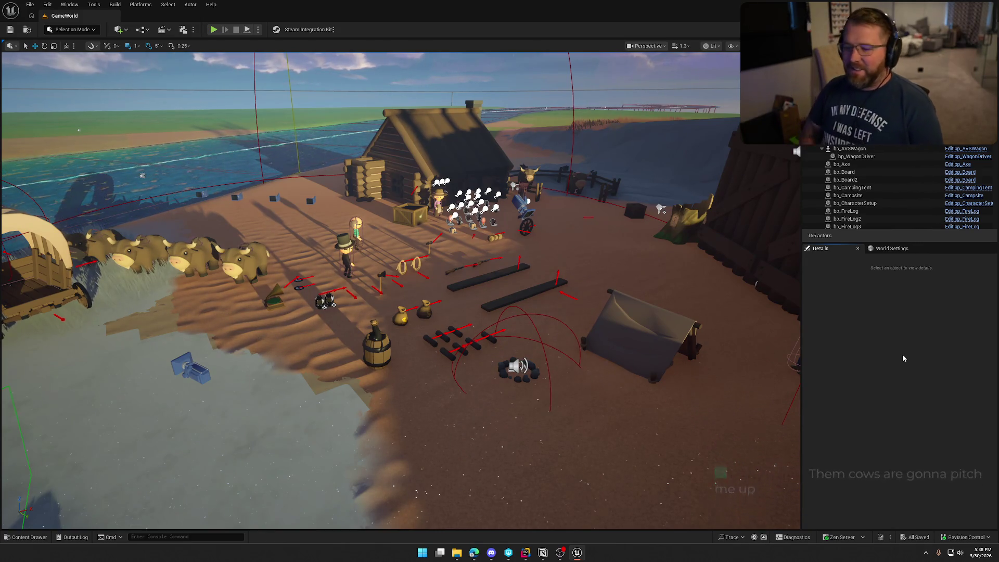
Frame the camp in the viewport and switch on Game View with G
drag(430, 308, 430, 307)
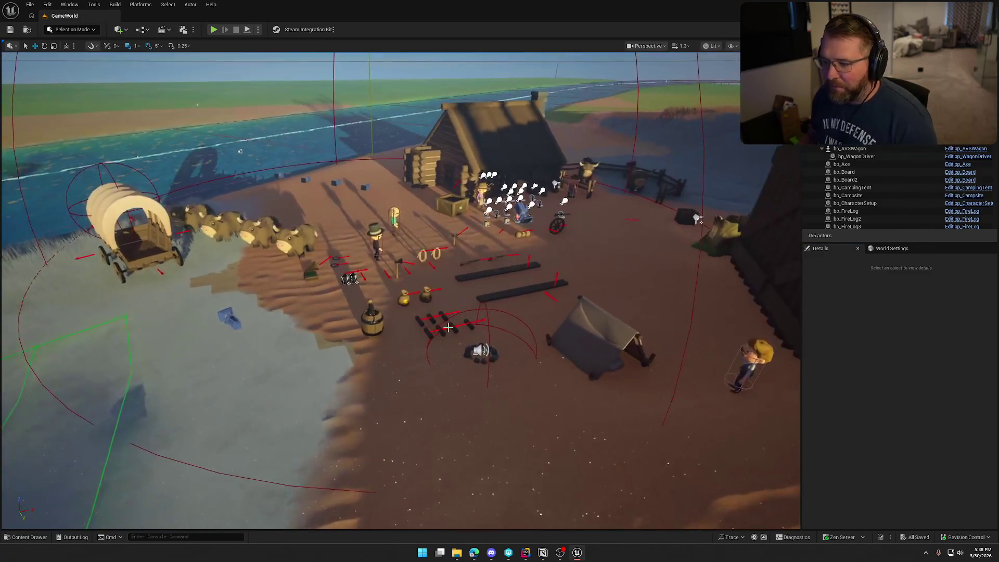
key(g)
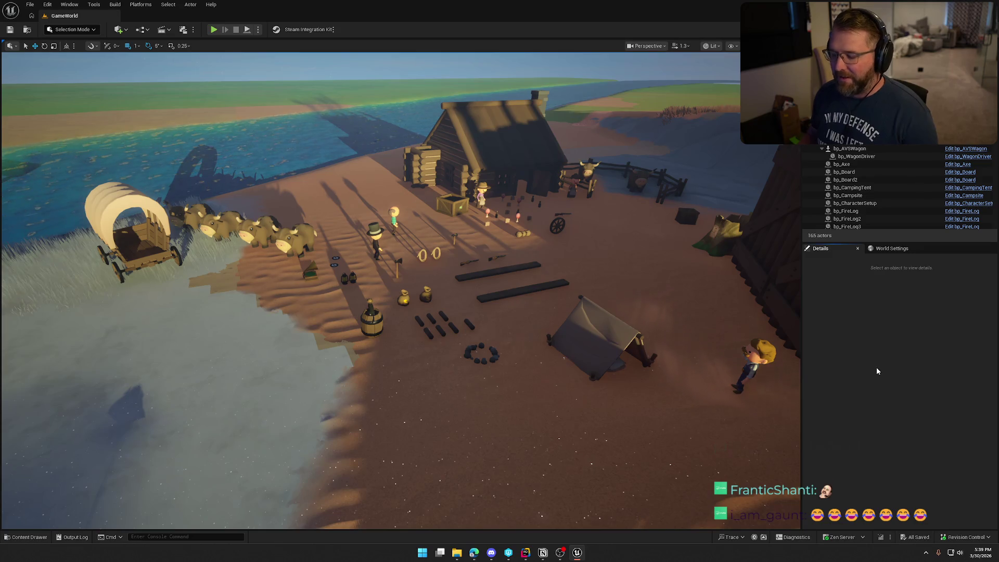
mouse_move(770, 369)
mouse_down()
mouse_move(744, 365)
mouse_move(661, 288)
mouse_up()
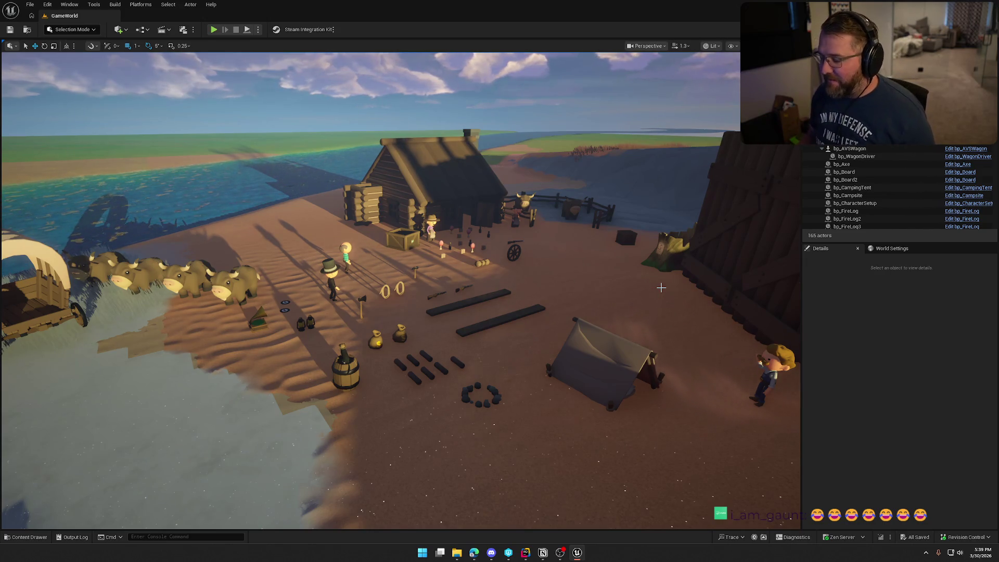
mouse_move(626, 293)
mouse_down()
mouse_move(615, 281)
mouse_move(627, 293)
mouse_up()
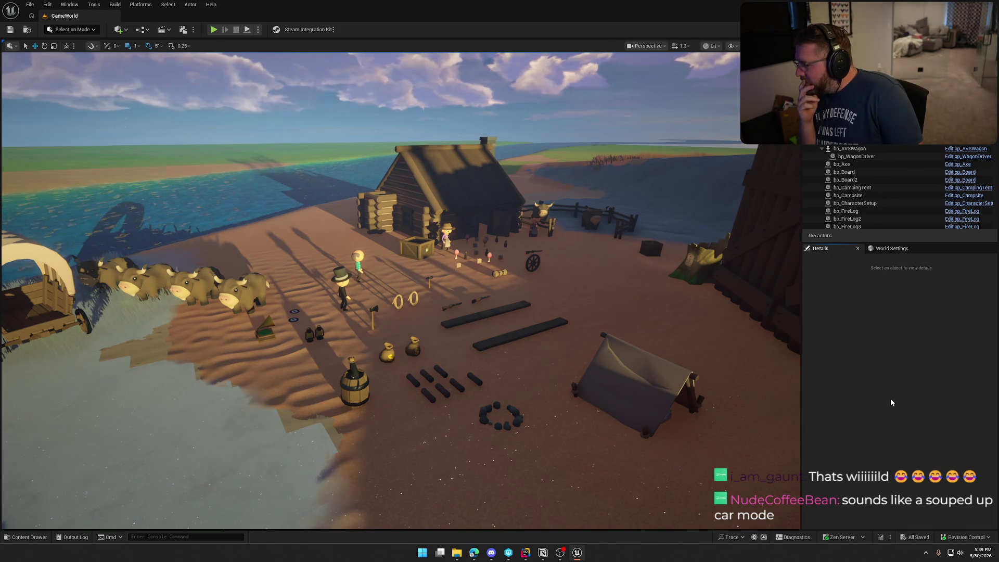
Browse the Content Drawer to Art > Anims > Animals > Buffalo_Ox and open Ox_Walk_Forward
key(ctrl+space)
click(122, 423)
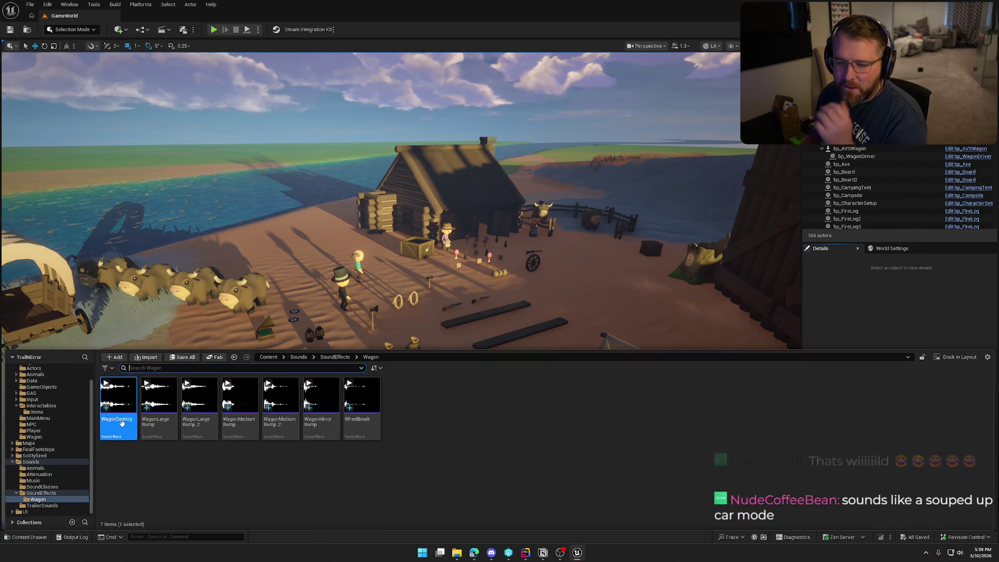
scroll(47, 442, up, 2)
click(12, 381)
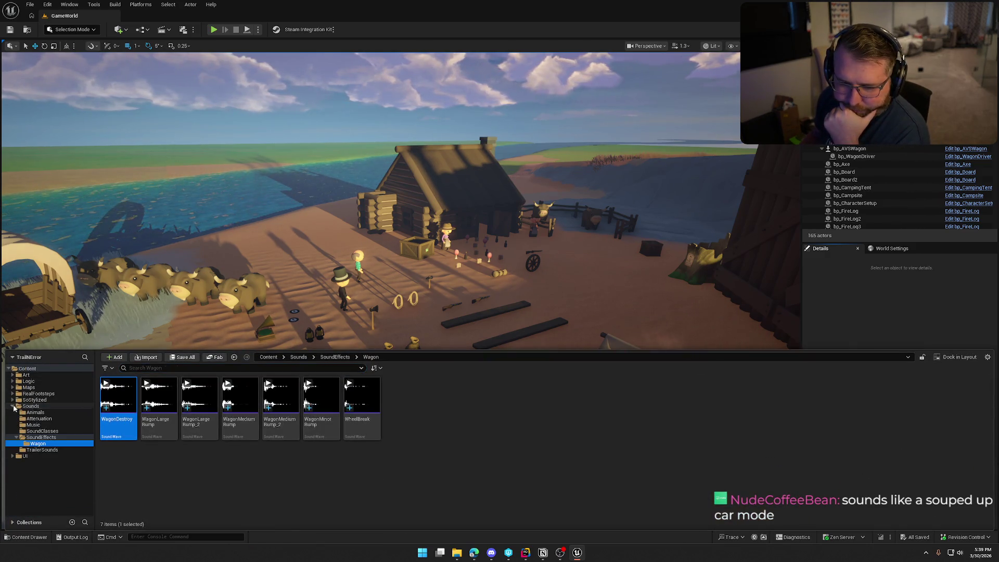
click(13, 407)
click(26, 375)
double_click(119, 396)
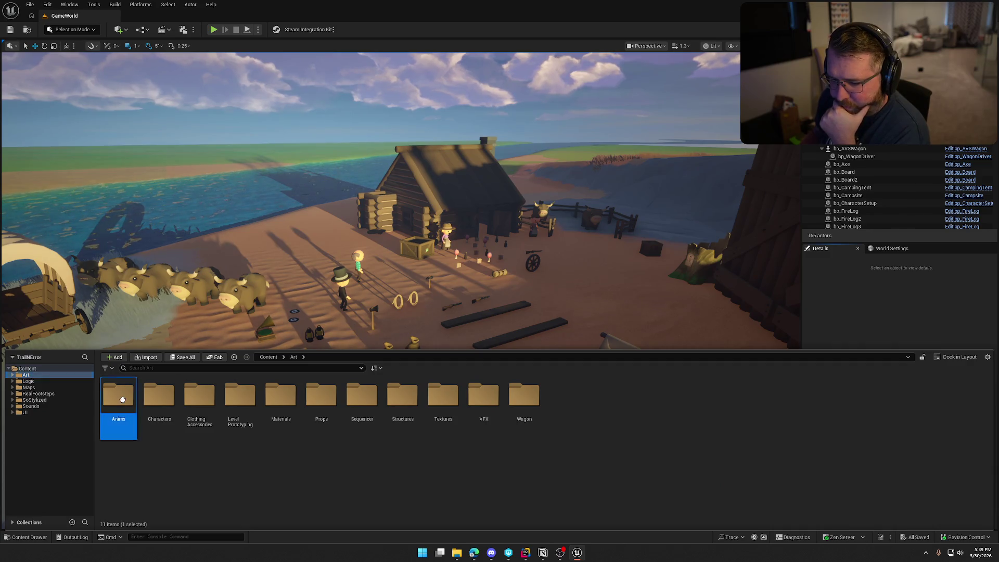
double_click(118, 396)
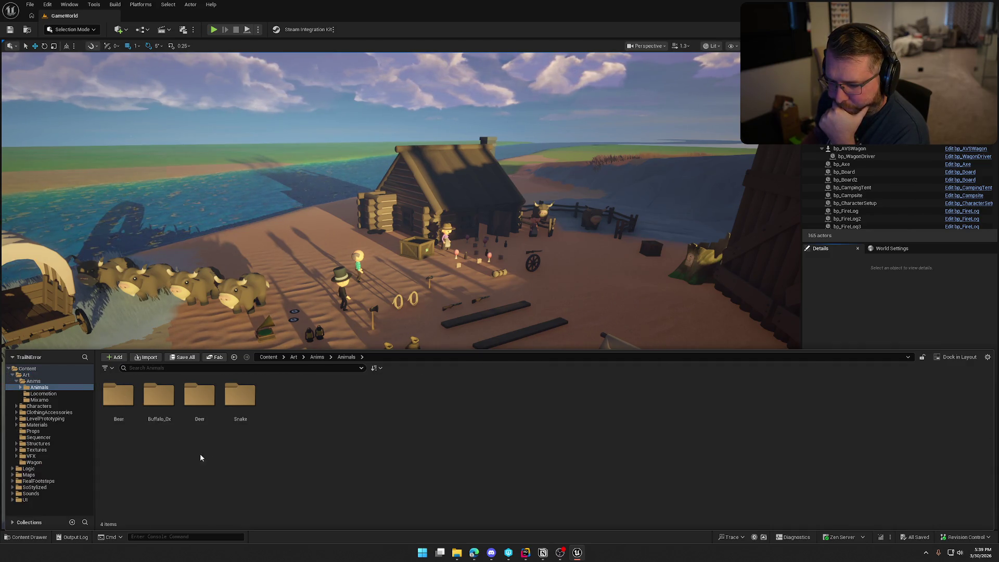
double_click(159, 395)
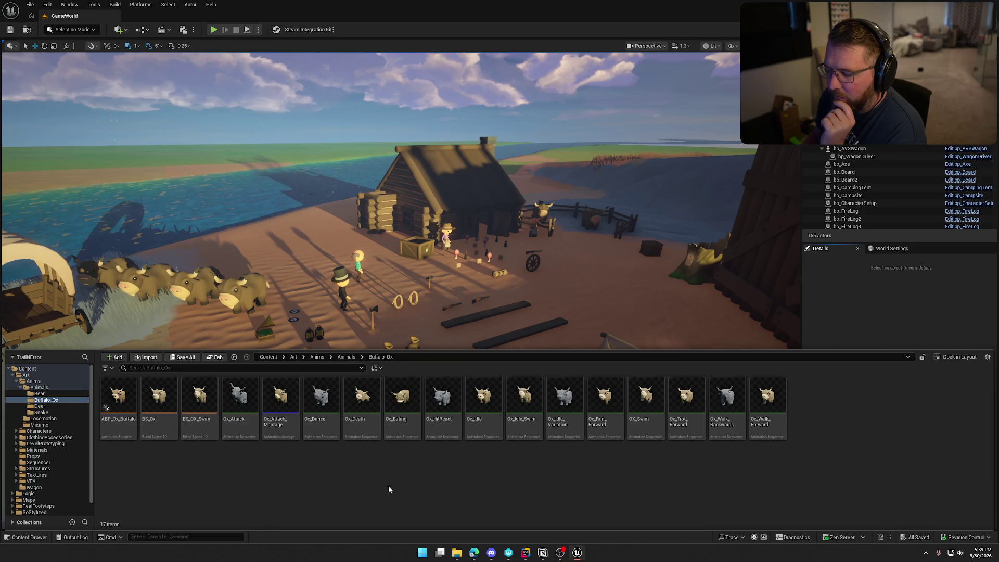
click(239, 396)
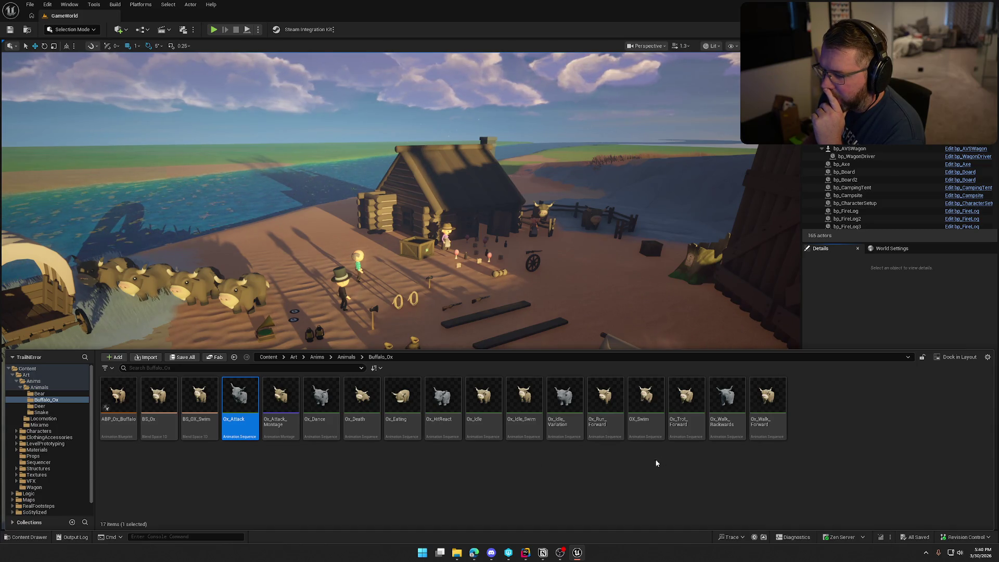
double_click(765, 427)
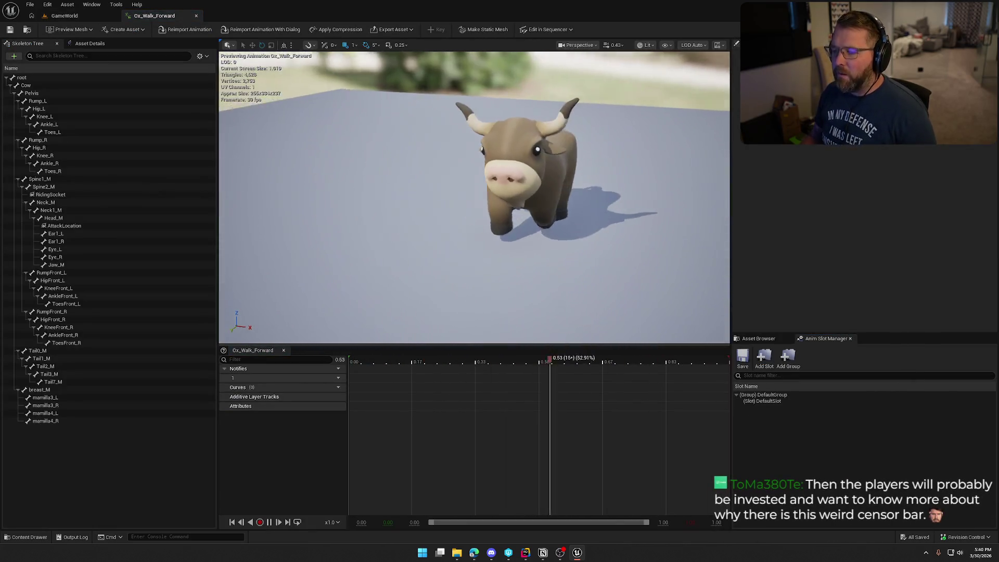
Scrub to the first footstep at 0.181 s and add an AN_Footstep_Walk notify there
click(371, 365)
mouse_move(370, 369)
mouse_down()
mouse_move(437, 372)
mouse_move(398, 378)
mouse_move(418, 383)
mouse_up()
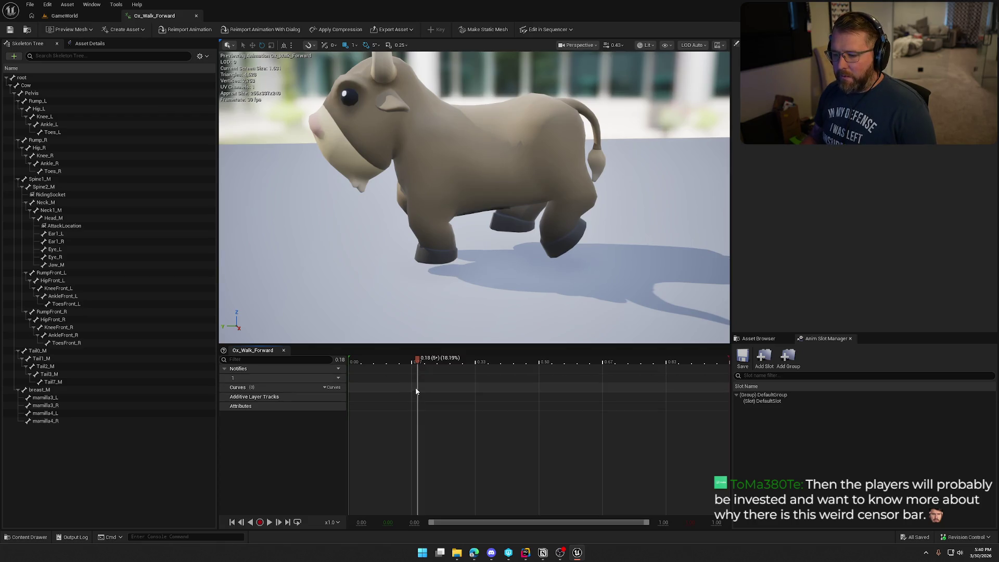
right_click(417, 377)
mouse_move(448, 397)
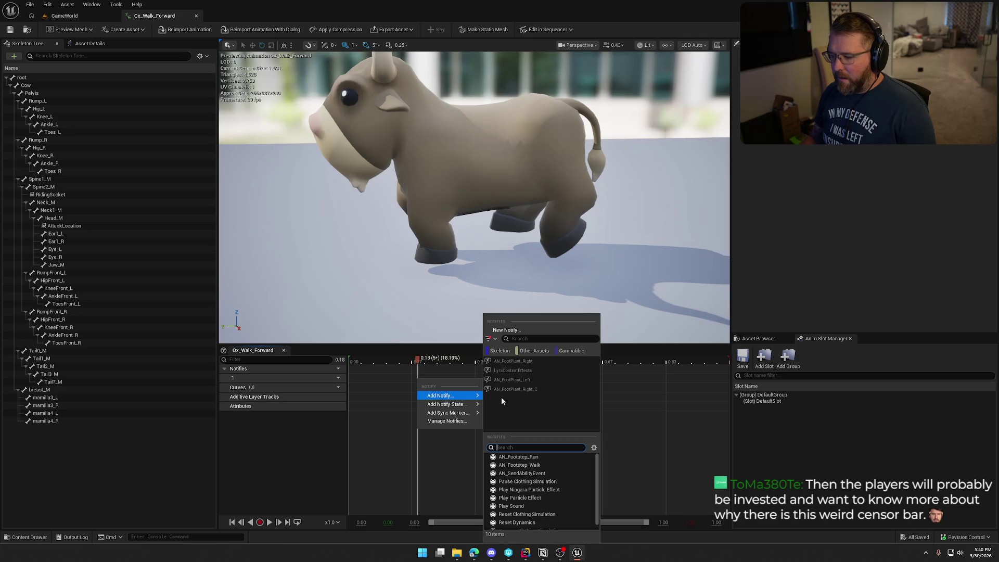
click(558, 465)
click(437, 378)
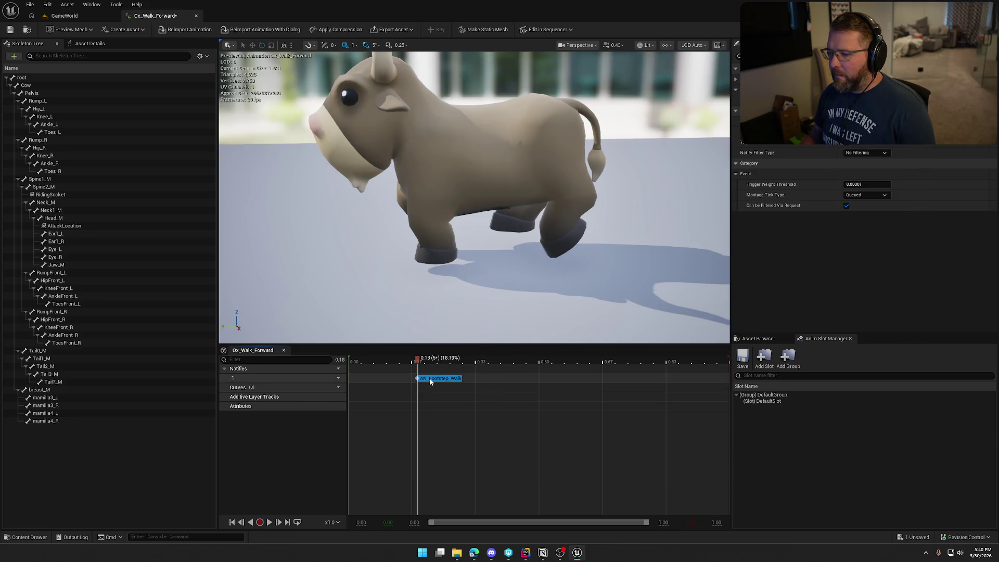
Open the AN_Footstep_Walk notify blueprint from the Anims folder
key(ctrl+space)
click(33, 381)
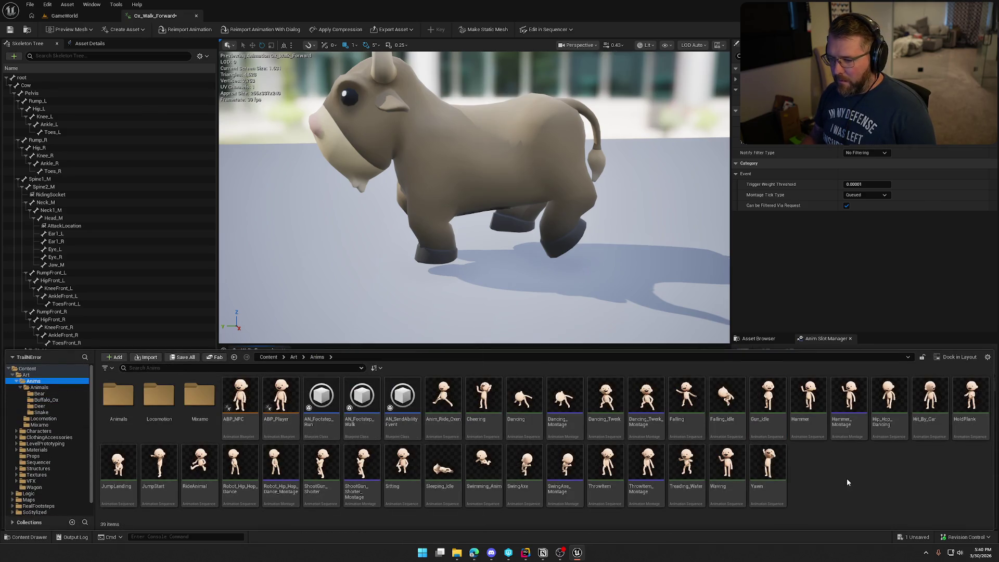
double_click(362, 399)
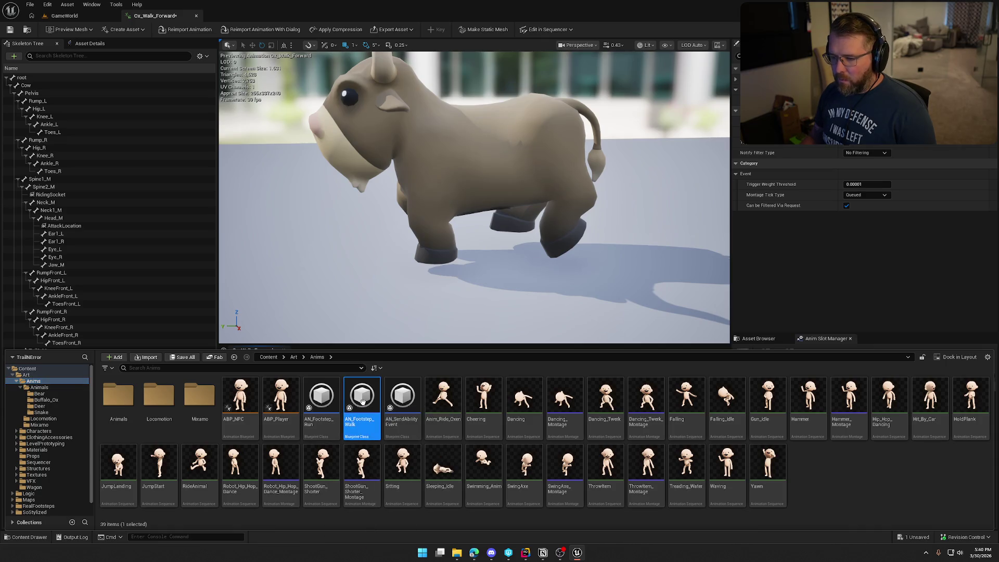
Add a Float variable named PitchOffset to AN_Footstep_Walk, then compile, check out and save
scroll(528, 284, down, 2)
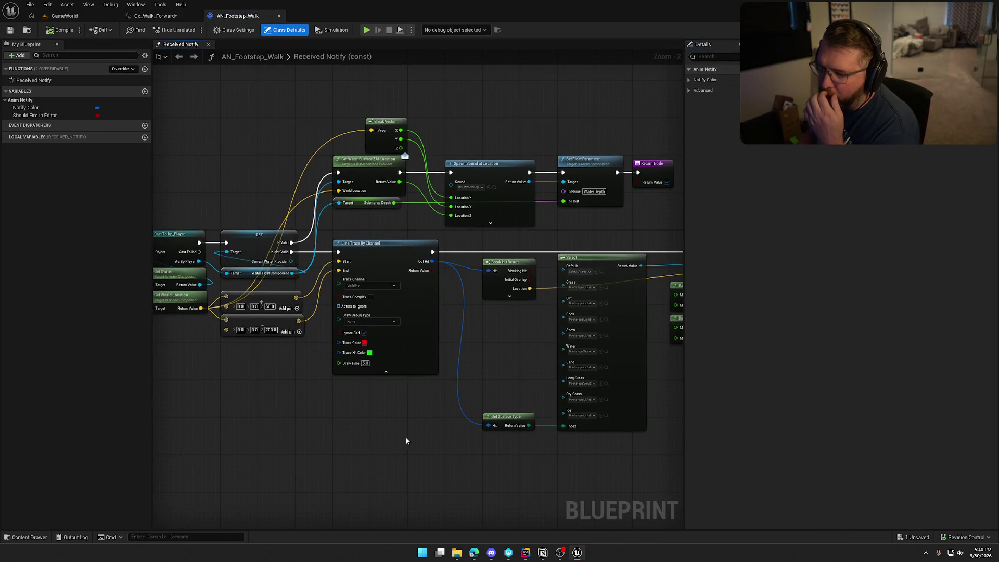
drag(407, 442, 493, 414)
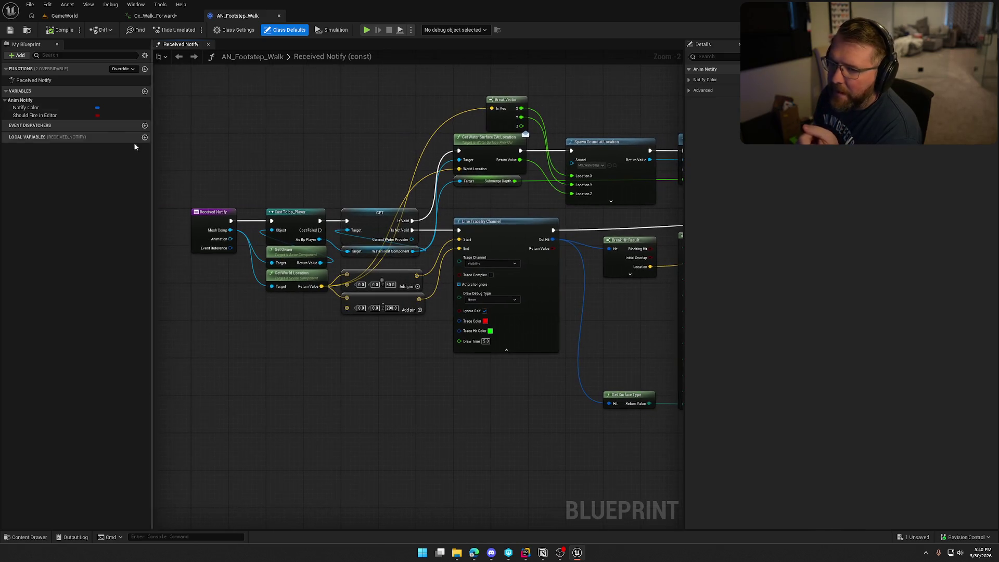
click(145, 91)
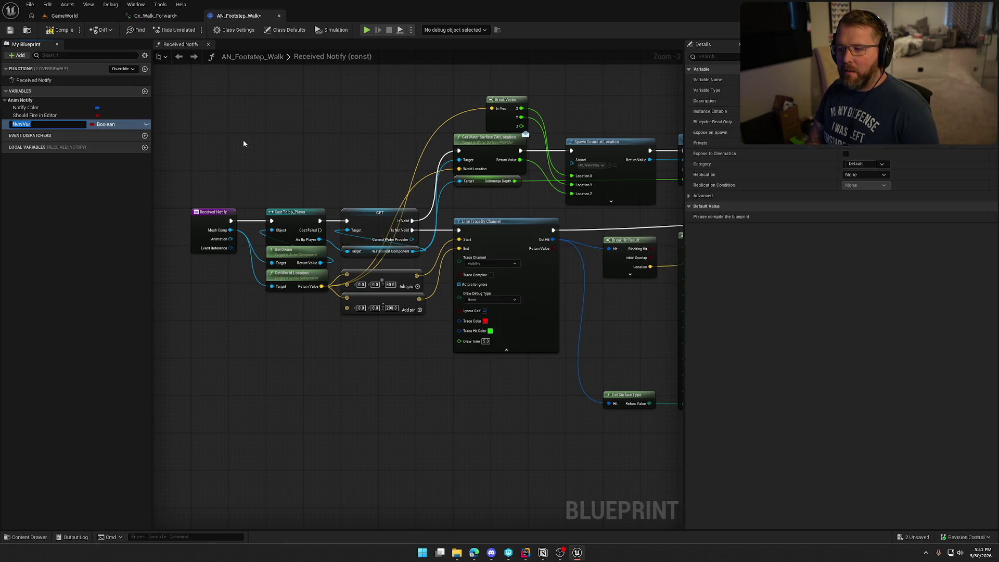
text(PitchOffset)
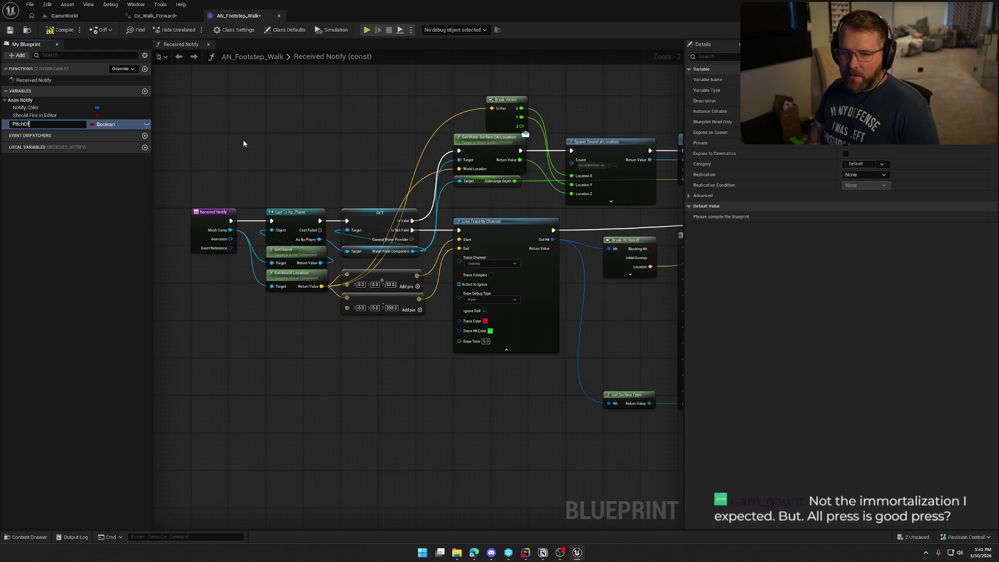
key(Return)
click(104, 124)
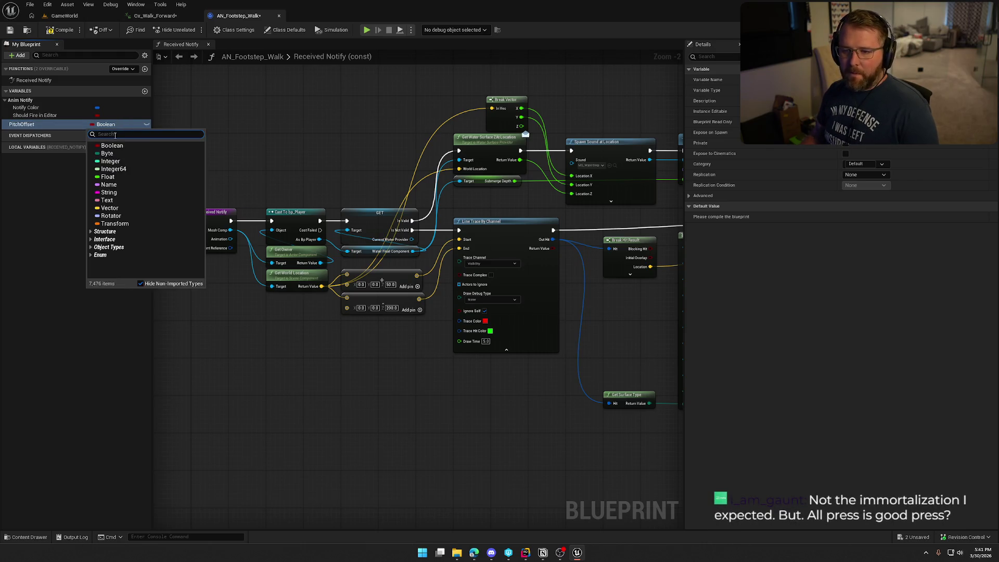
click(127, 177)
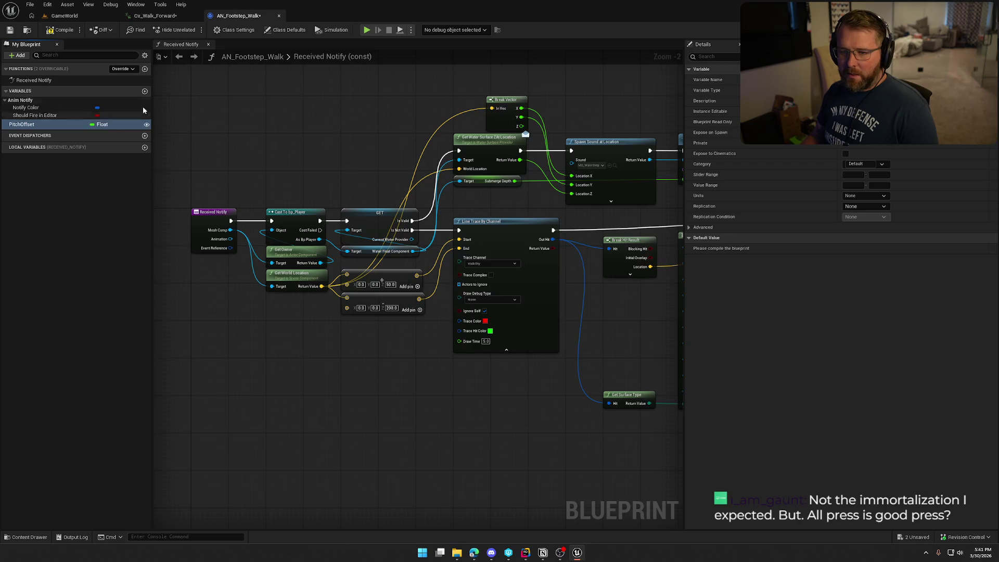
key(ctrl+s)
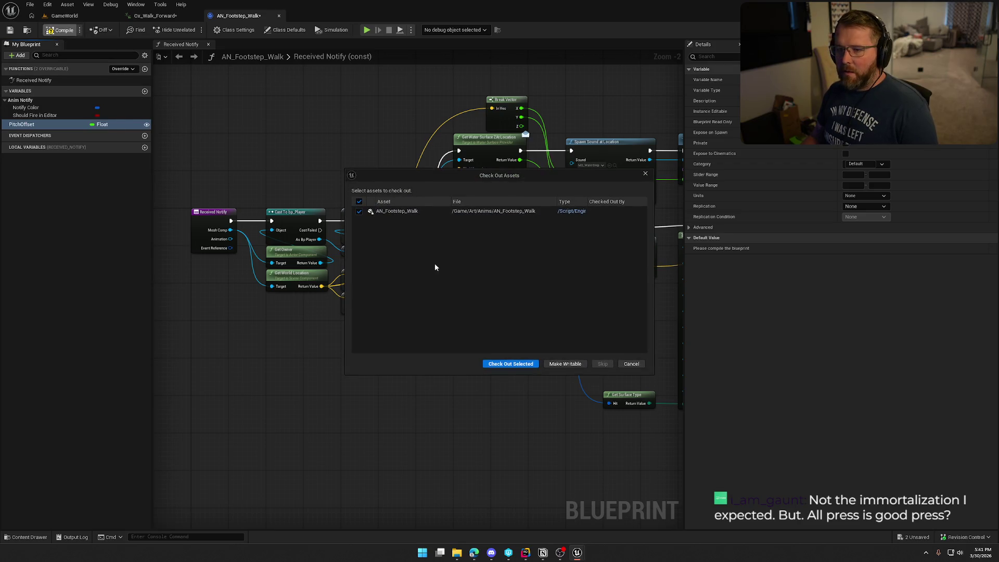
click(511, 364)
click(162, 18)
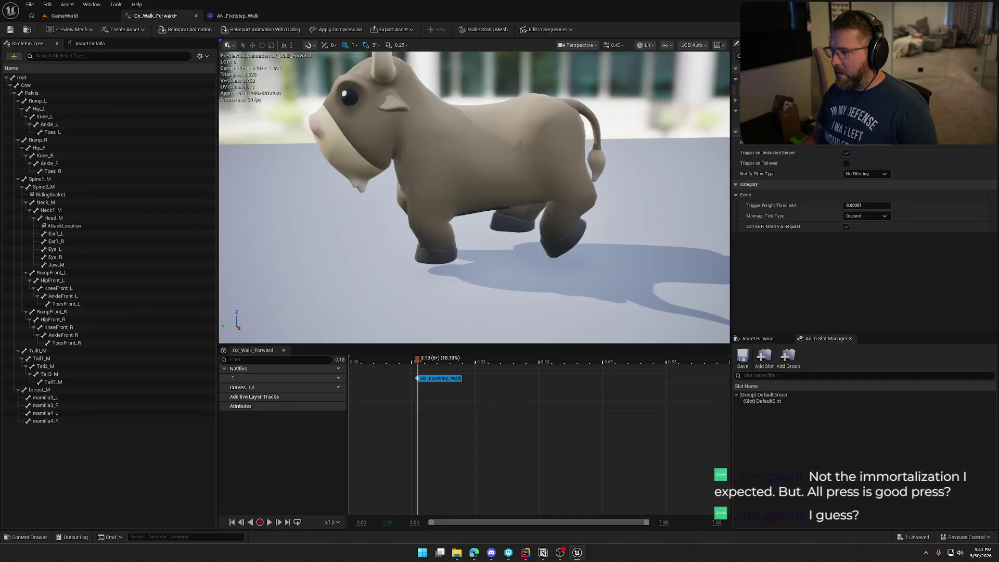
Set the PitchOffset variable's default value to 1 in AN_Footstep_Walk
click(237, 15)
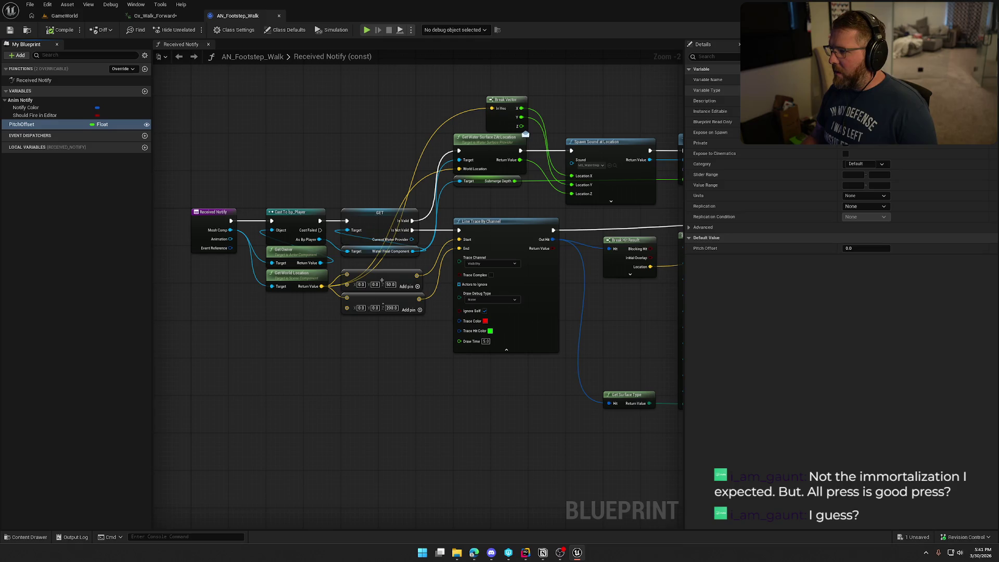
click(863, 249)
text(1)
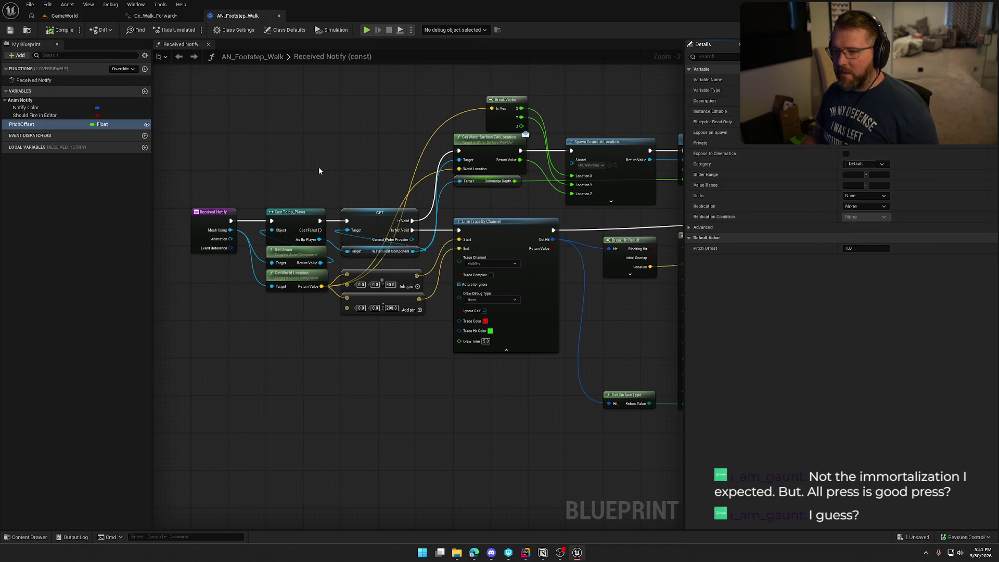
Show Play Sound at Location's extra inputs and shift the sound and return nodes right
drag(318, 155, 219, 139)
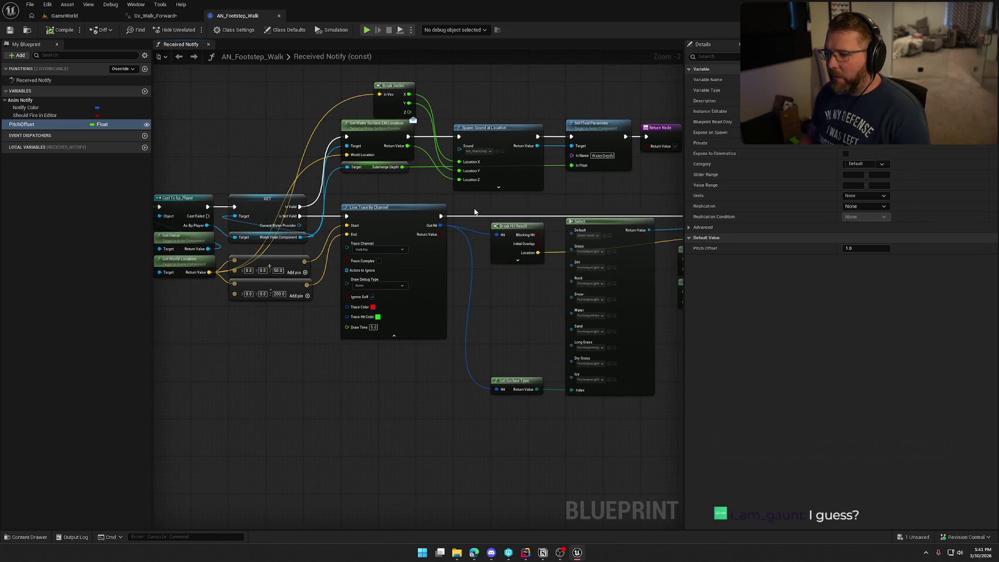
mouse_move(484, 181)
mouse_down()
mouse_move(364, 172)
mouse_move(522, 166)
mouse_move(349, 142)
mouse_move(141, 142)
mouse_up()
scroll(537, 185, up, 2)
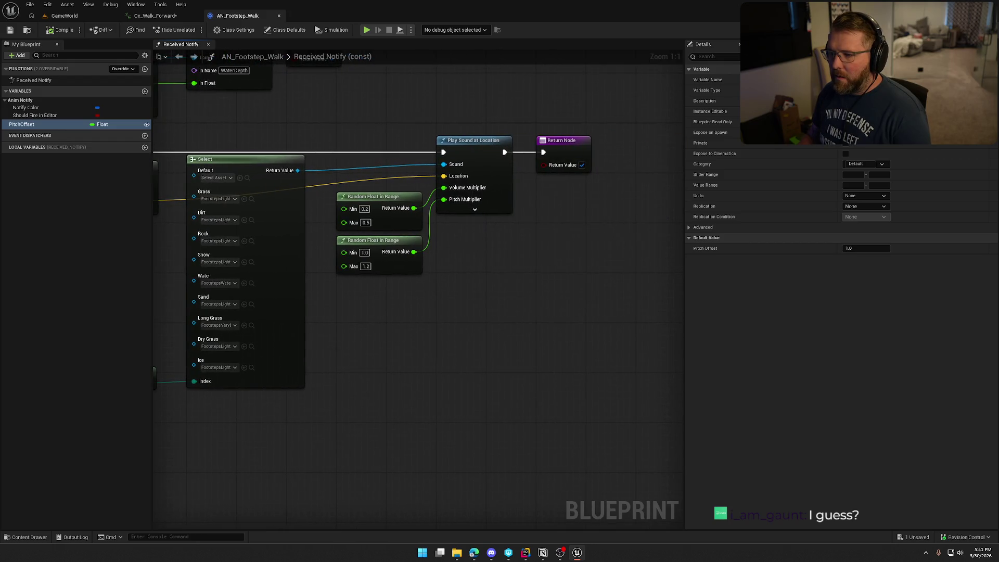
click(474, 211)
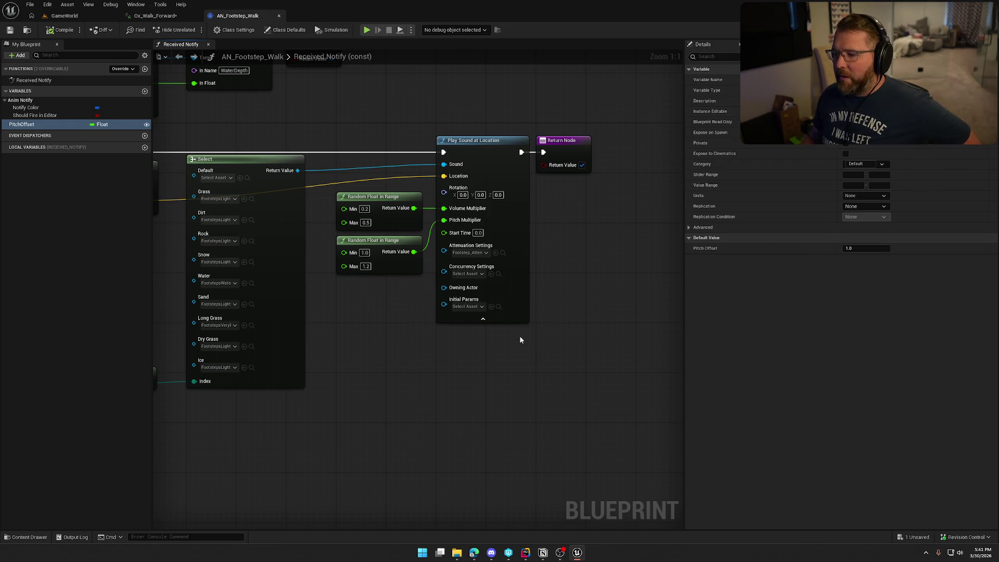
mouse_move(611, 319)
mouse_down()
mouse_move(447, 125)
mouse_move(564, 148)
mouse_move(571, 140)
mouse_up()
click(403, 274)
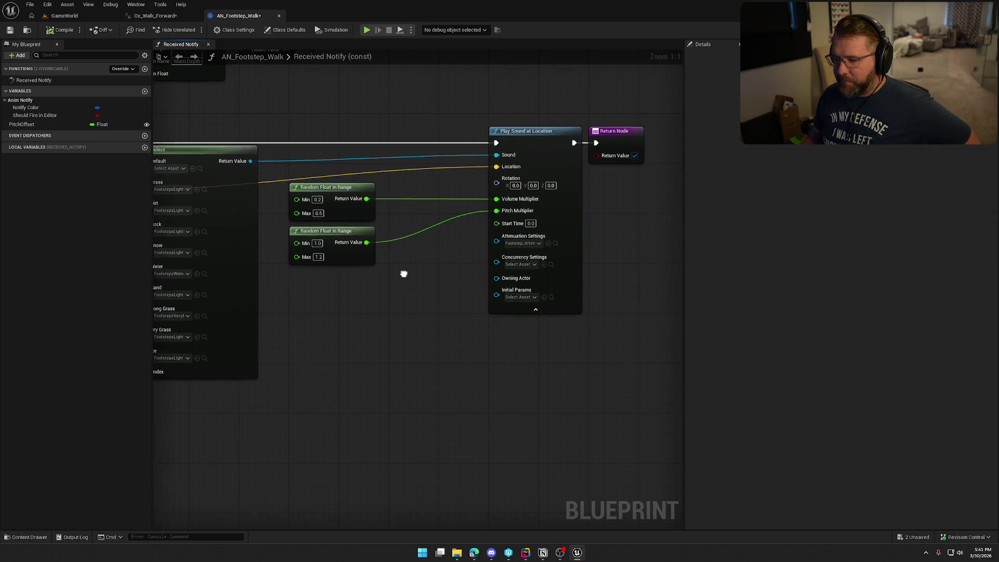
Multiply the random pitch by PitchOffset and feed the result into Pitch Multiplier
drag(404, 274, 428, 262)
drag(391, 231, 430, 249)
text(*)
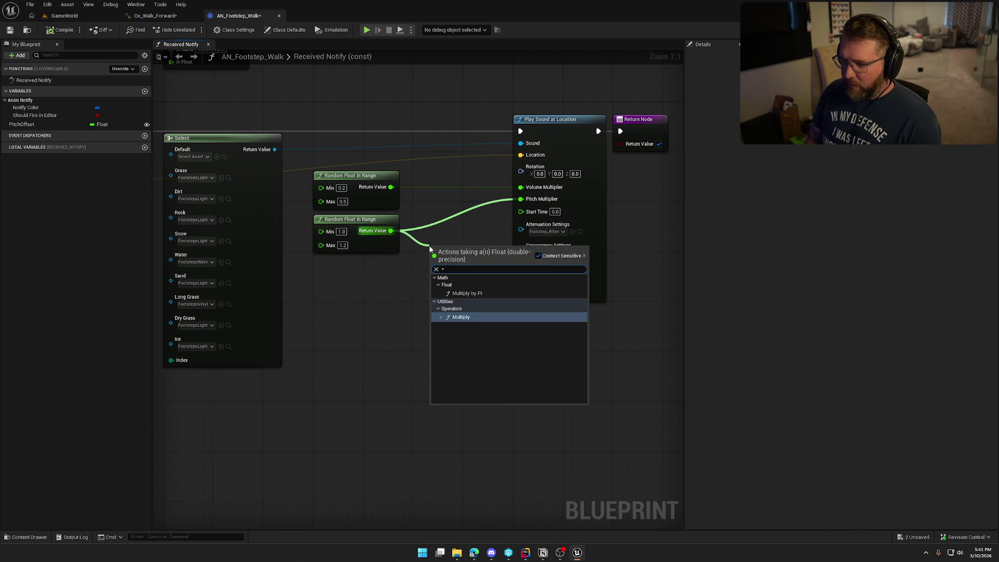
key(Return)
mouse_move(22, 124)
mouse_down()
mouse_move(407, 284)
mouse_move(414, 270)
mouse_up()
drag(472, 246, 521, 199)
mouse_move(398, 271)
mouse_down()
mouse_move(433, 259)
mouse_move(440, 232)
mouse_up()
Compile and save AN_Footstep_Walk, then return to the Ox_Walk_Forward animation
click(470, 310)
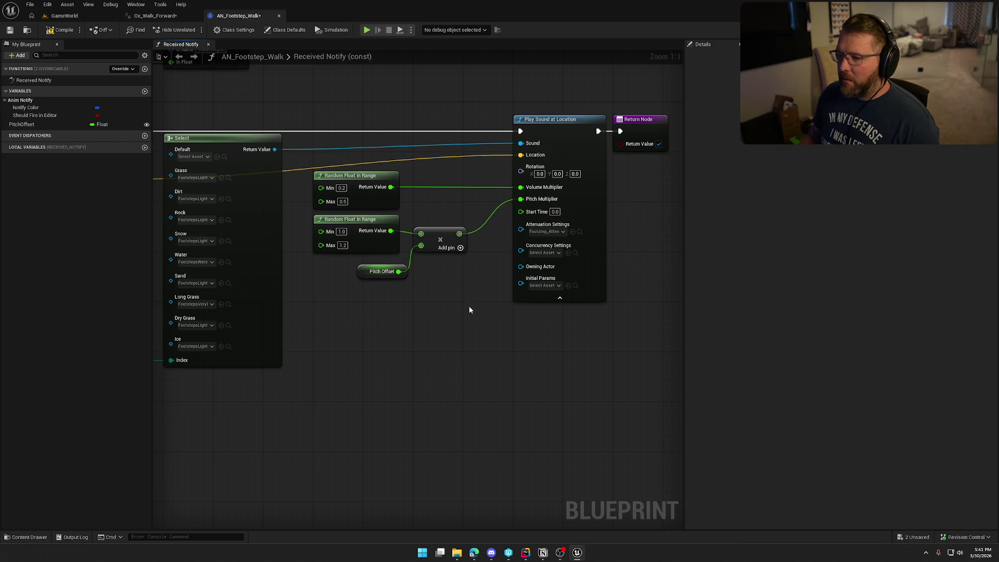
key(ctrl+s)
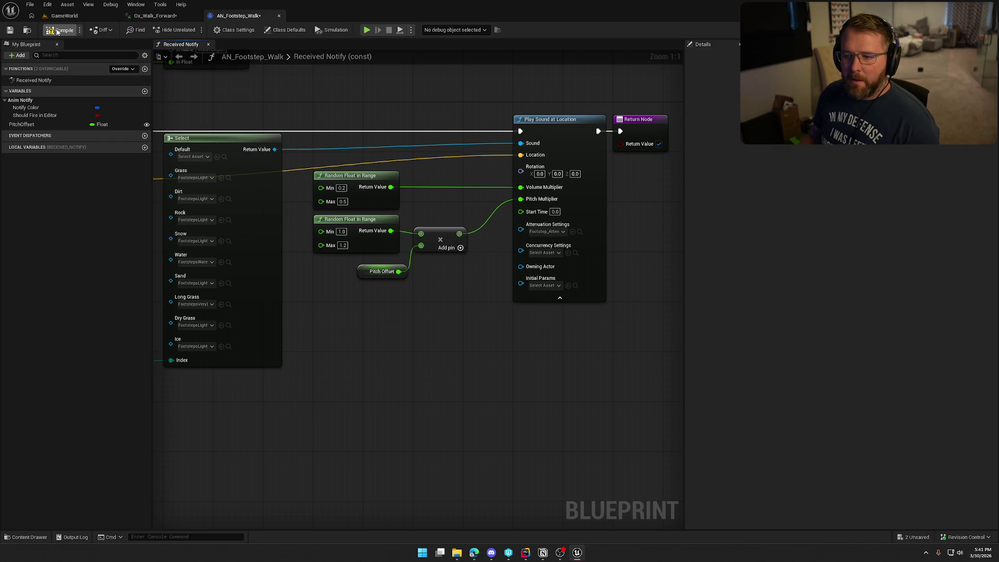
drag(357, 346, 452, 382)
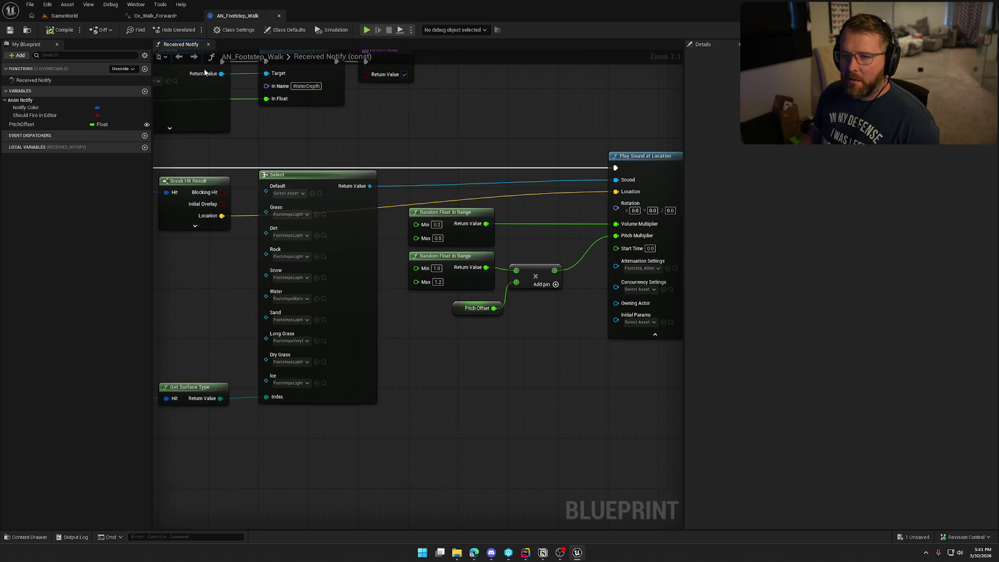
click(154, 15)
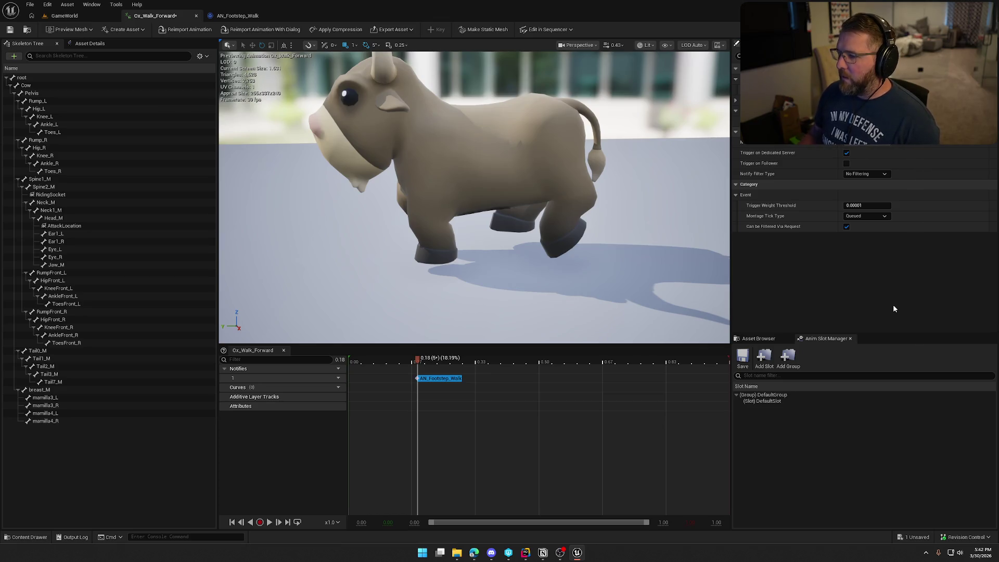
Play and stop the Ox_Walk_Forward walk preview, then switch back to AN_Footstep_Walk
click(269, 523)
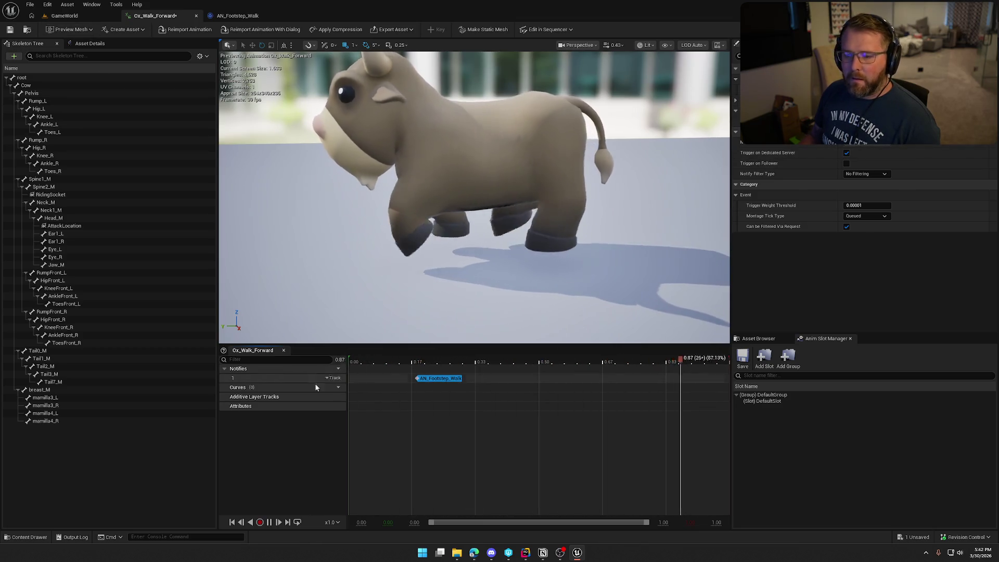
click(269, 522)
click(225, 16)
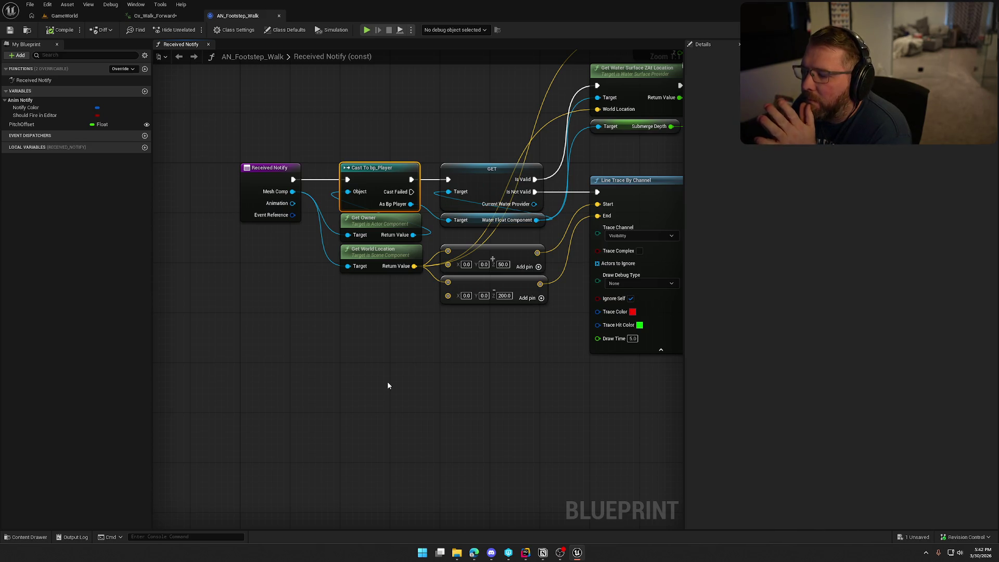
Add a Get Component by Class node with its class set to Water Float
mouse_move(414, 235)
mouse_down()
mouse_move(479, 351)
mouse_move(467, 348)
mouse_up()
text(get compone)
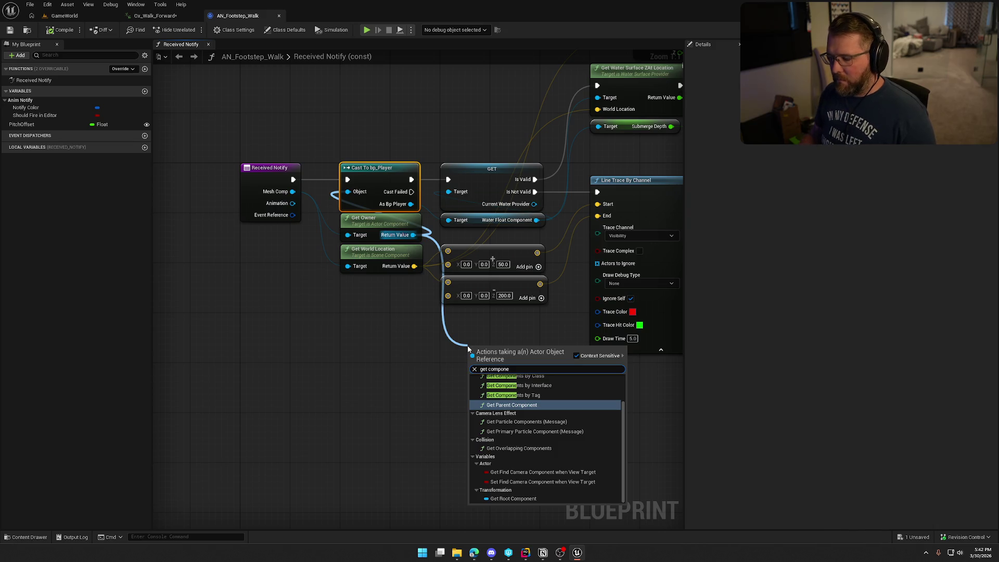
scroll(538, 405, up, 1)
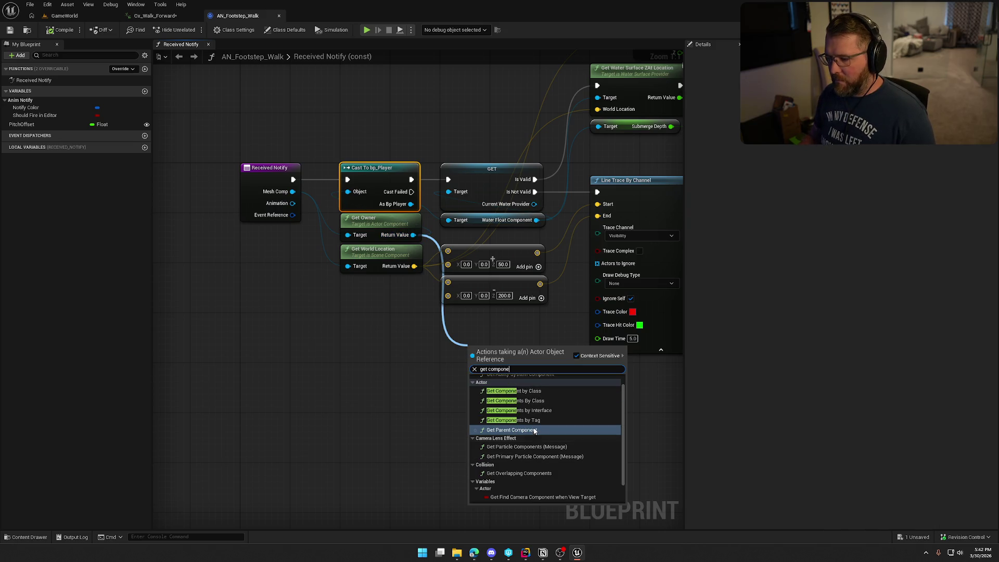
click(543, 393)
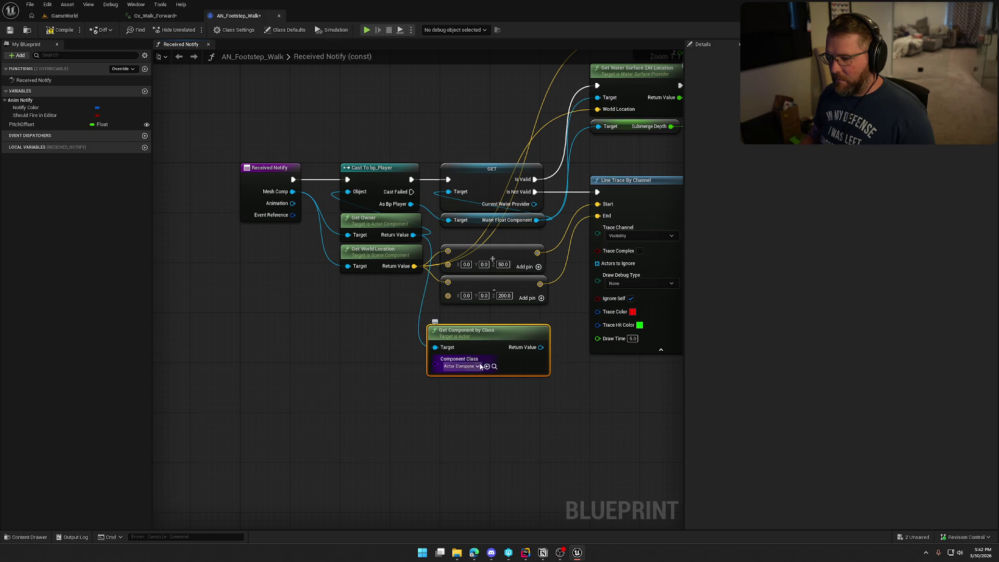
click(461, 366)
text(water flo)
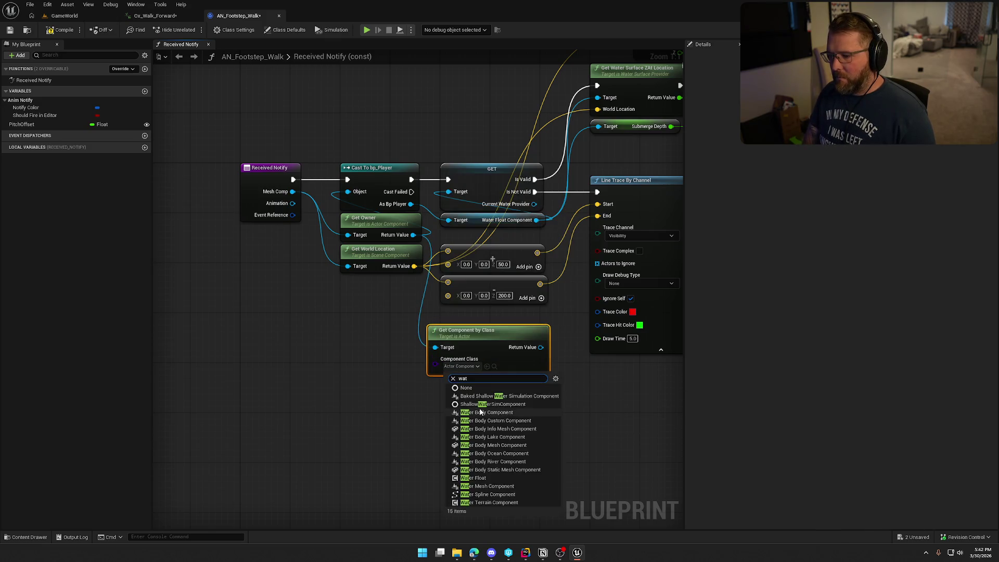
click(484, 396)
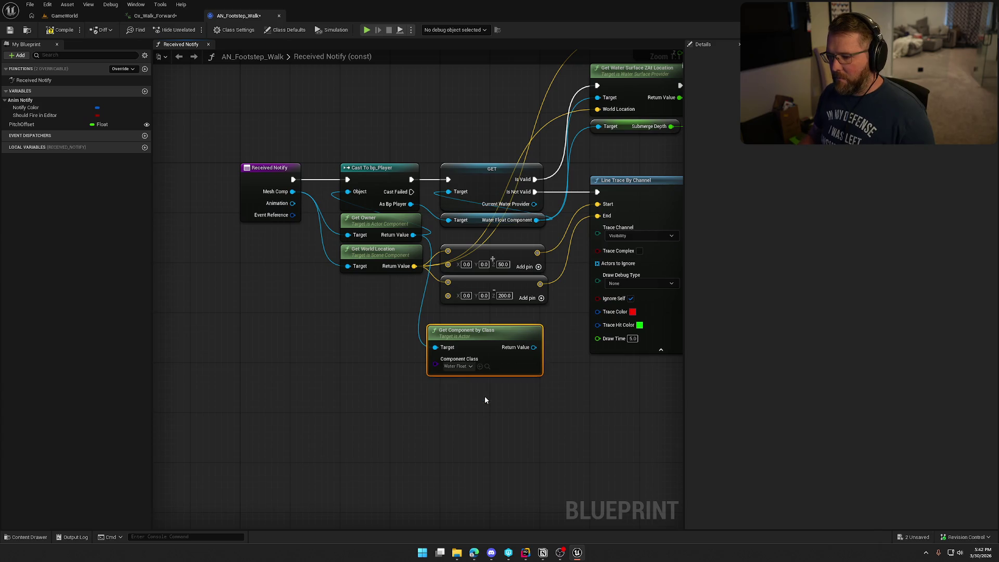
Move the Water Float links onto its Return Value; delete the old getter and Cast To bp_Player
drag(534, 348, 453, 222)
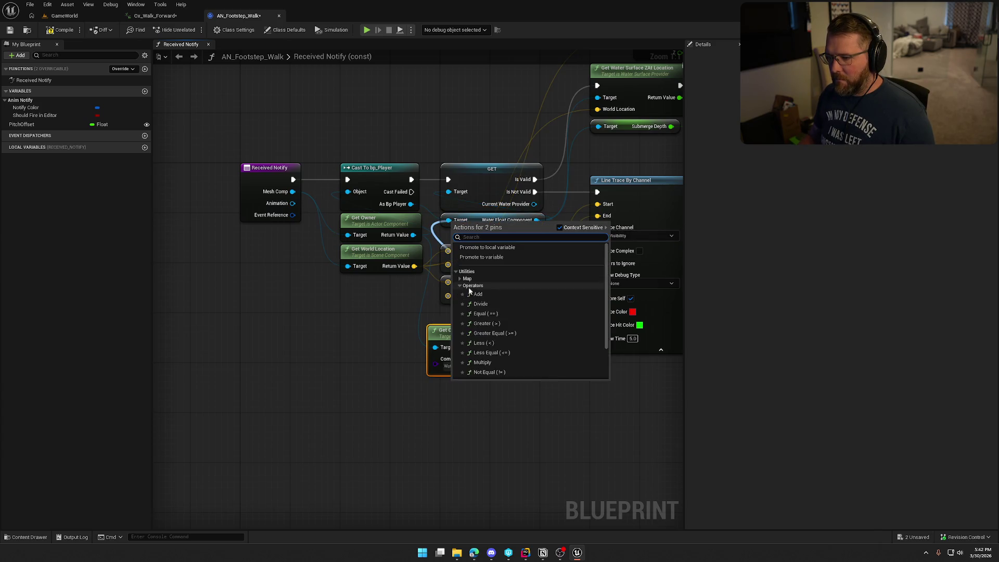
key(Escape)
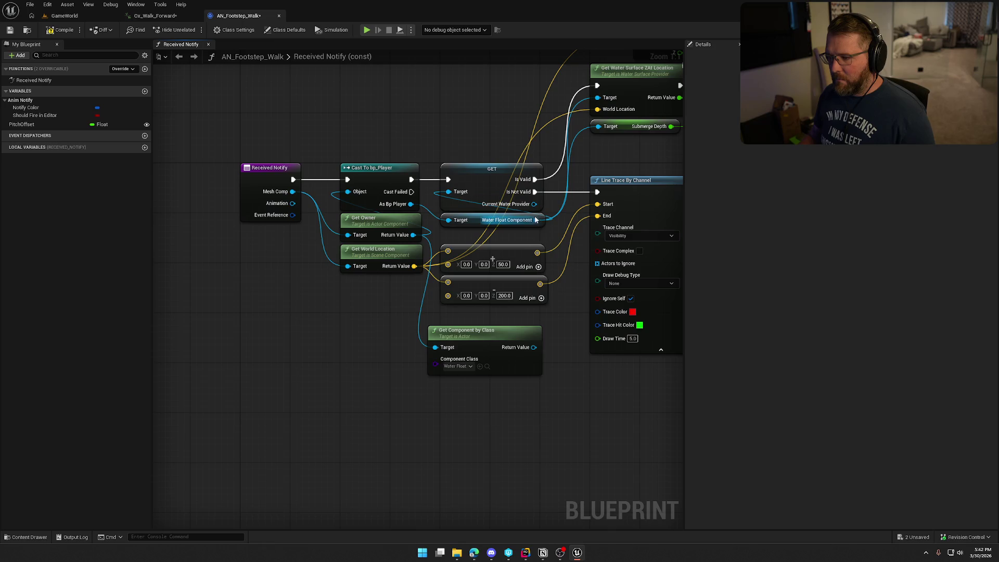
drag(536, 220, 534, 348)
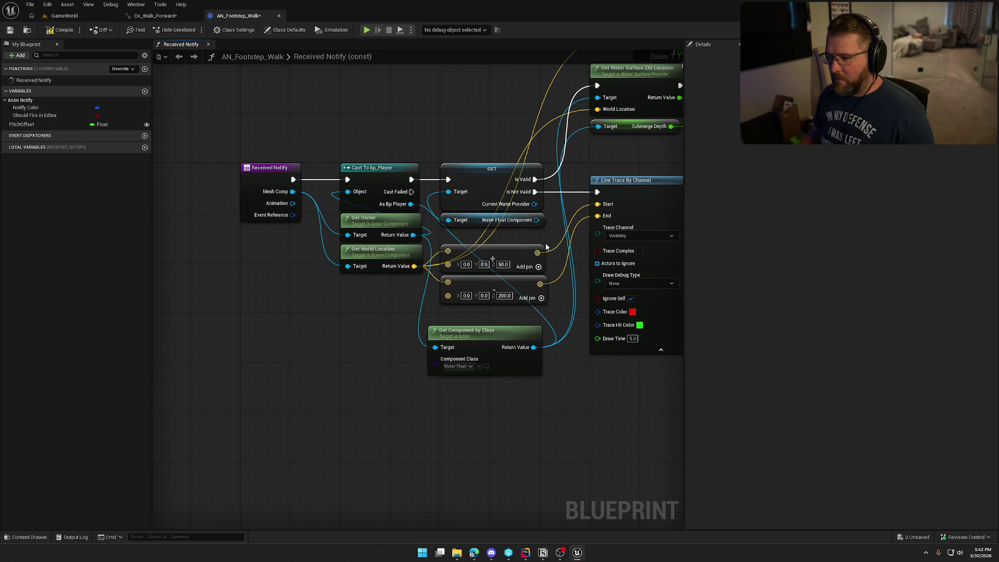
click(507, 220)
key(Delete)
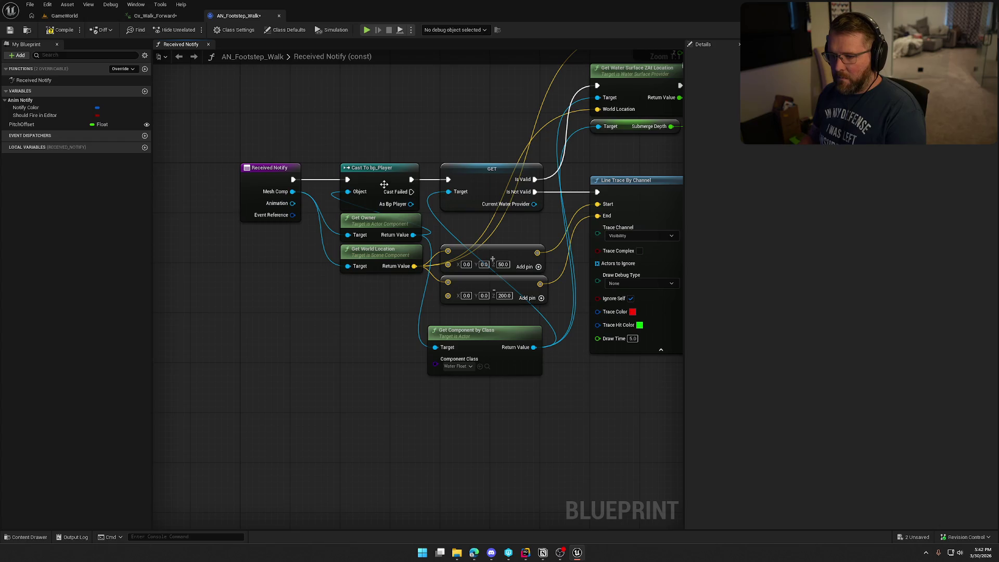
click(380, 167)
key(Delete)
Rearrange Get Owner, Get Component by Class and Get World Location beneath Received Notify
mouse_move(476, 349)
mouse_down()
mouse_move(394, 162)
mouse_move(373, 161)
mouse_move(362, 142)
mouse_up()
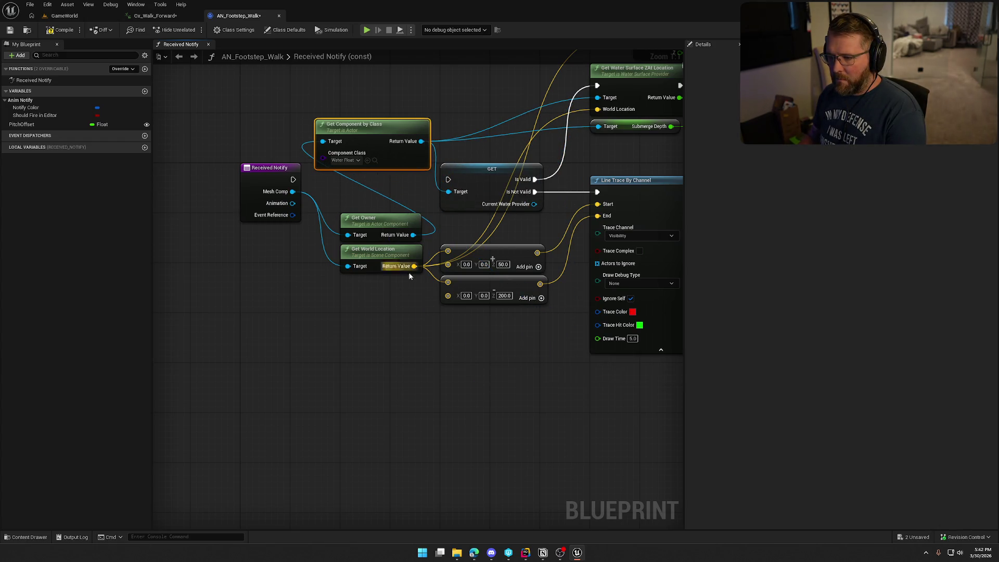
scroll(387, 321, down, 7)
mouse_move(394, 172)
mouse_down()
mouse_move(629, 333)
mouse_move(633, 321)
mouse_up()
key(Home)
scroll(411, 233, up, 3)
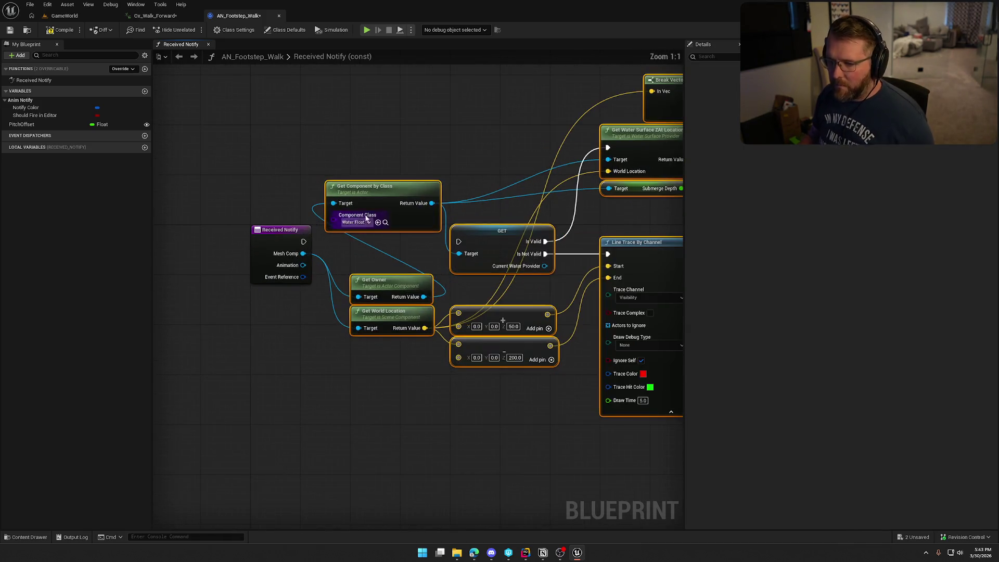
mouse_move(412, 237)
mouse_down()
mouse_move(399, 276)
mouse_move(423, 205)
mouse_up()
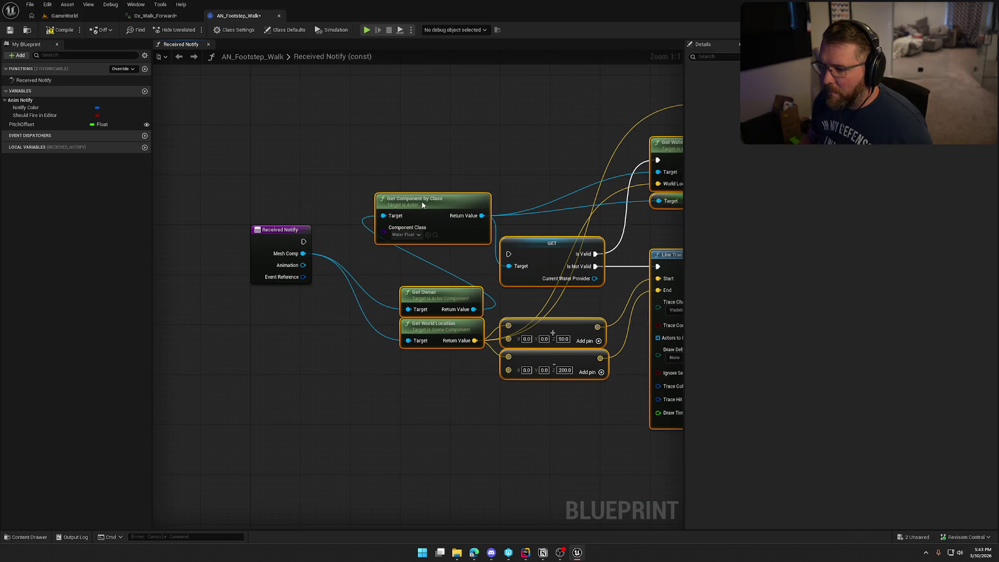
click(447, 120)
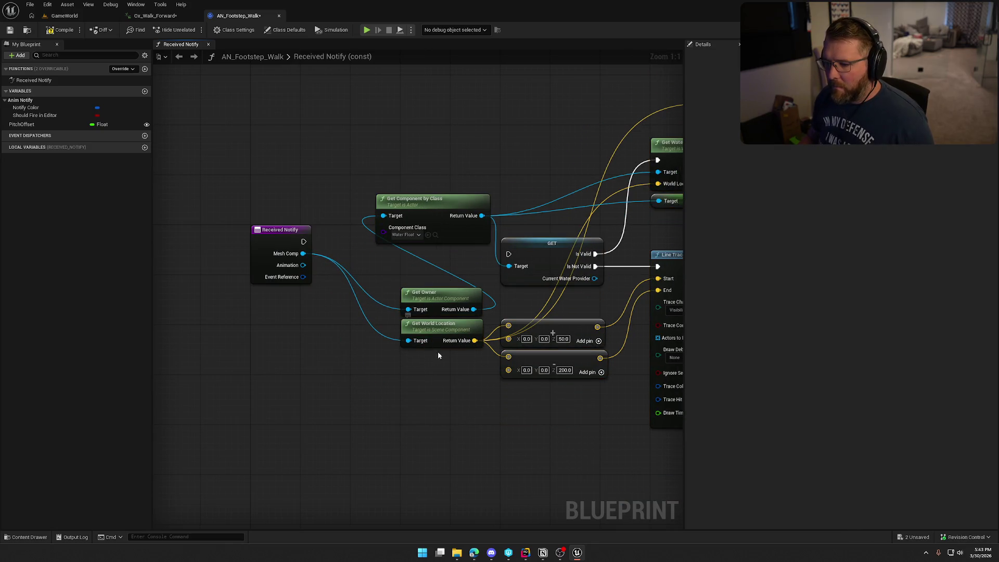
drag(435, 307, 282, 298)
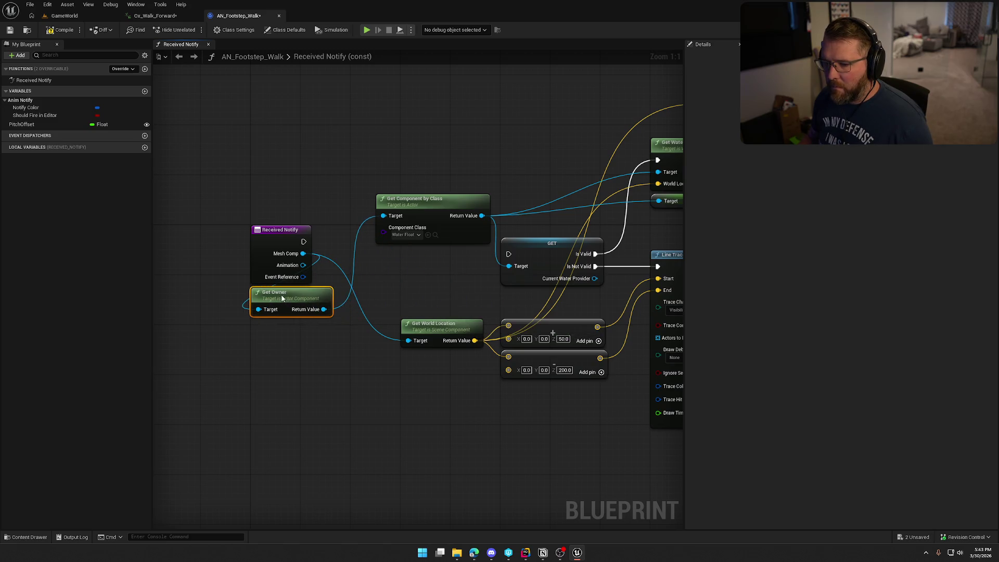
mouse_move(411, 212)
mouse_down()
mouse_move(404, 279)
mouse_move(390, 286)
mouse_up()
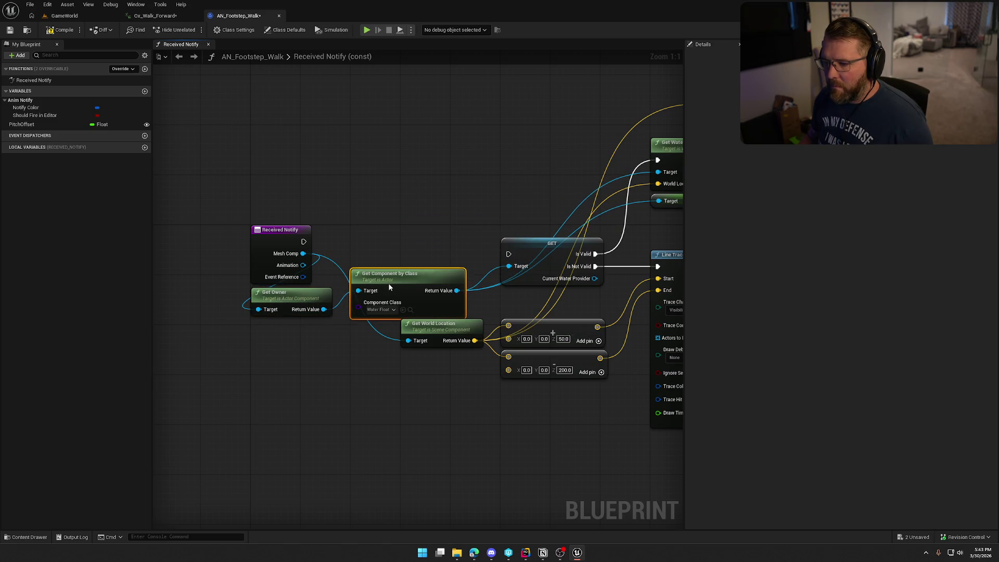
drag(441, 327, 388, 333)
drag(406, 293, 385, 239)
click(436, 397)
Add an Is Valid check: valid runs the Water Float GET, not valid runs Line Trace By Channel
text(is valid)
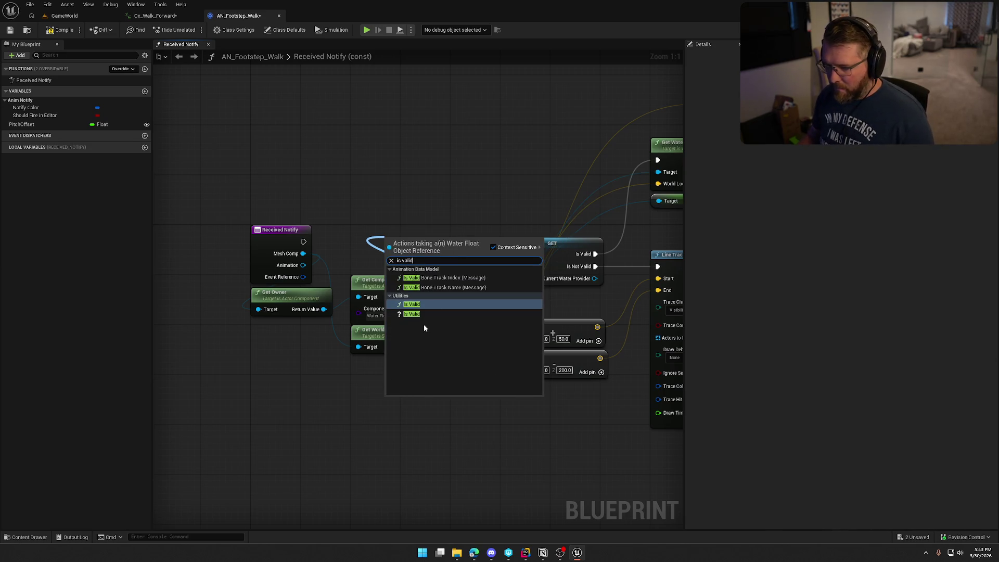
click(412, 314)
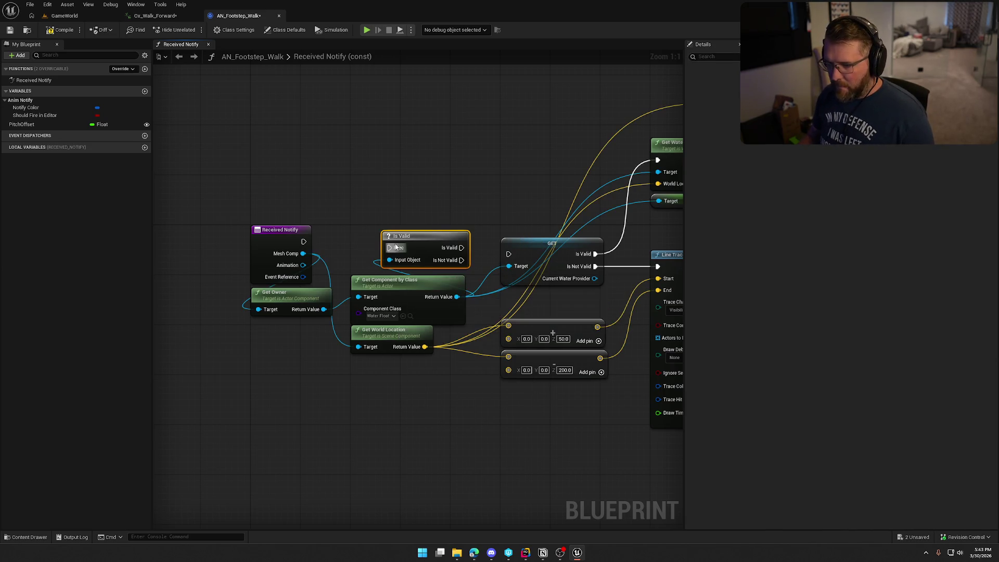
drag(406, 236, 375, 229)
click(457, 257)
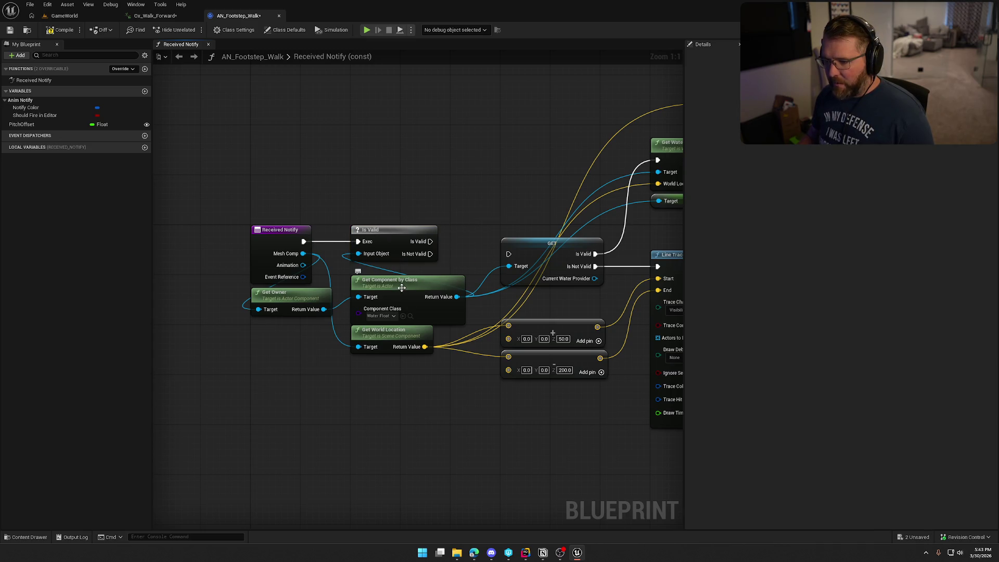
drag(474, 203, 444, 162)
mouse_move(400, 201)
mouse_down()
mouse_move(508, 208)
mouse_move(465, 186)
mouse_up()
click(491, 229)
mouse_move(356, 180)
mouse_down()
mouse_move(574, 201)
mouse_move(583, 194)
mouse_up()
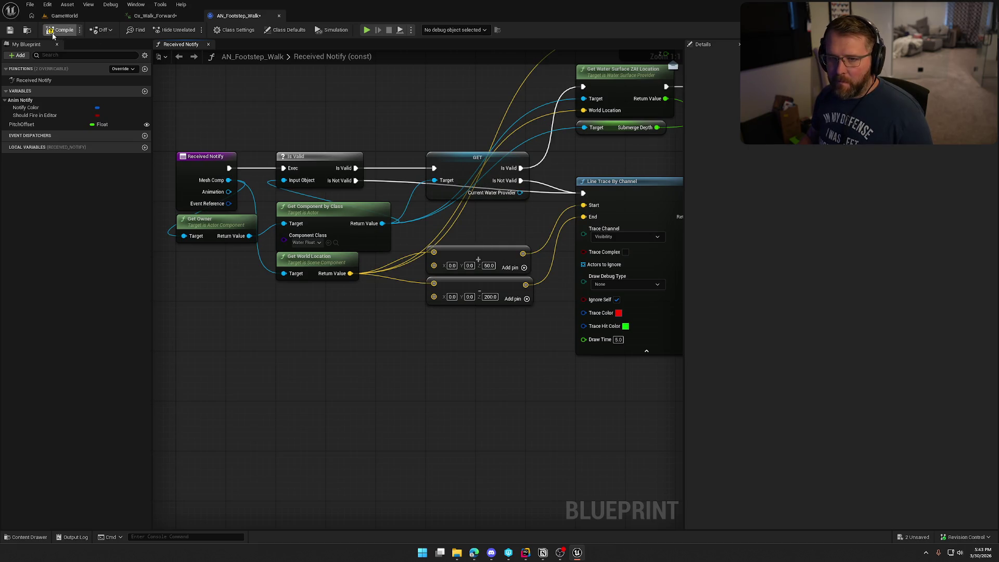
Pan through the trace, surface-type and sound nodes, then switch to Ox_Walk_Forward
drag(273, 135, 335, 155)
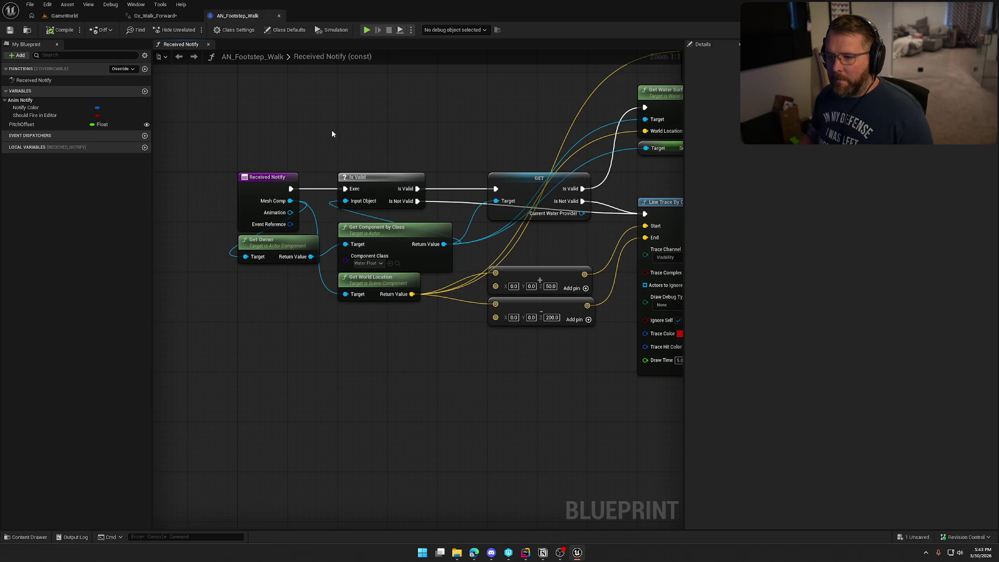
scroll(347, 142, down, 1)
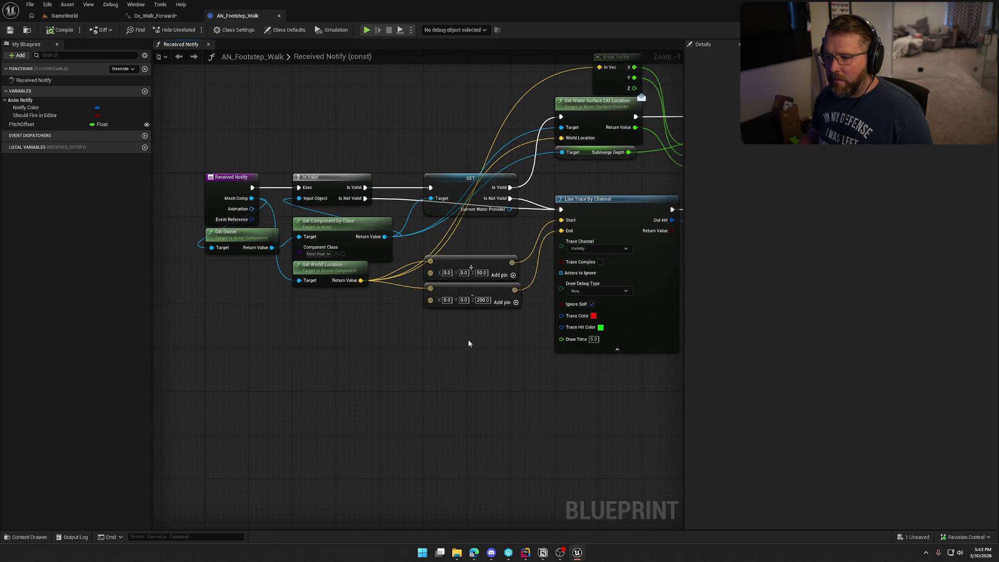
drag(461, 341, 236, 375)
mouse_move(379, 451)
mouse_down()
mouse_move(245, 458)
mouse_move(201, 446)
mouse_move(167, 401)
mouse_move(521, 442)
mouse_up()
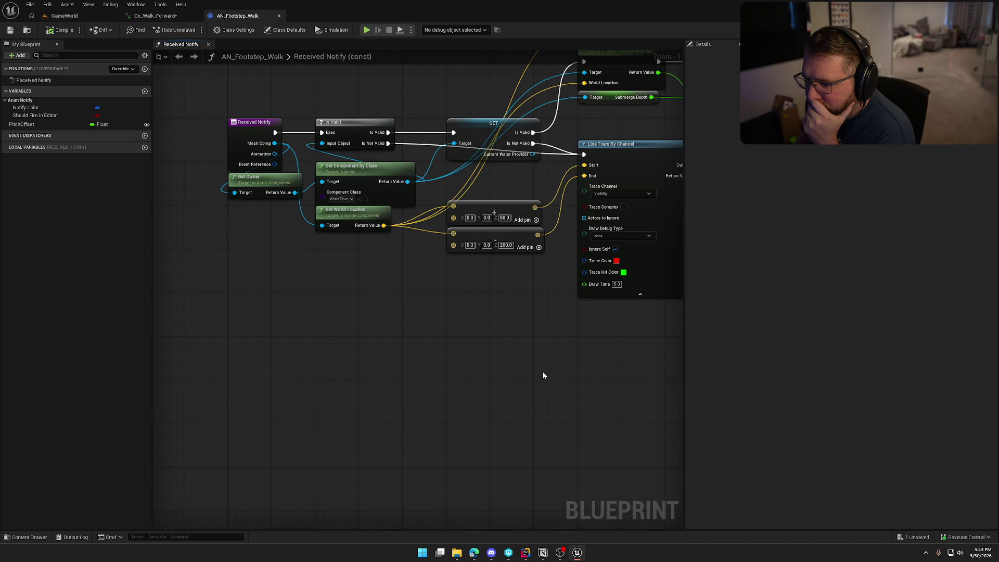
drag(523, 346, 406, 348)
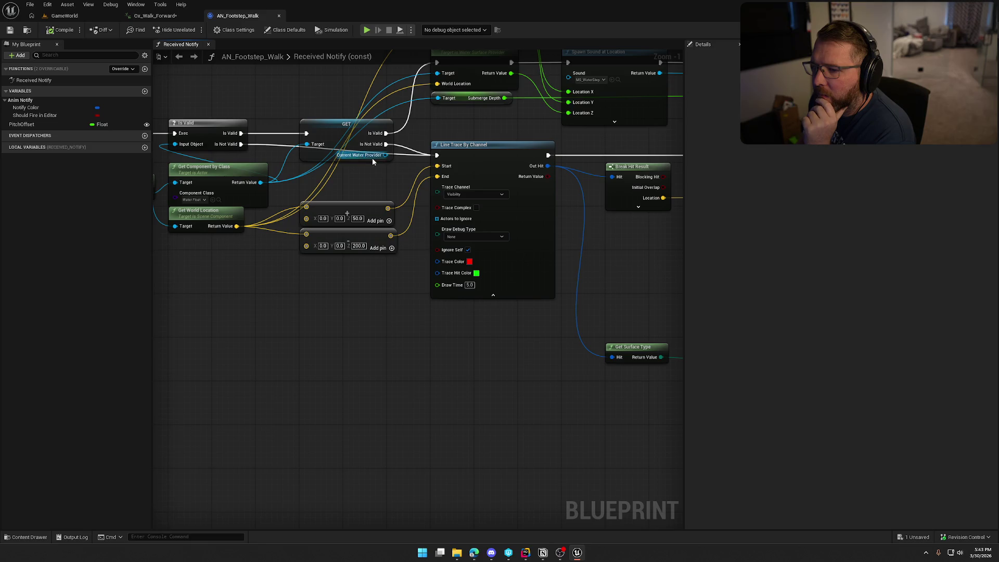
drag(428, 236, 273, 249)
drag(482, 252, 276, 239)
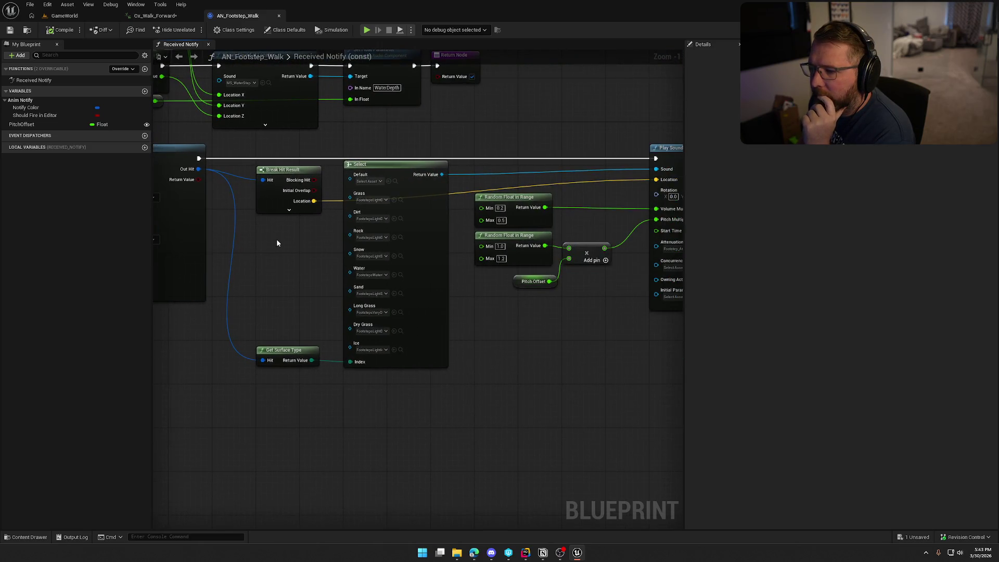
mouse_move(265, 274)
mouse_down()
mouse_move(217, 275)
mouse_move(344, 263)
mouse_move(23, 237)
mouse_move(446, 252)
mouse_move(157, 250)
mouse_up()
drag(182, 367, 432, 354)
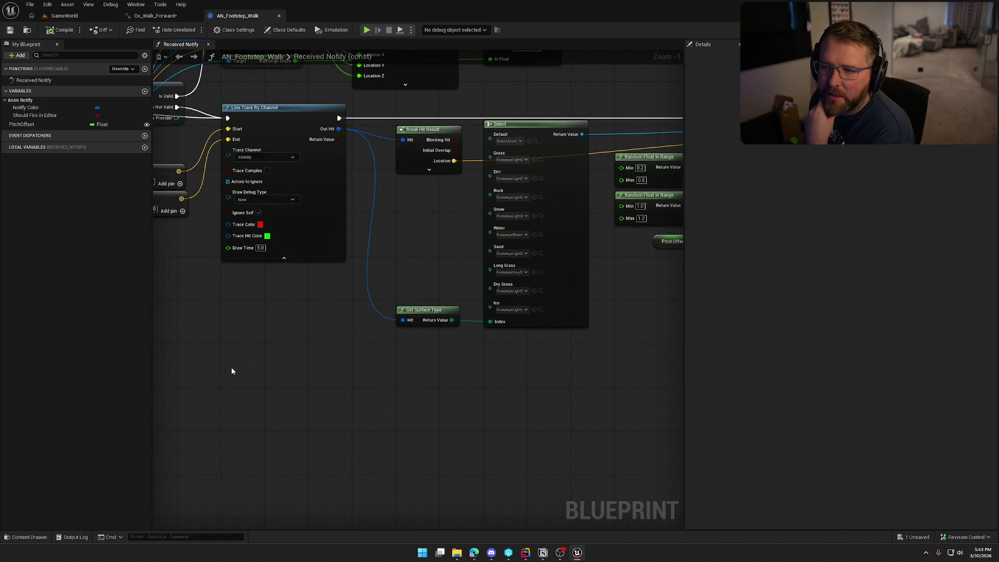
click(160, 16)
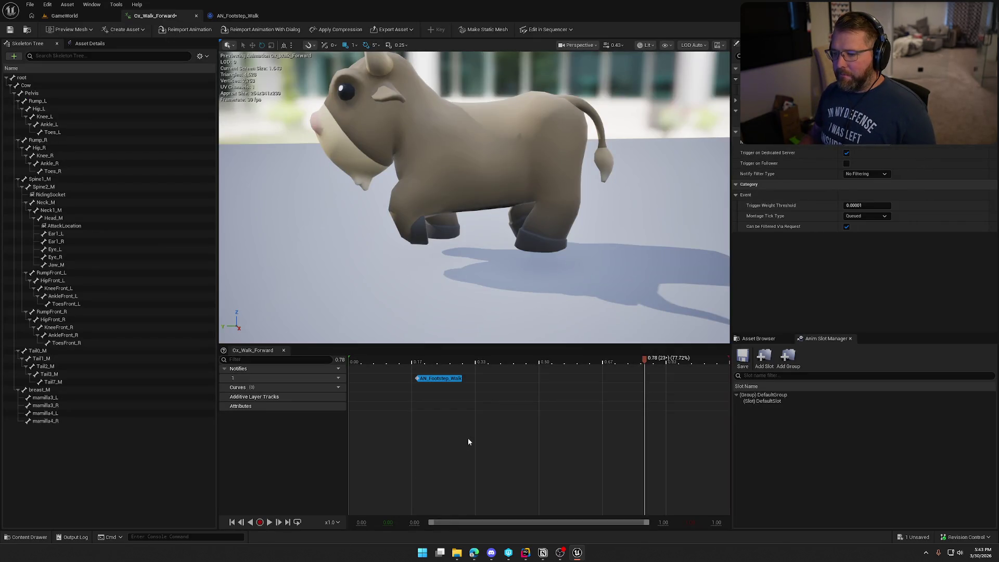
Add a PlaySound notify to the Ox_Walk_Forward notify track and select it
right_click(476, 380)
mouse_move(509, 397)
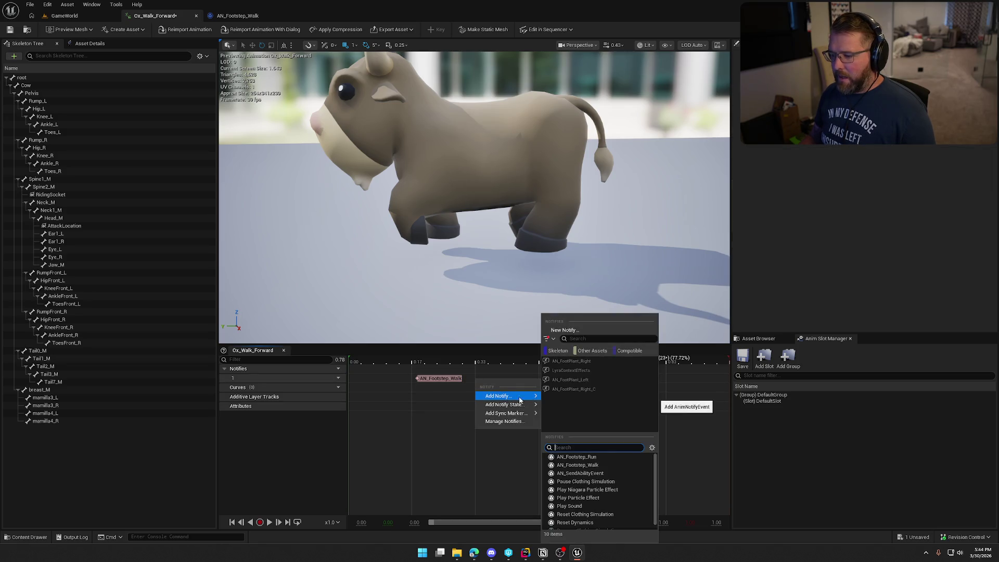
click(584, 507)
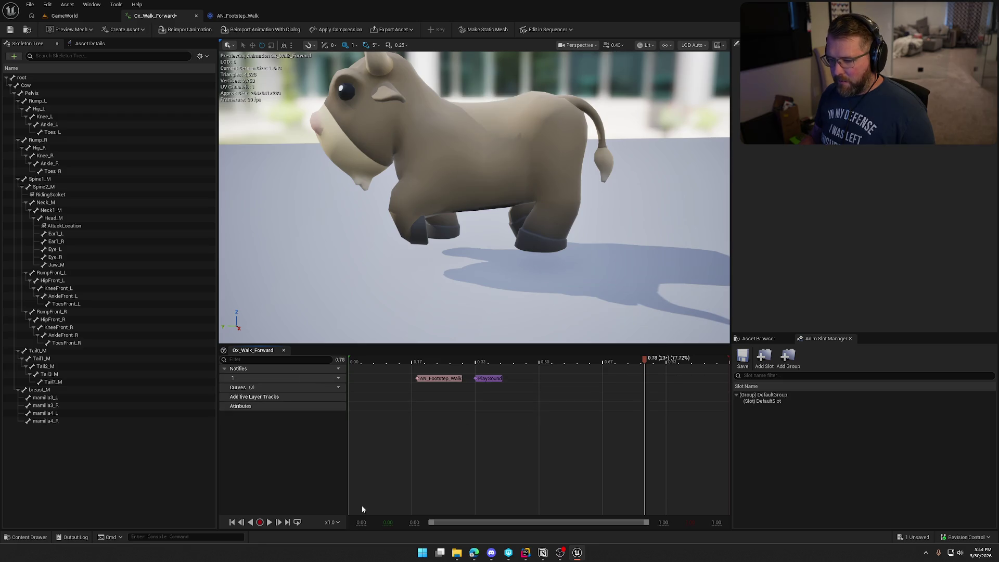
click(488, 379)
Set the notify's Sound to FootstepsConcreteCue by searching 'concrete'
click(911, 136)
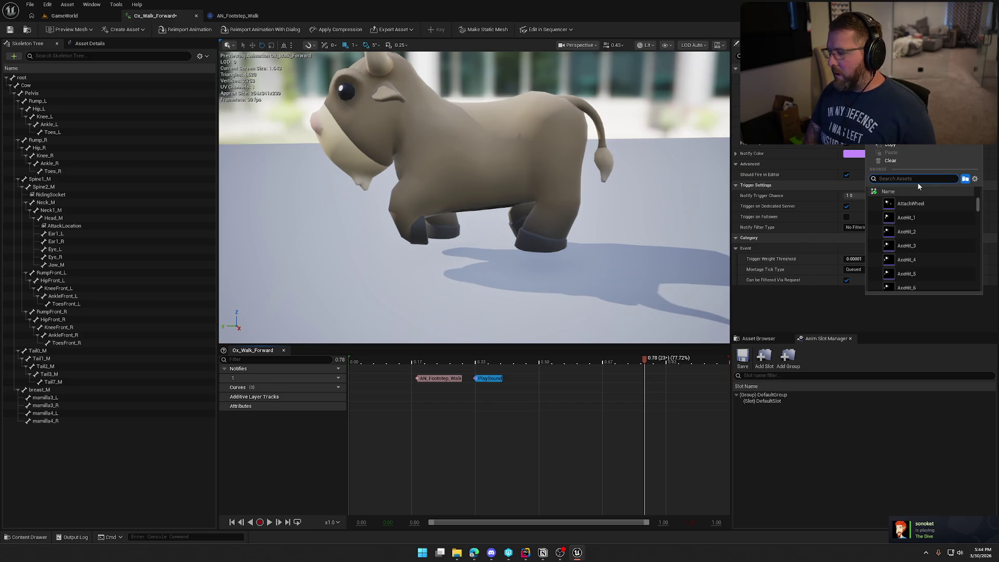
text(f)
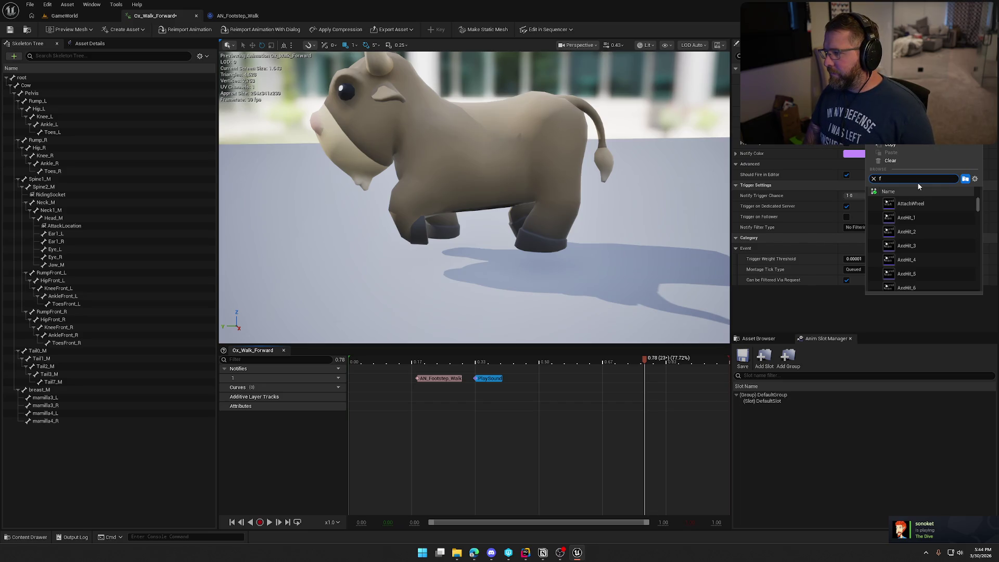
text(ootsteop)
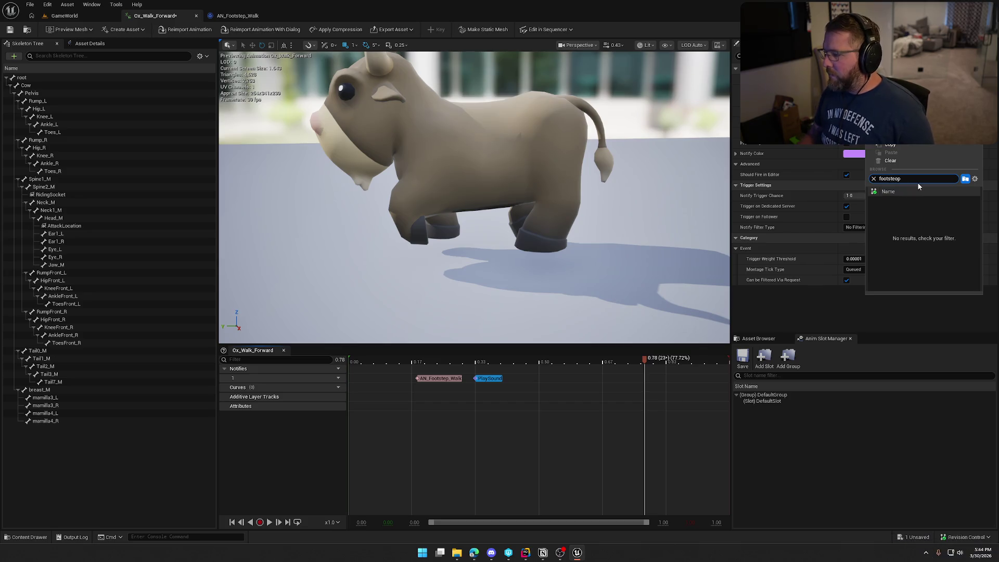
key(BackSpace)
key(BackSpace)
text(p)
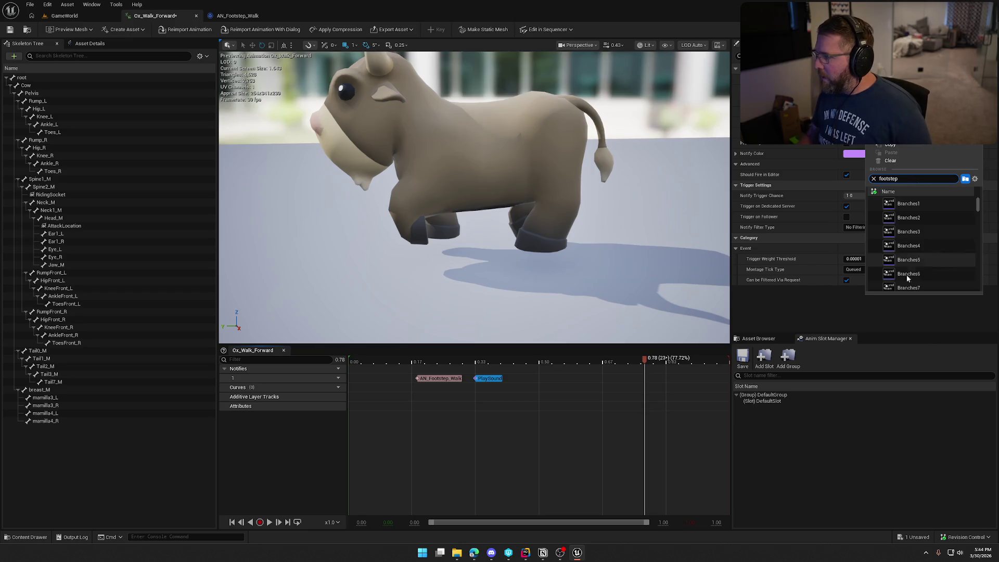
scroll(935, 245, down, 5)
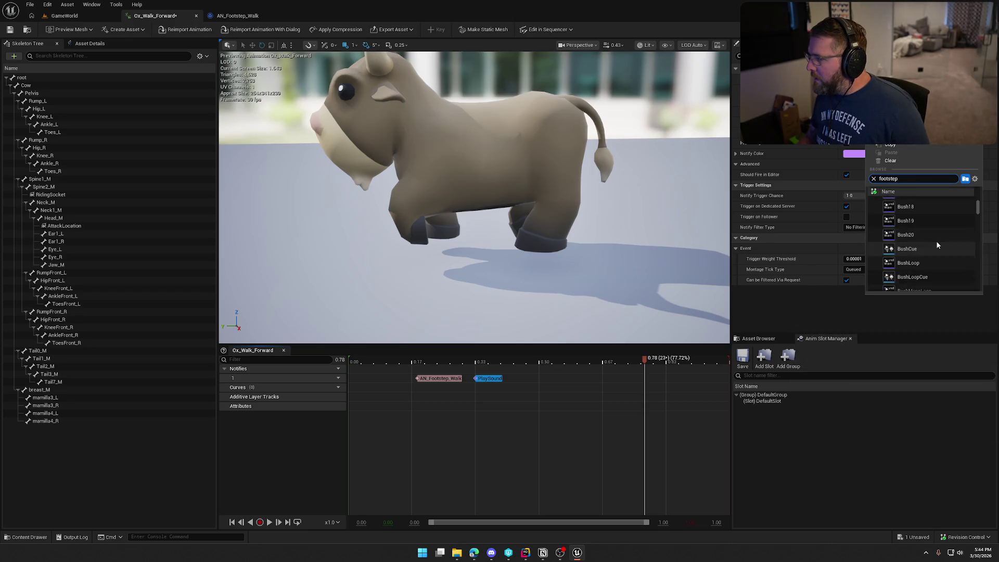
scroll(936, 240, down, 4)
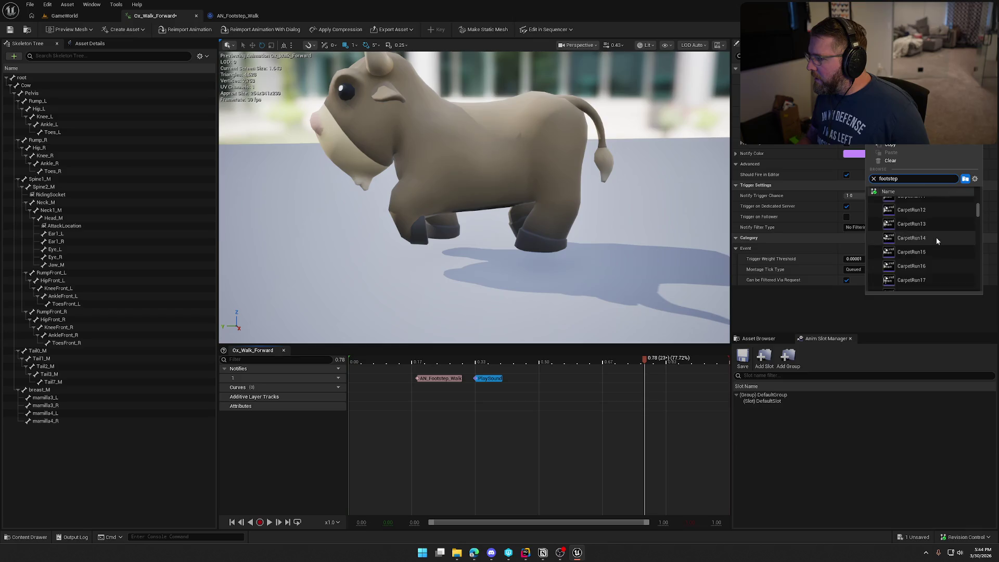
scroll(935, 238, up, 5)
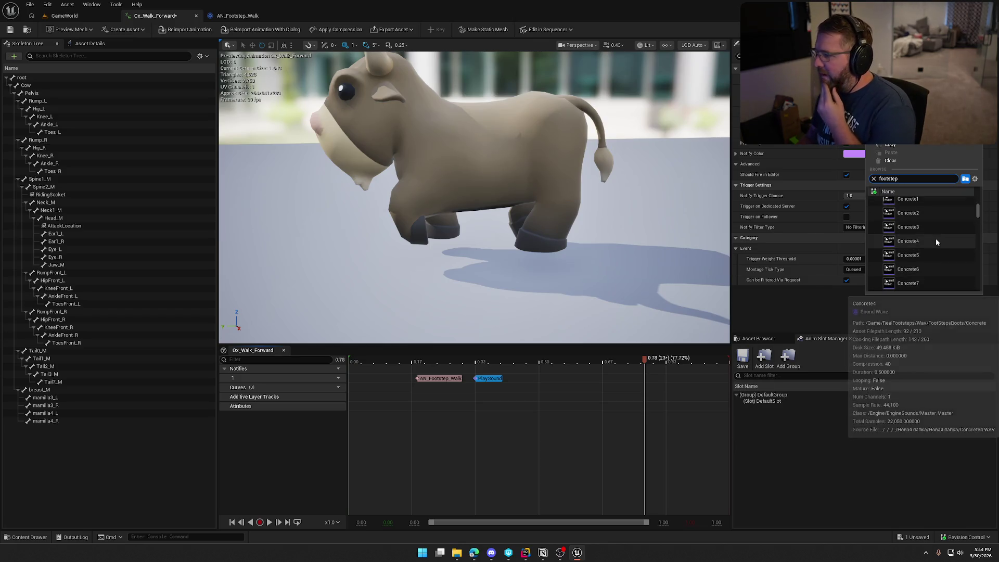
scroll(932, 247, down, 6)
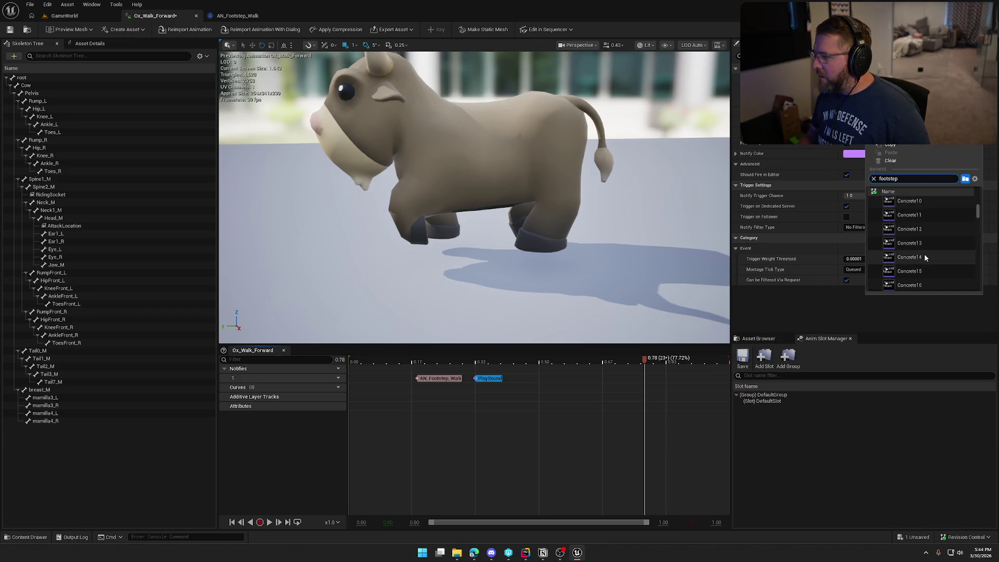
scroll(931, 254, down, 5)
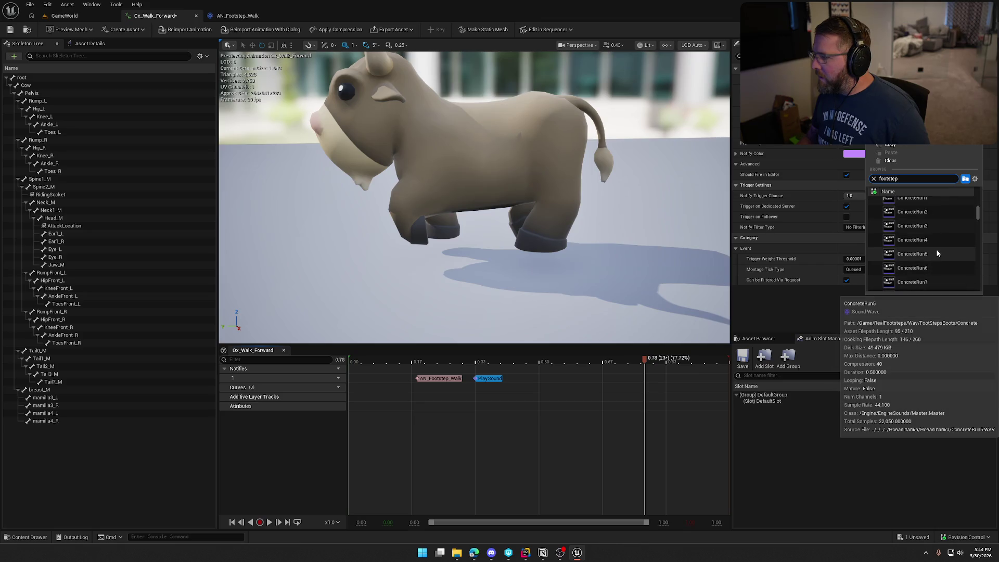
scroll(938, 248, down, 5)
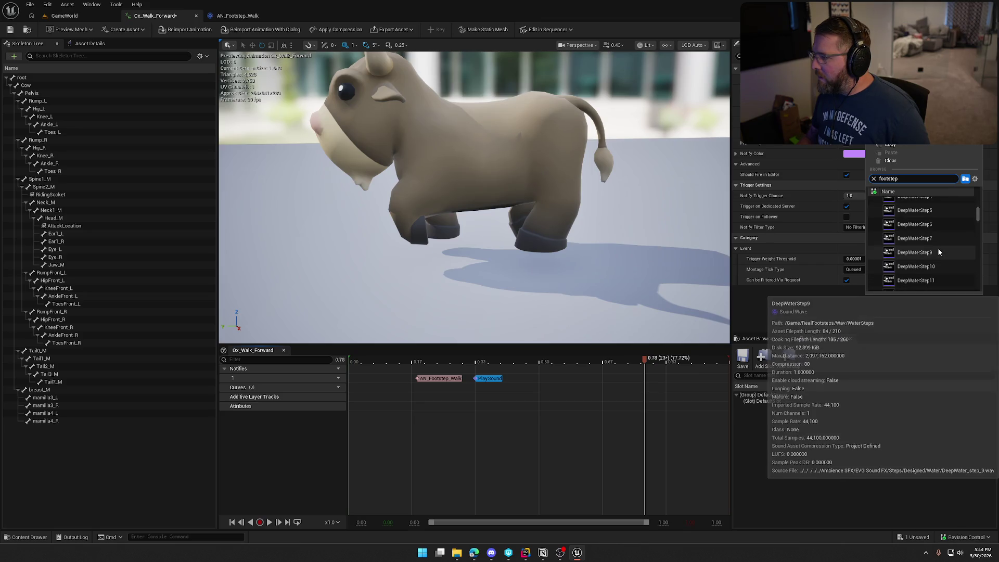
double_click(906, 178)
text(concre)
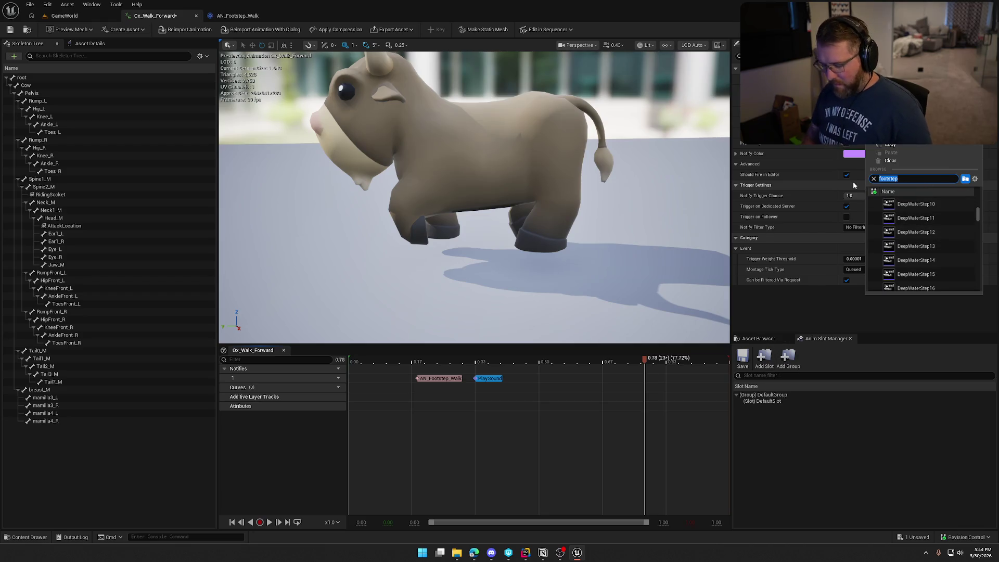
text(te)
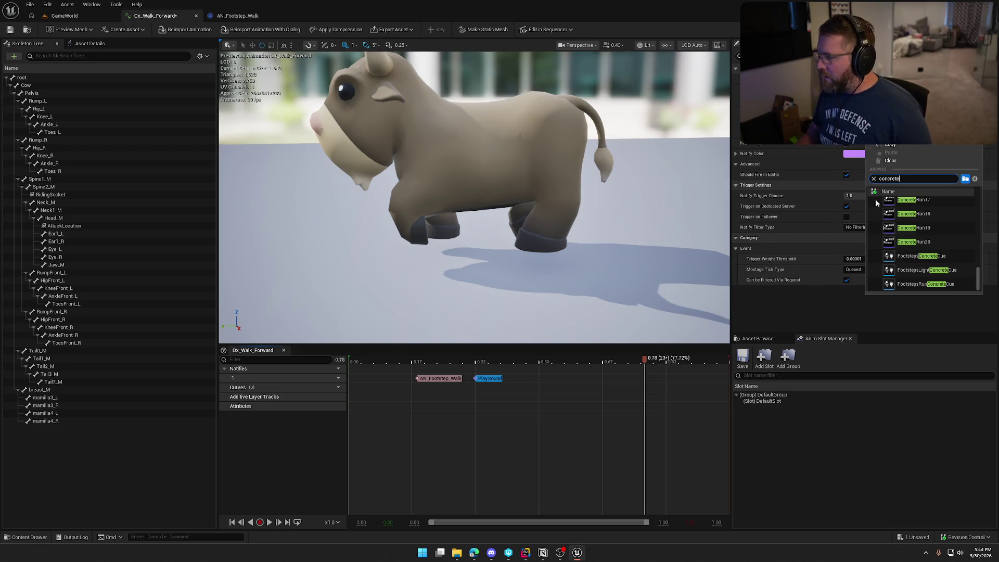
click(911, 262)
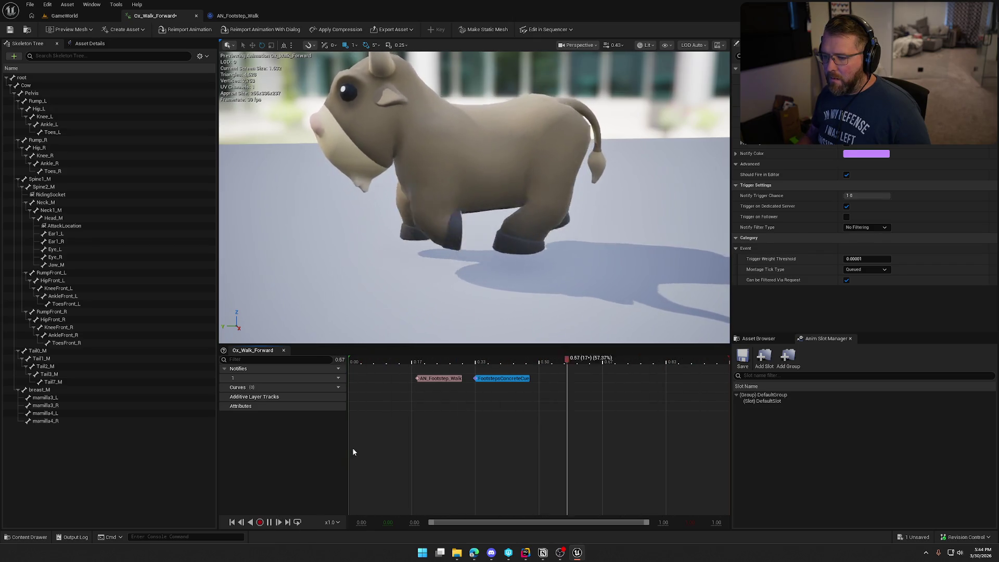
Add a second notify track and move the sound notify onto it above AN_Footstep_Walk
click(269, 522)
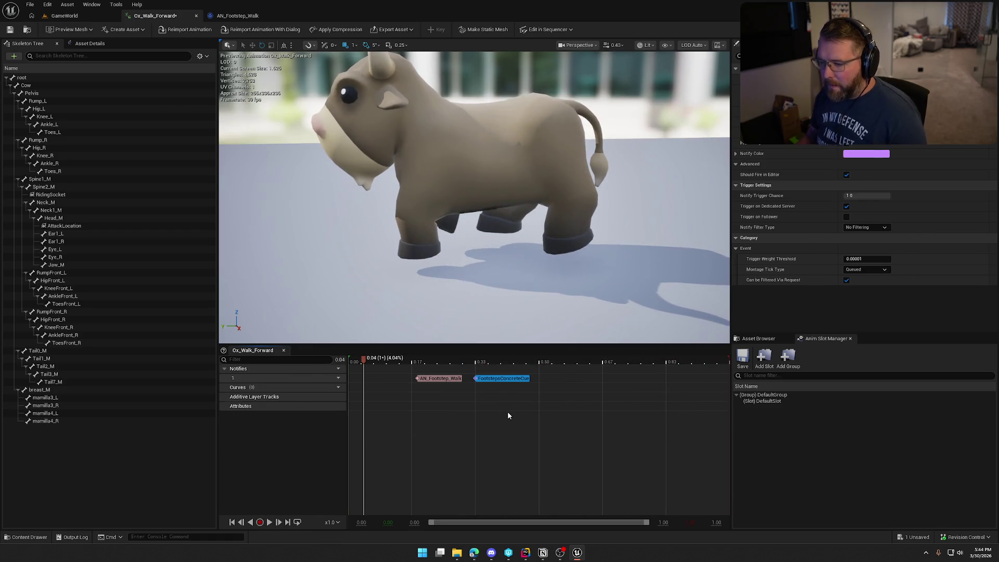
click(338, 378)
click(342, 394)
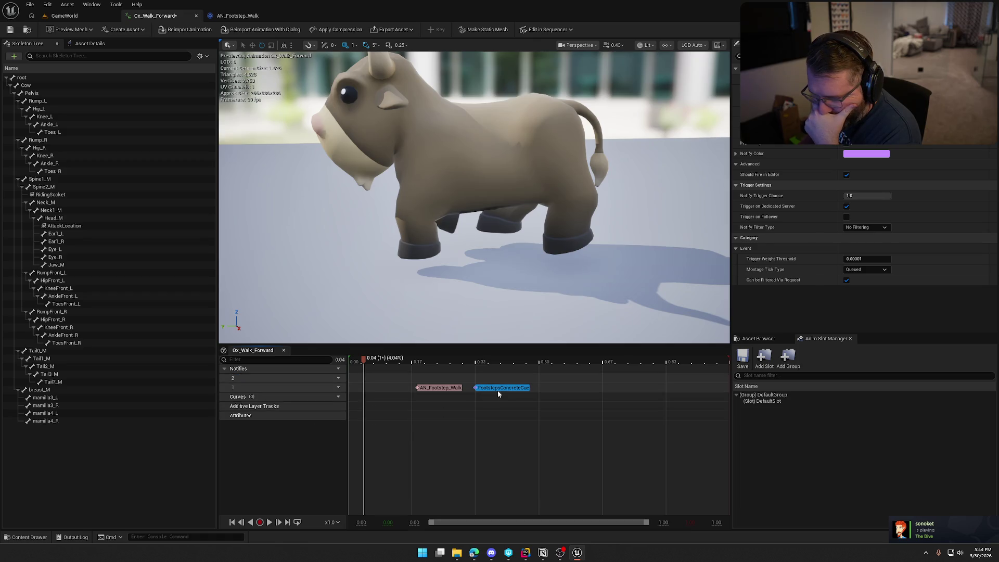
drag(497, 387, 436, 374)
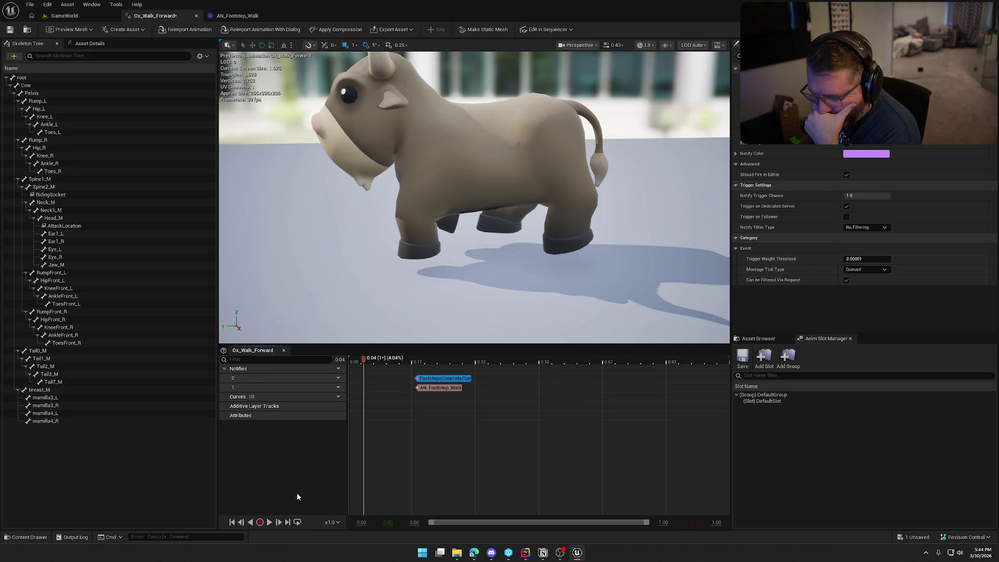
Change the sound notify to FootstepsDirt2Cue and replay the walk to check timing
click(270, 523)
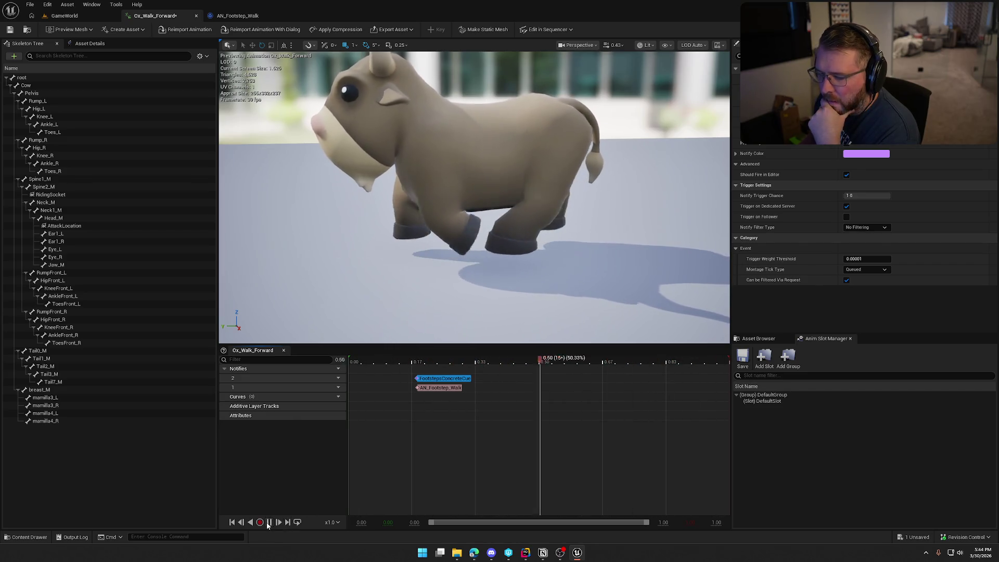
key(space)
click(874, 142)
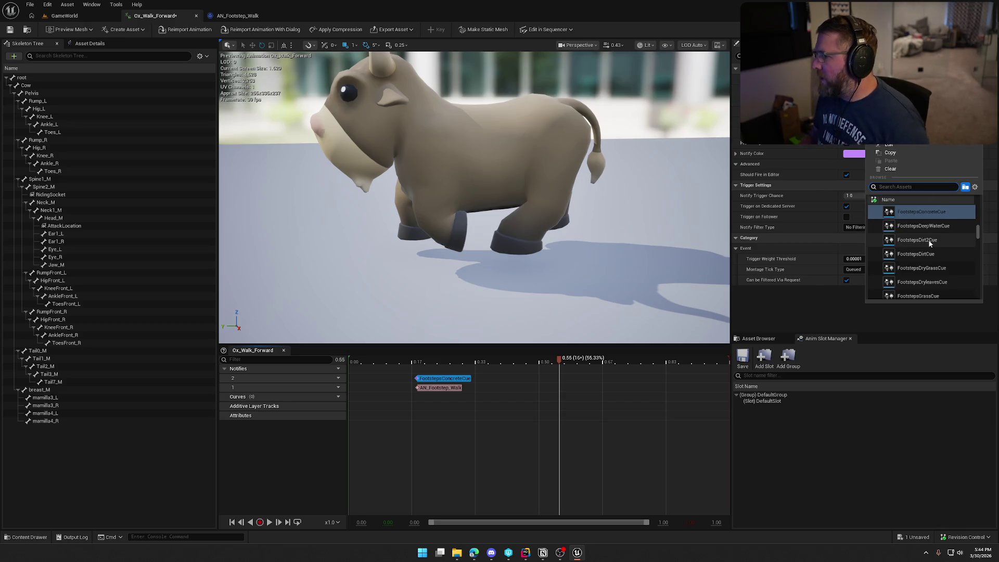
click(937, 263)
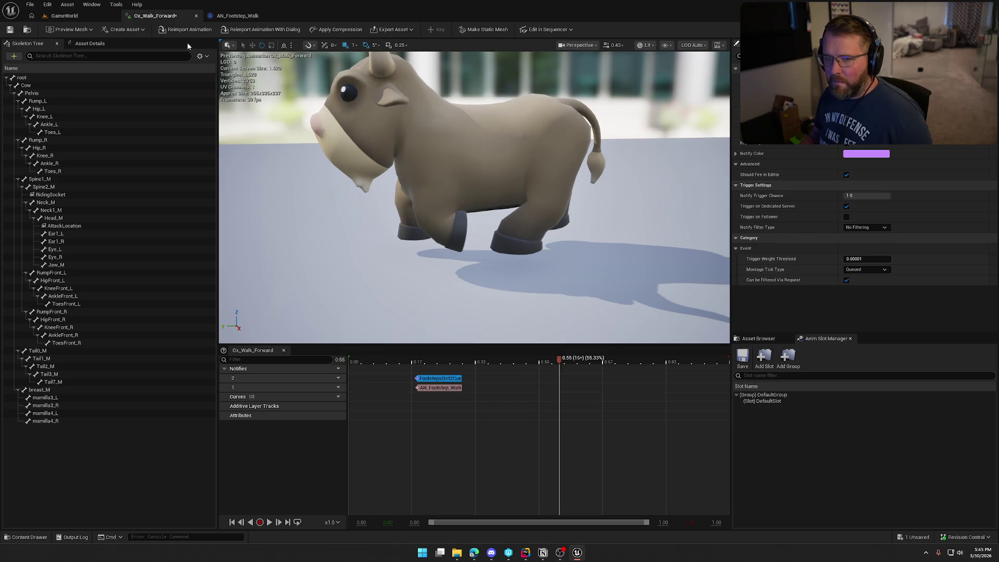
click(269, 524)
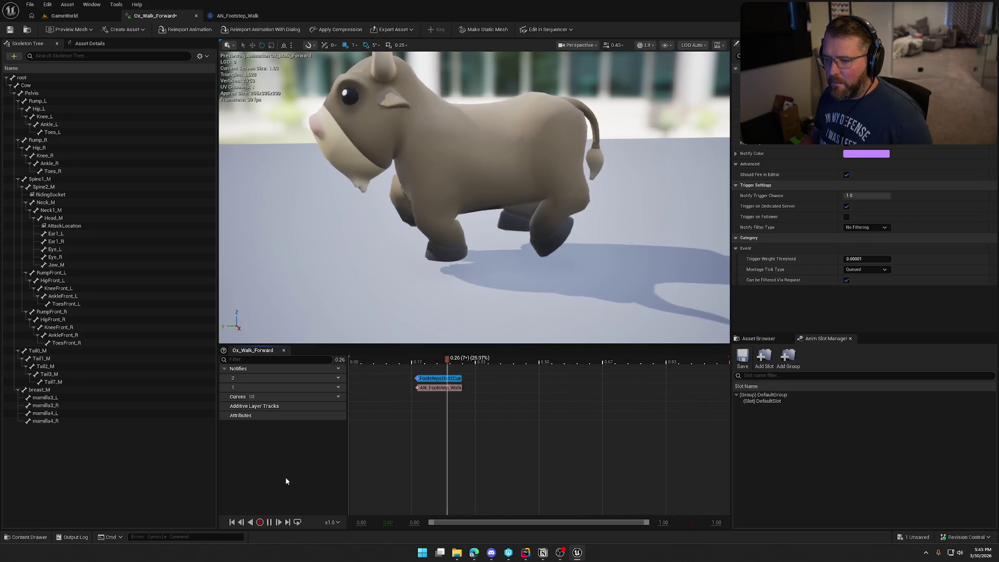
Paste copies of the FootstepsDirt2Cue and AN_Footstep_Walk notifies at about 0.57 seconds
click(270, 523)
mouse_move(575, 360)
mouse_down()
mouse_move(375, 362)
mouse_move(581, 383)
mouse_move(540, 382)
mouse_move(565, 385)
mouse_up()
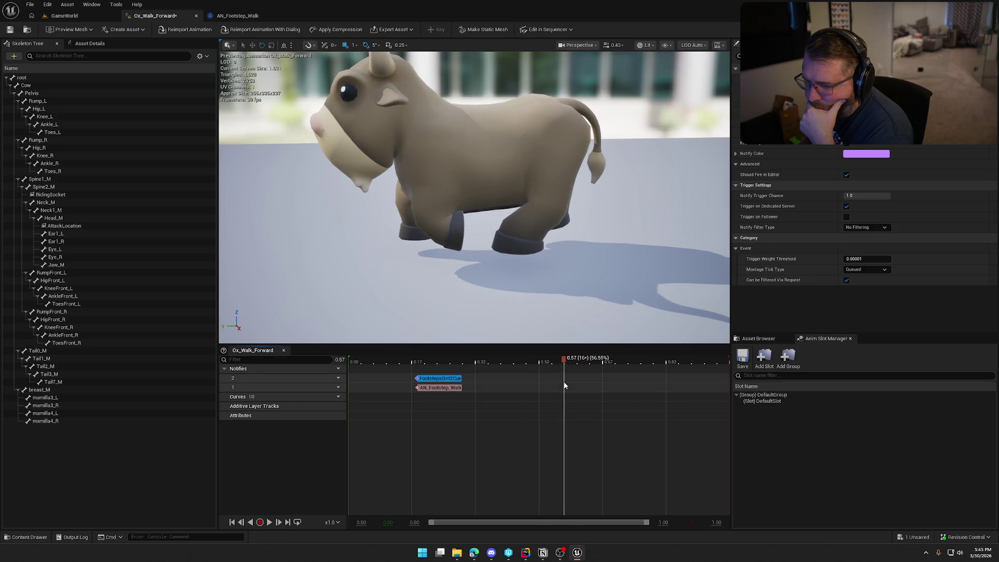
shift+click(440, 388)
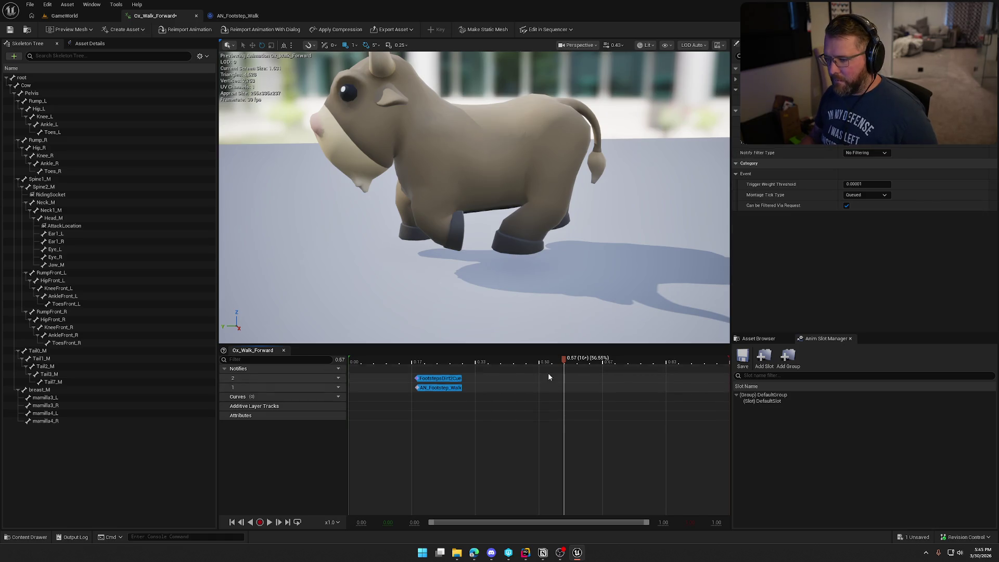
right_click(566, 377)
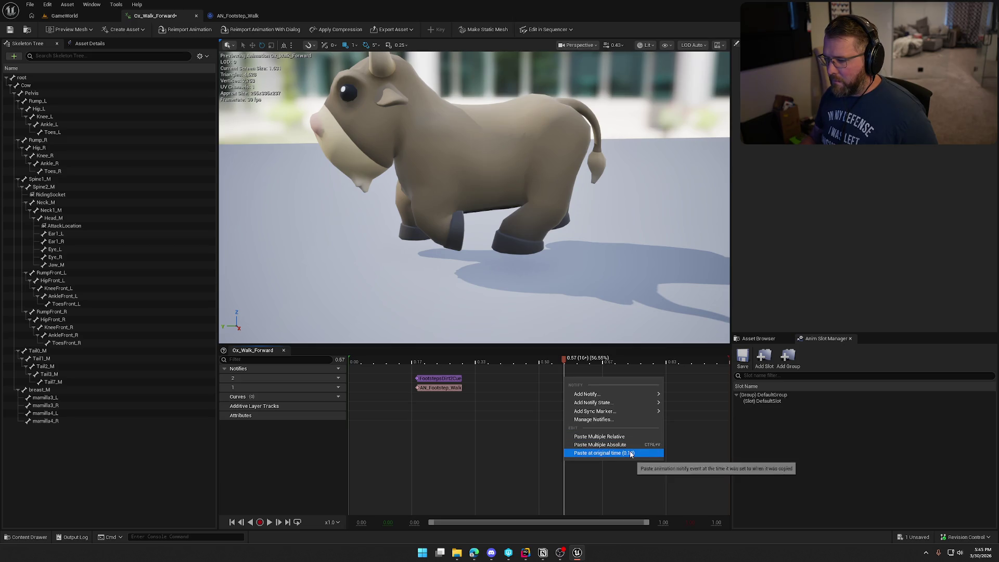
click(563, 374)
key(ctrl+v)
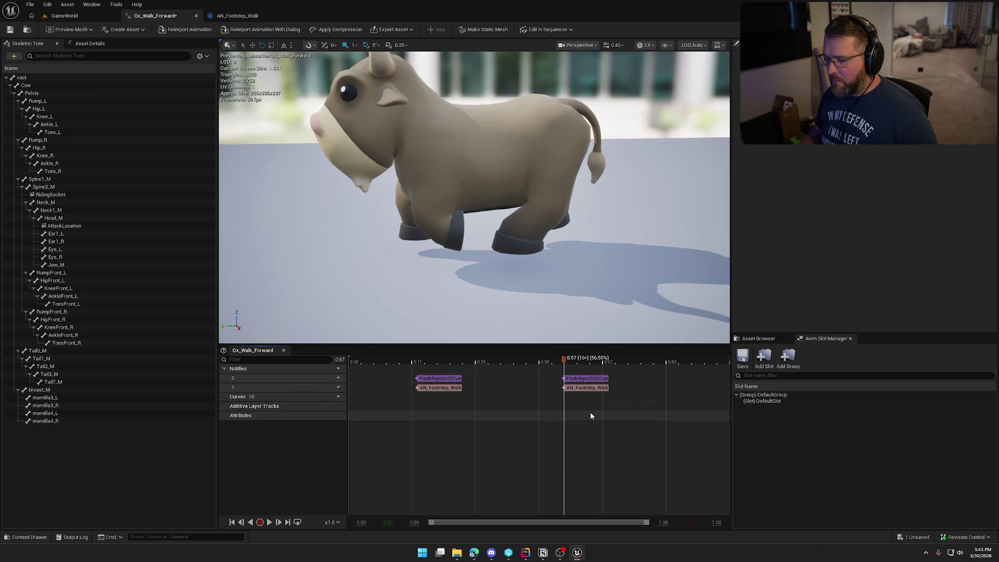
Scrub through the walk cycle to locate the footfalls near the start
mouse_move(590, 359)
mouse_down()
mouse_move(768, 369)
mouse_move(442, 357)
mouse_move(319, 369)
mouse_up()
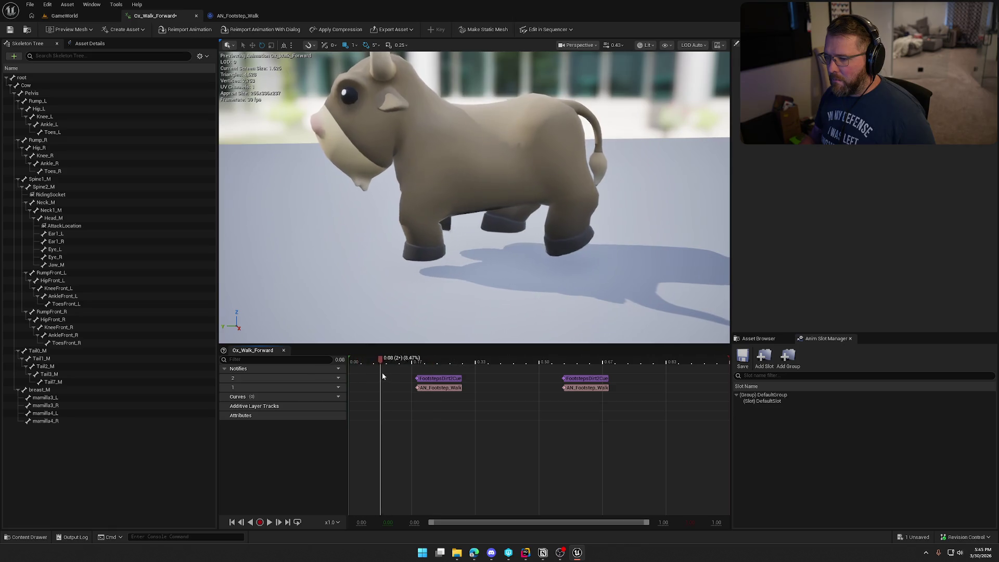
mouse_move(432, 380)
mouse_down()
mouse_move(458, 378)
mouse_move(347, 376)
mouse_move(485, 391)
mouse_up()
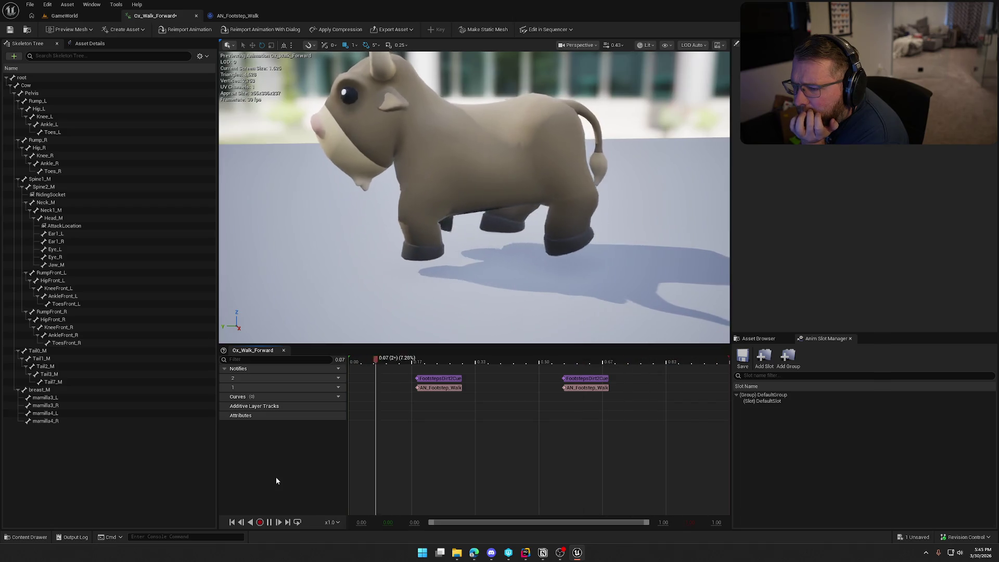
click(271, 519)
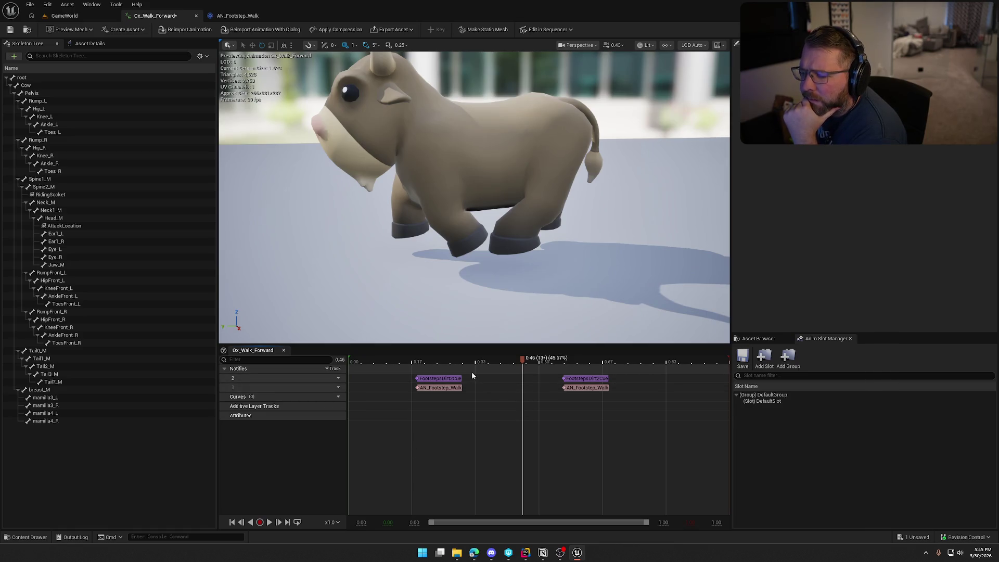
drag(522, 362, 343, 359)
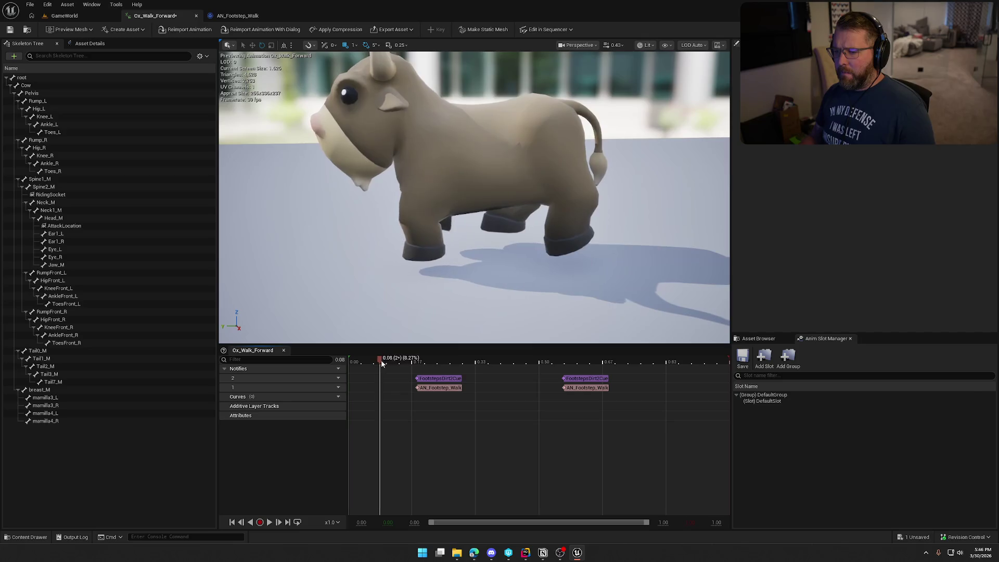
mouse_move(465, 362)
mouse_down()
mouse_move(494, 364)
mouse_move(395, 366)
mouse_up()
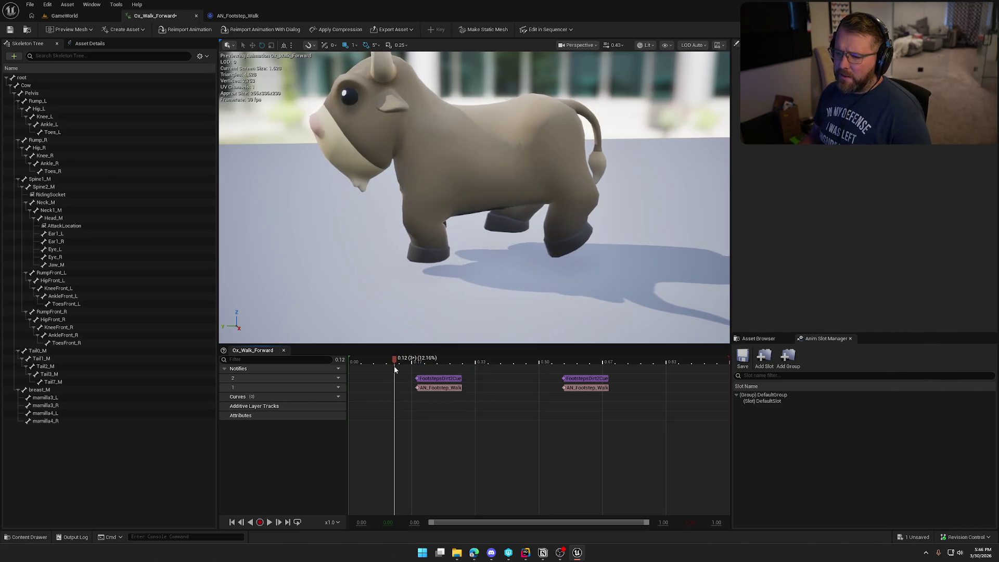
Paste an AN_Footstep_Walk copy at 0.00 on track 1 and select the FootstepsDirt2Cue notify
click(445, 389)
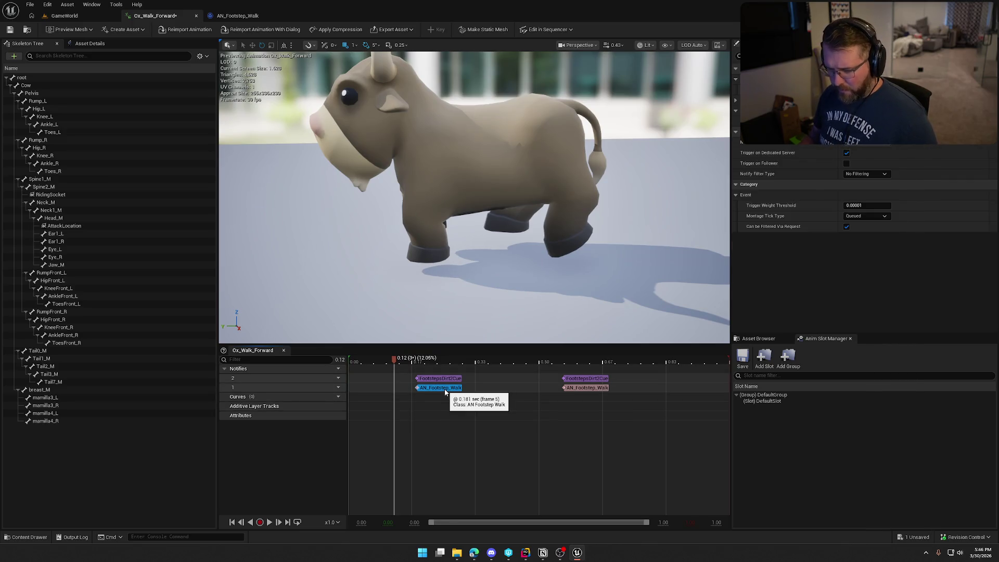
mouse_move(399, 362)
mouse_down()
mouse_move(596, 362)
mouse_move(325, 355)
mouse_up()
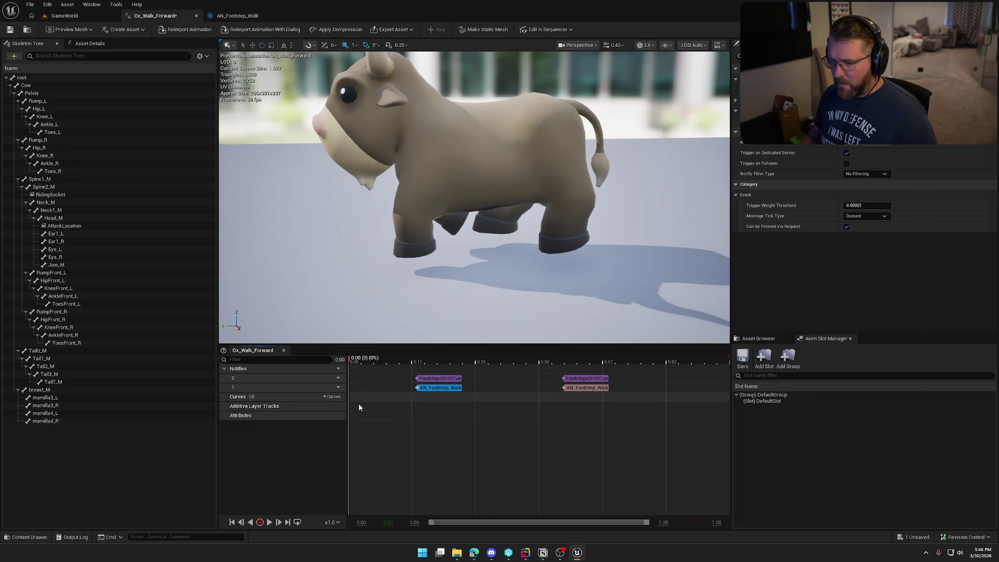
click(376, 435)
key(ctrl+v)
click(397, 363)
click(385, 363)
click(439, 378)
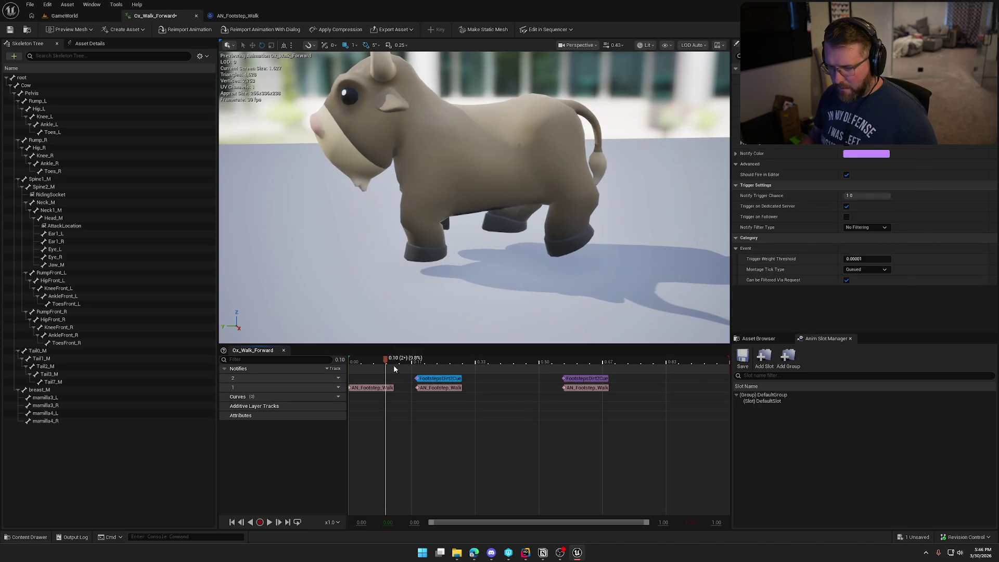
Paste a FootstepsDirt2Cue copy at 0.00 on track 2 and preview the walk
drag(384, 360, 351, 360)
click(351, 376)
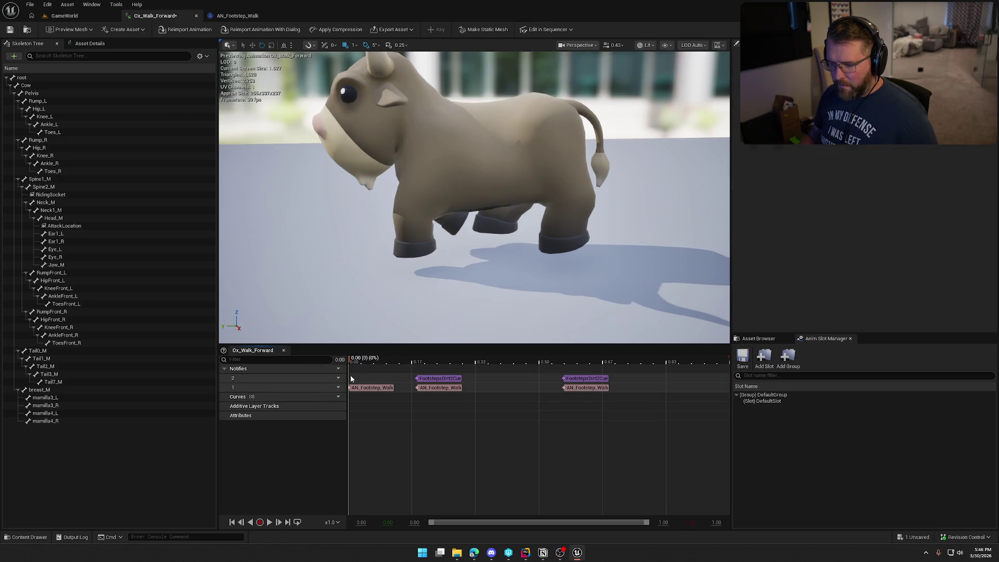
key(ctrl+v)
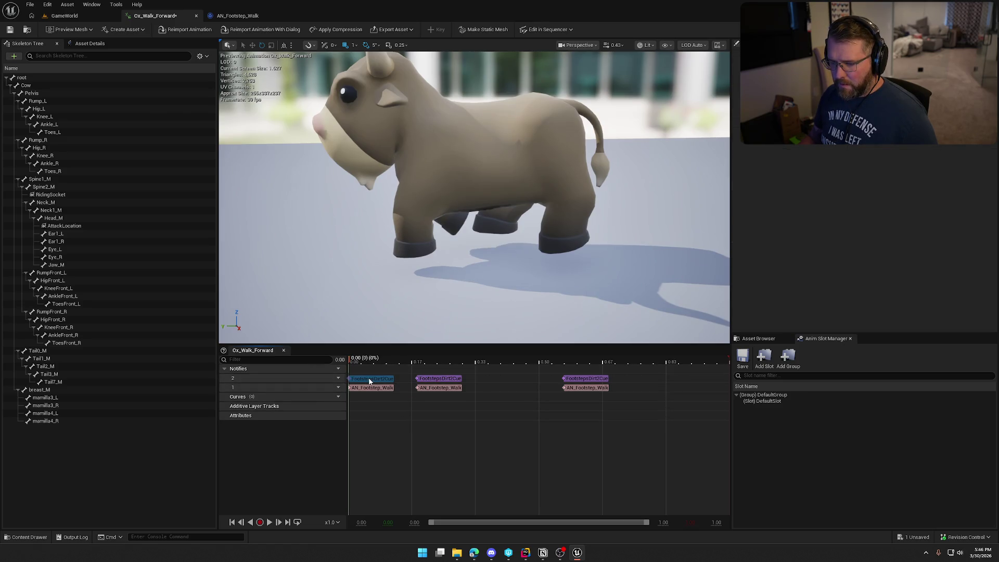
key(ctrl+v)
key(space)
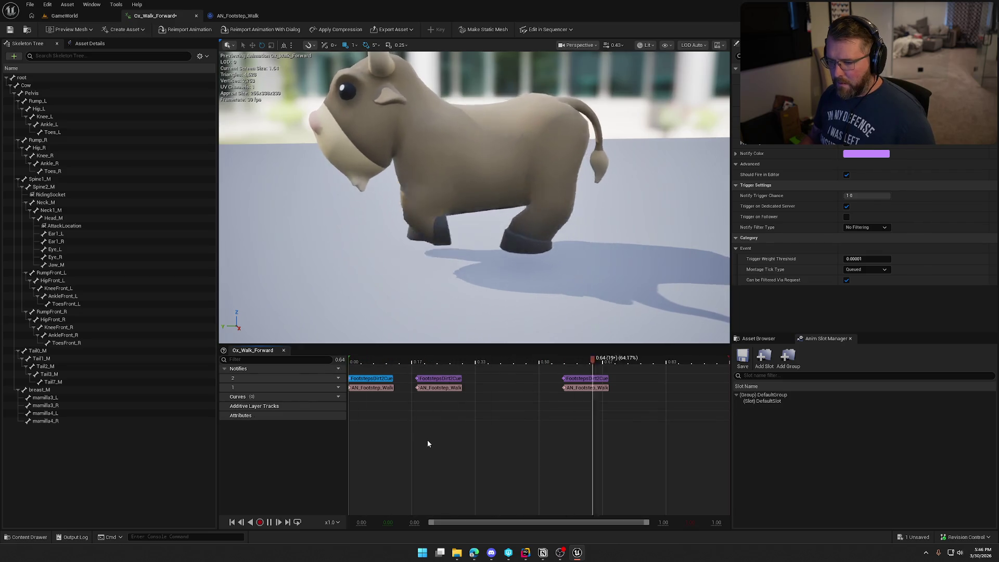
key(space)
Copy the footstep notify pair and paste it at 0.52 on both tracks
mouse_move(615, 358)
mouse_down()
mouse_move(491, 357)
mouse_move(596, 358)
mouse_move(537, 359)
mouse_up()
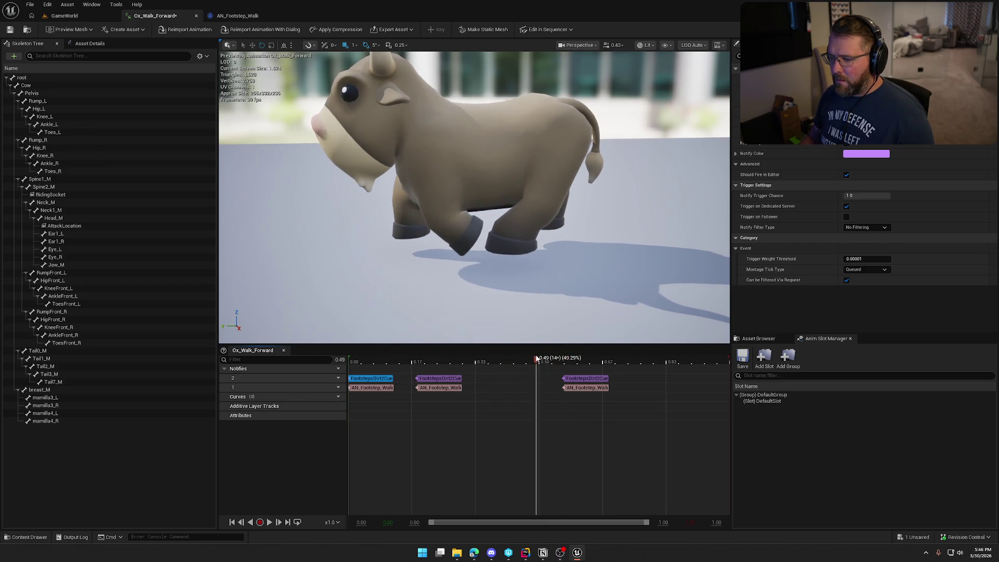
shift+click(581, 391)
click(517, 359)
mouse_move(517, 359)
mouse_down()
mouse_move(557, 359)
mouse_move(531, 360)
mouse_move(547, 362)
mouse_up()
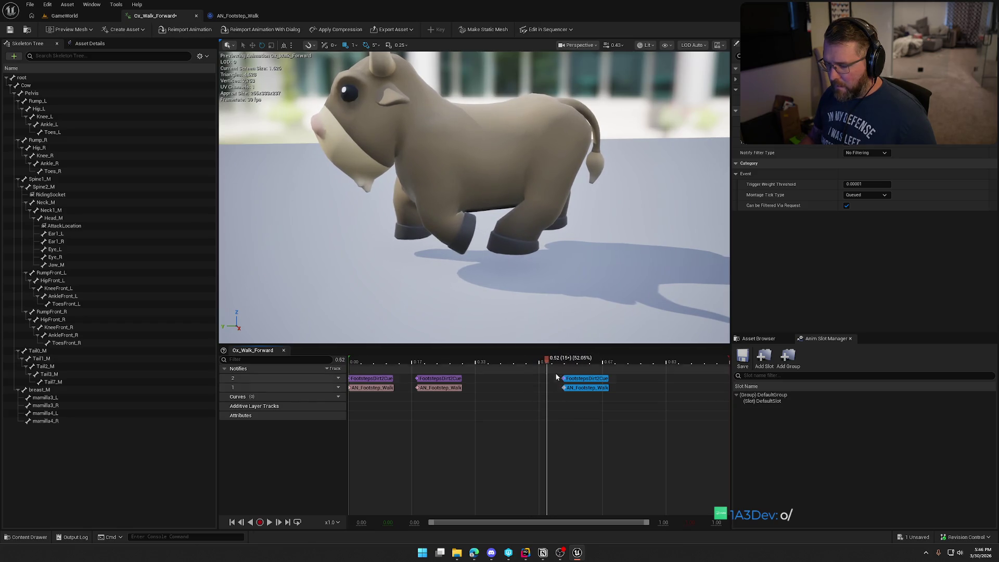
right_click(547, 384)
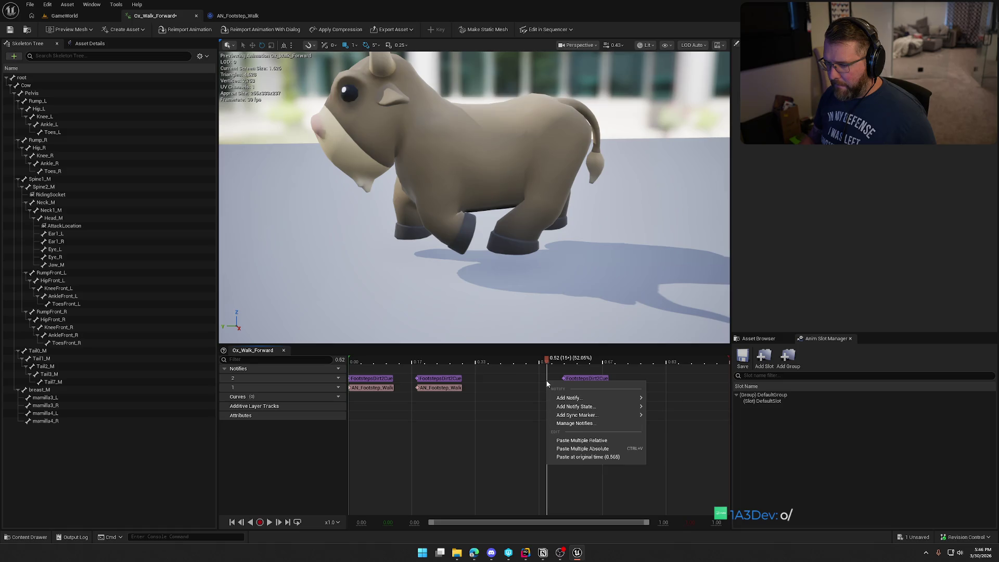
click(546, 379)
key(ctrl+v)
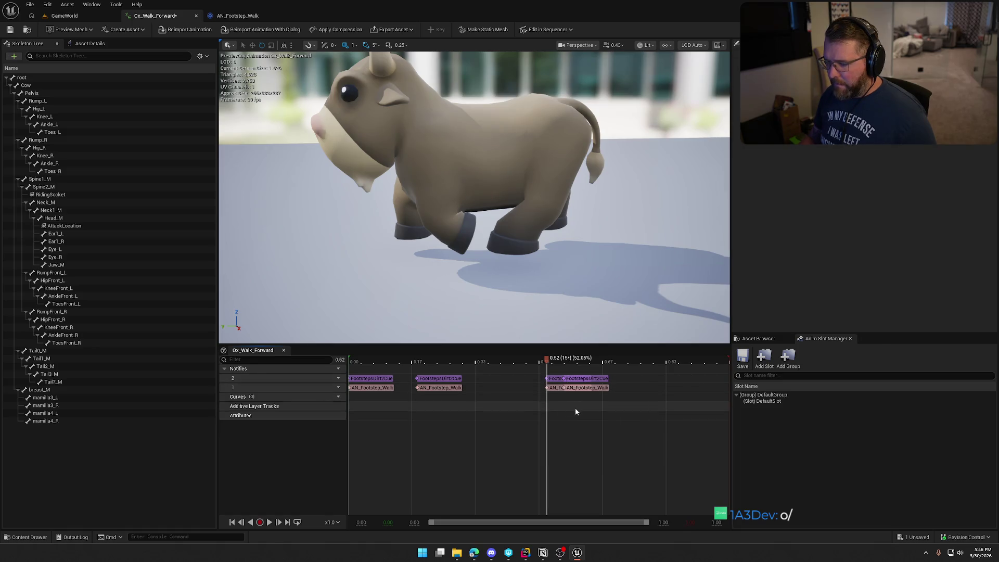
Play the walk to check the new notifies and select the first footstep pair
key(space)
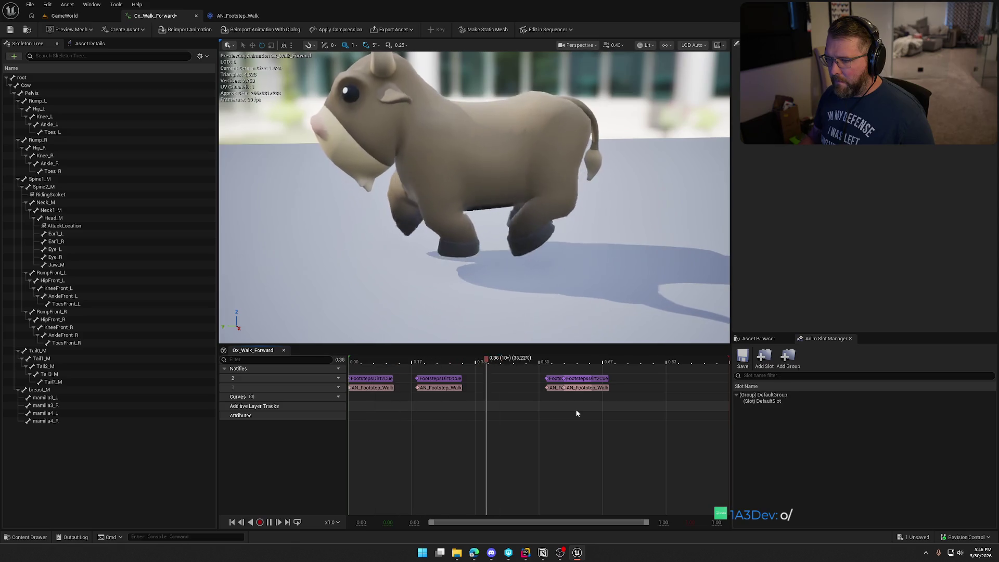
key(space)
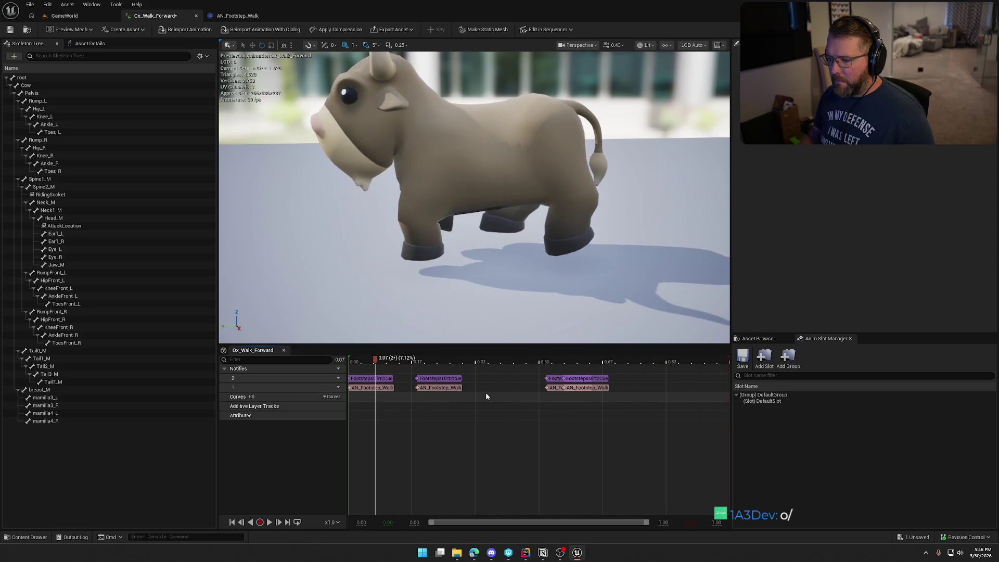
mouse_move(377, 365)
mouse_down()
mouse_move(442, 364)
mouse_move(372, 365)
mouse_move(417, 367)
mouse_up()
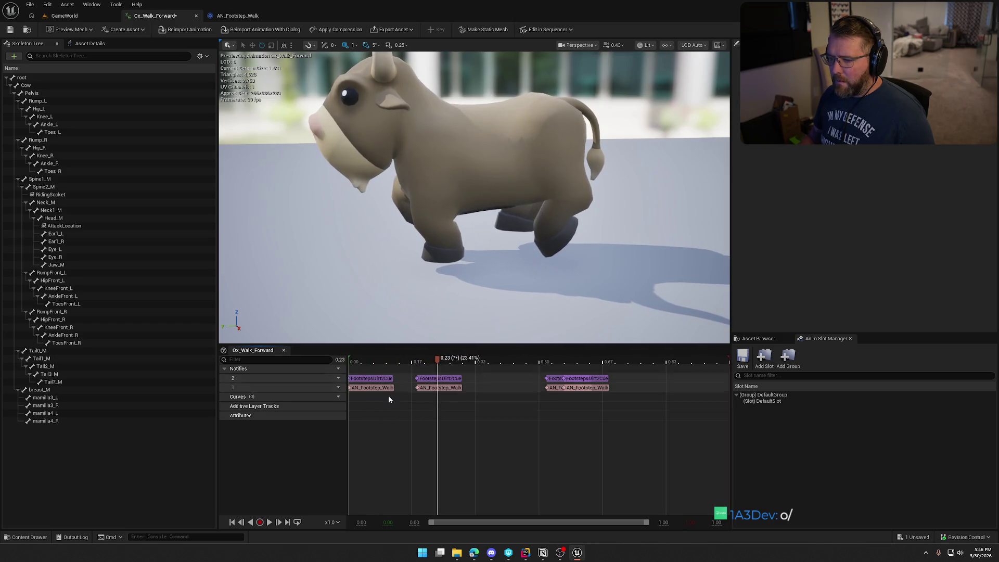
click(368, 379)
Shift the first notify pair to about 0.18 sec and delete both FootstepsDirt2Cue notifies
drag(375, 382, 423, 380)
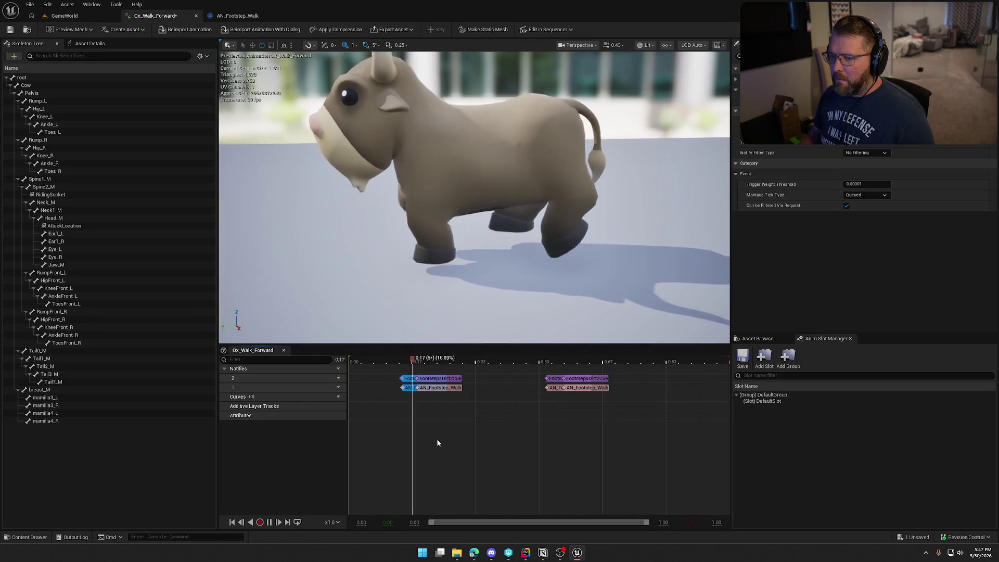
key(space)
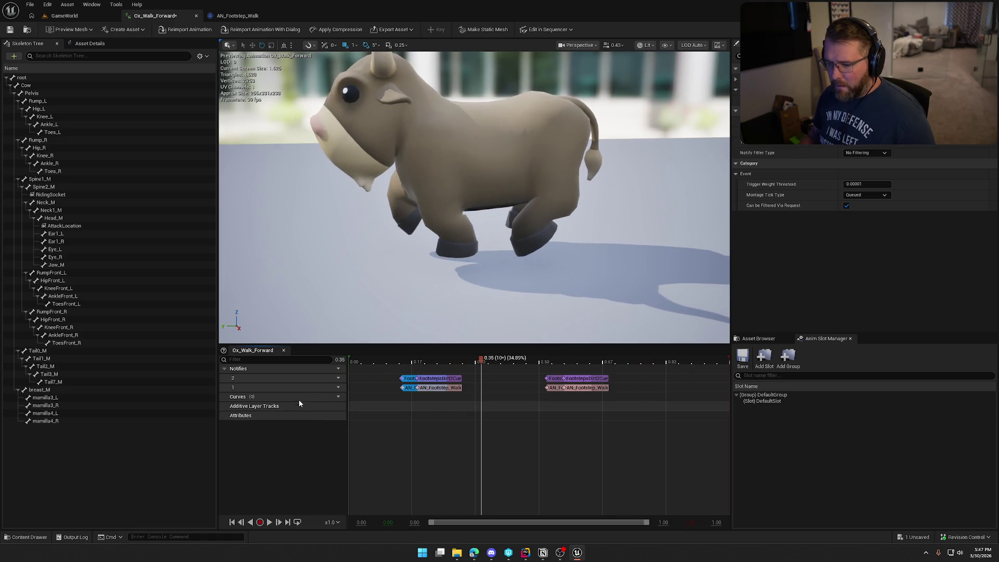
click(391, 376)
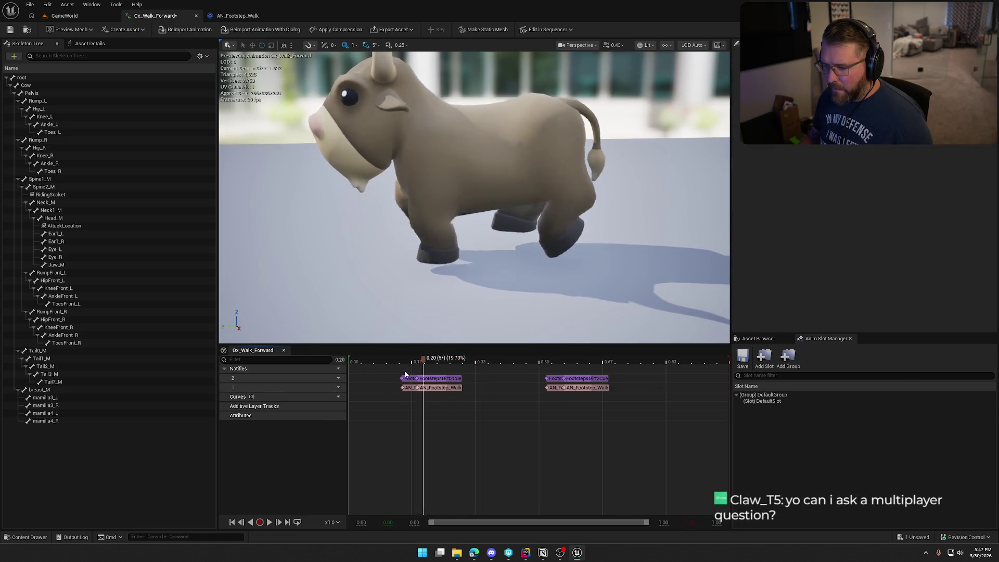
click(441, 380)
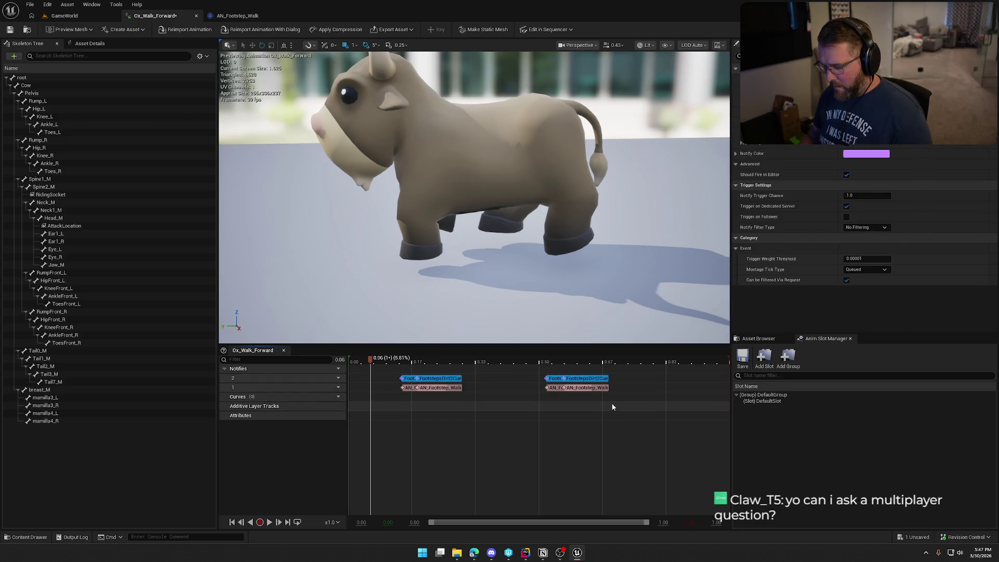
key(Delete)
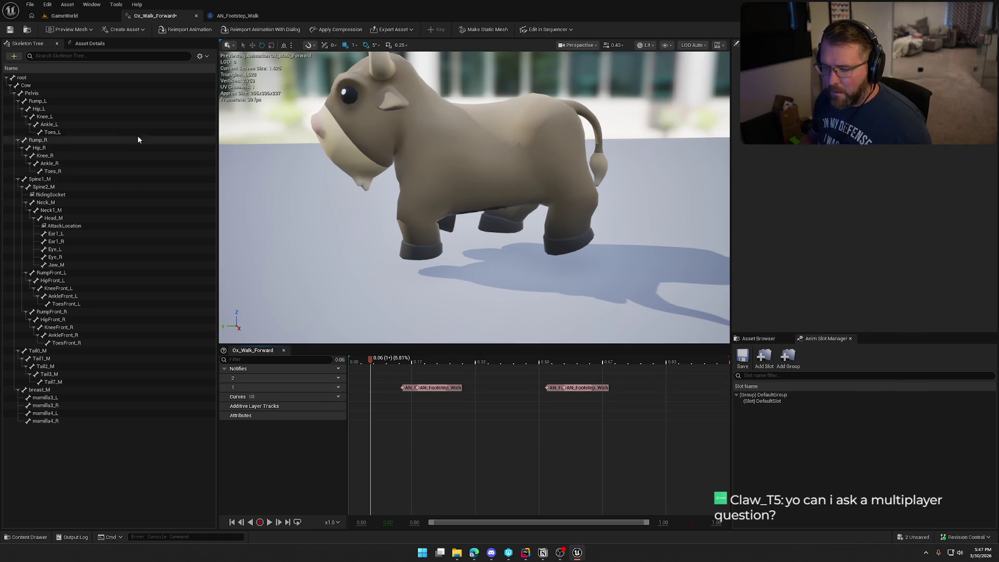
Check out and save Ox_Walk_Forward, then move one AN_Footstep_Walk notify of each pair to track 2
key(ctrl+s)
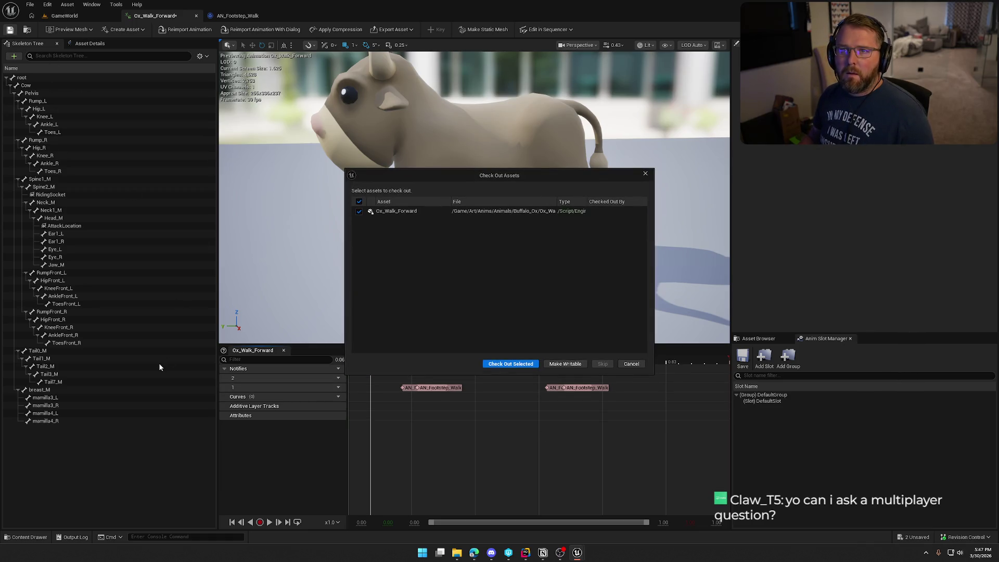
click(504, 365)
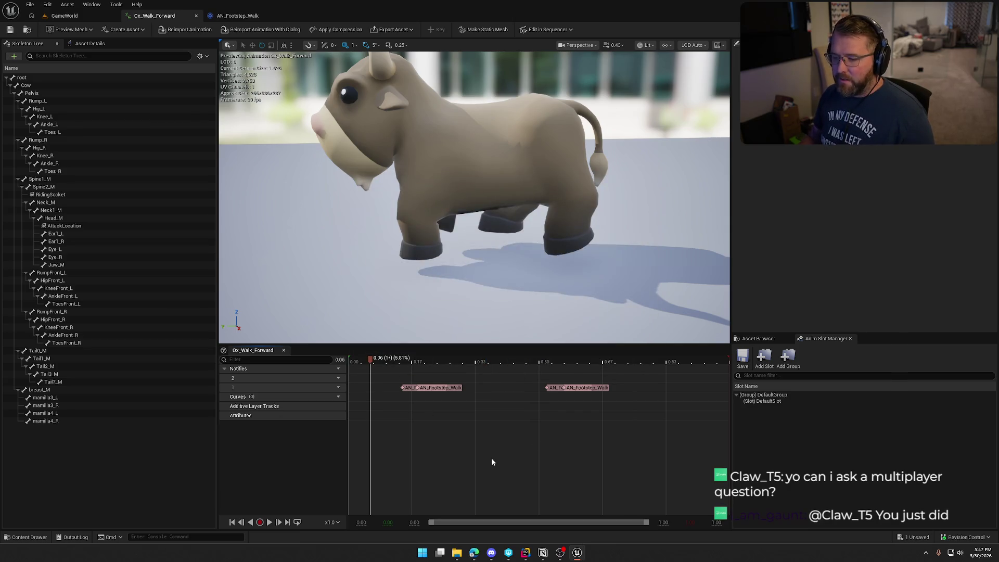
drag(456, 389, 452, 378)
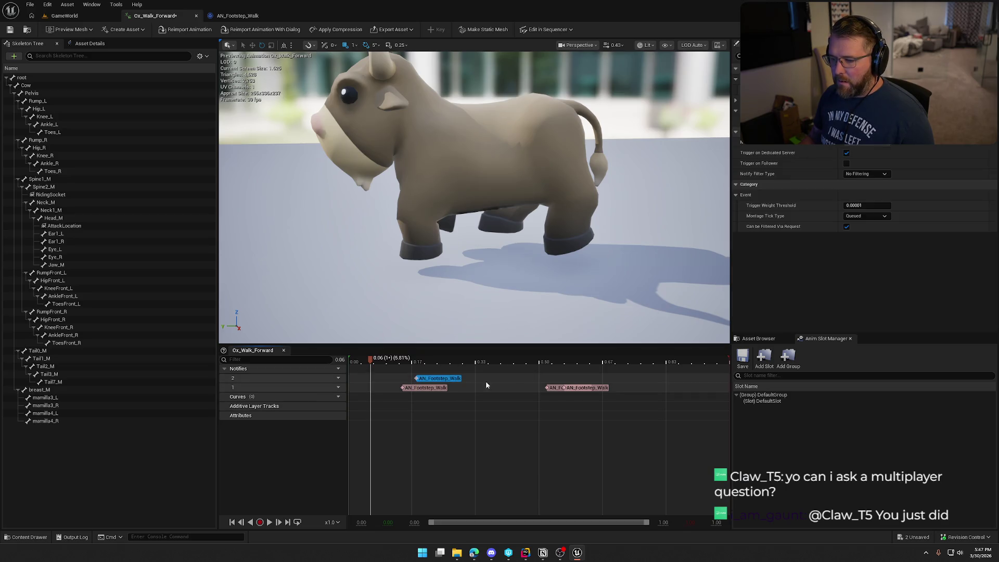
drag(601, 388, 601, 380)
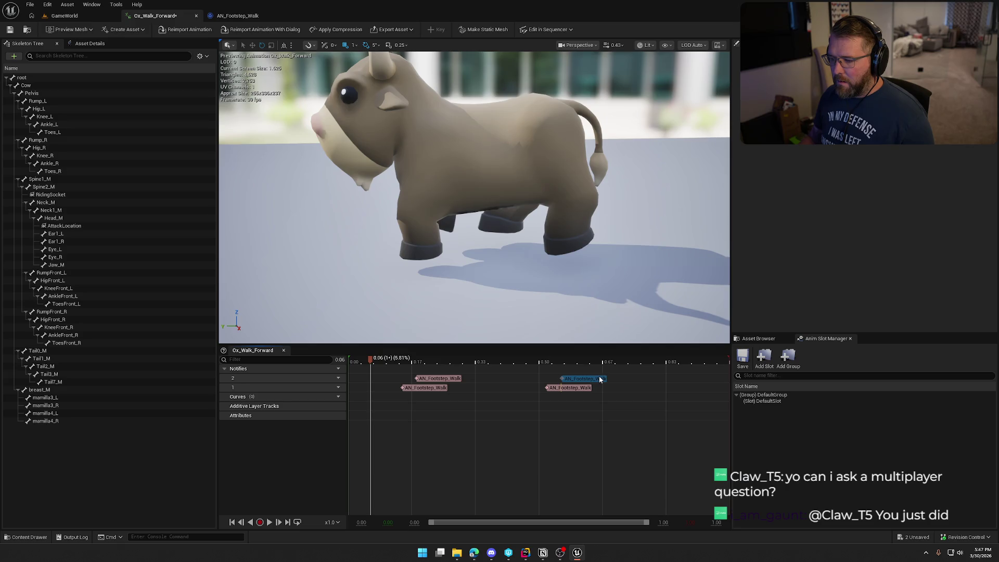
click(580, 425)
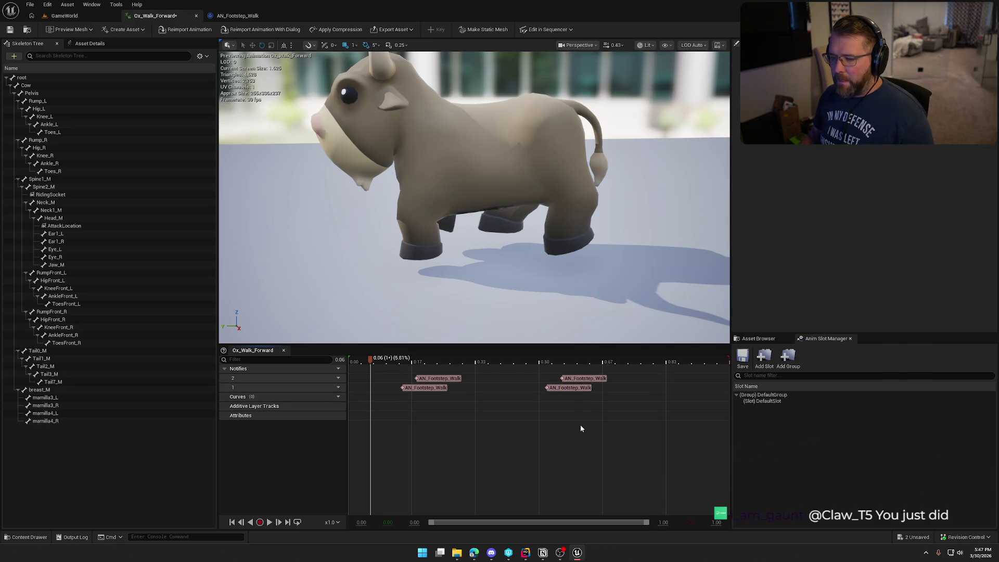
Save all modified assets, checking out BS_Ox, and return to the GameWorld level
key(ctrl+s)
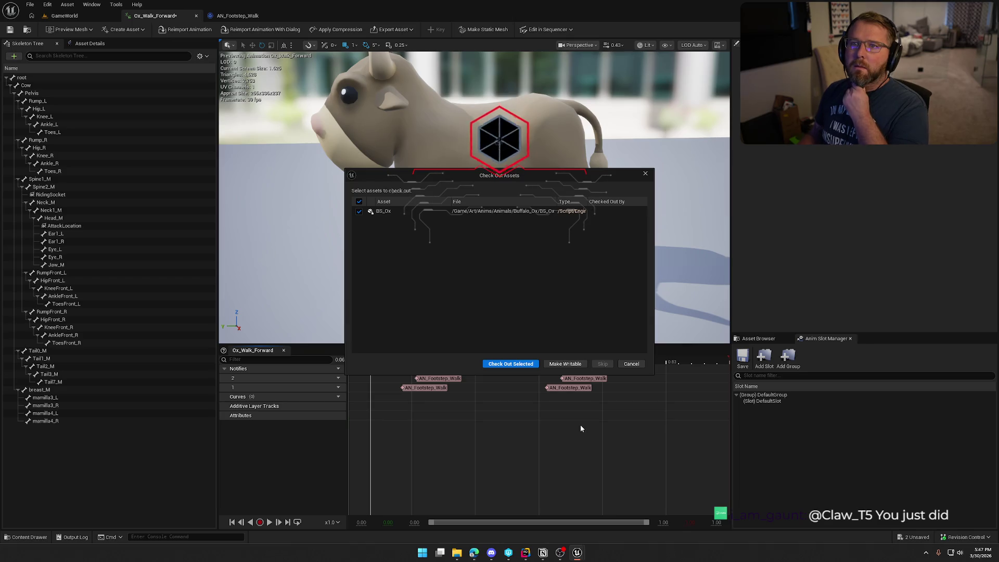
key(Return)
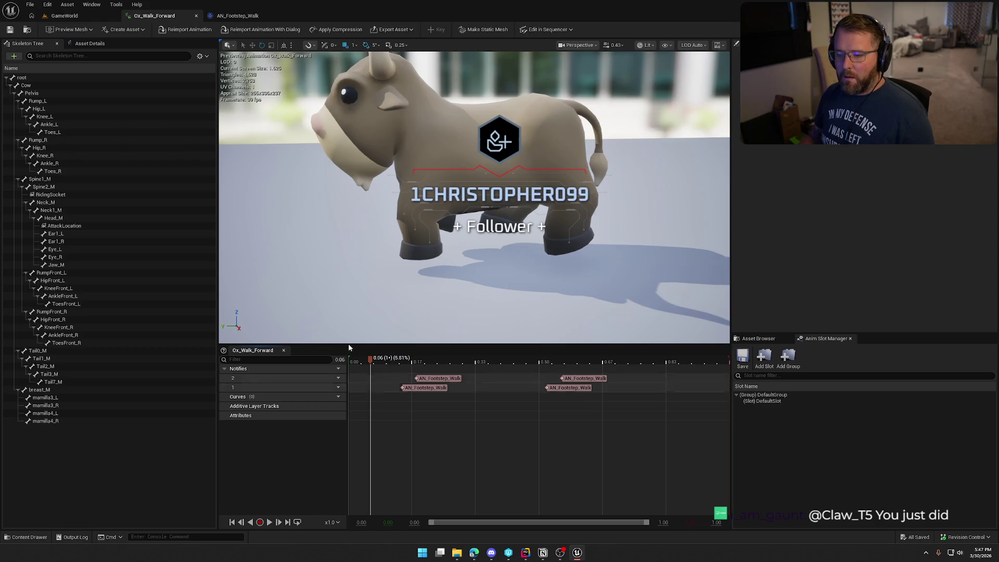
click(96, 16)
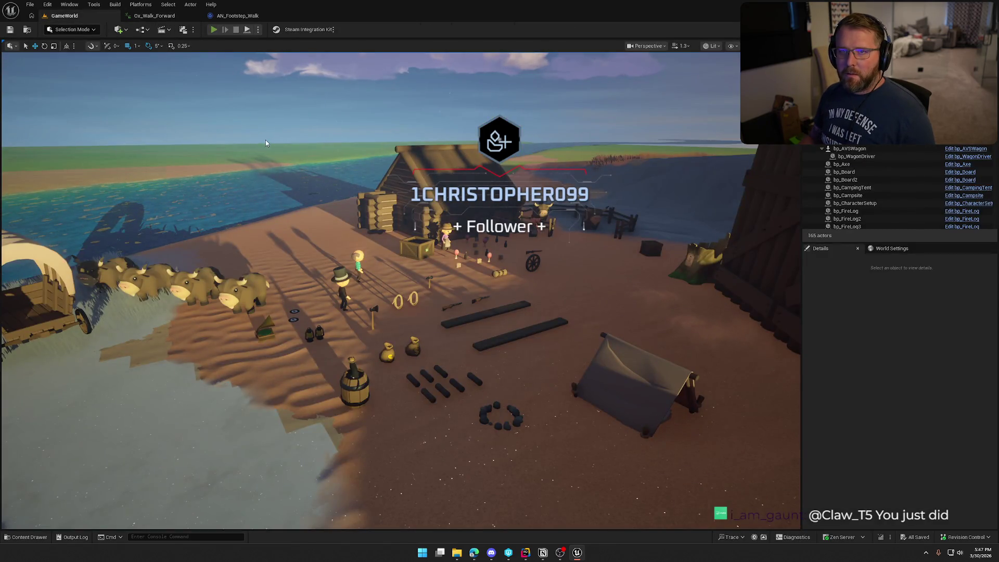
Play-test riding the ox in GameWorld, then reopen Ox_Walk_Forward and the AN_Footstep_Walk blueprint
key(alt+p)
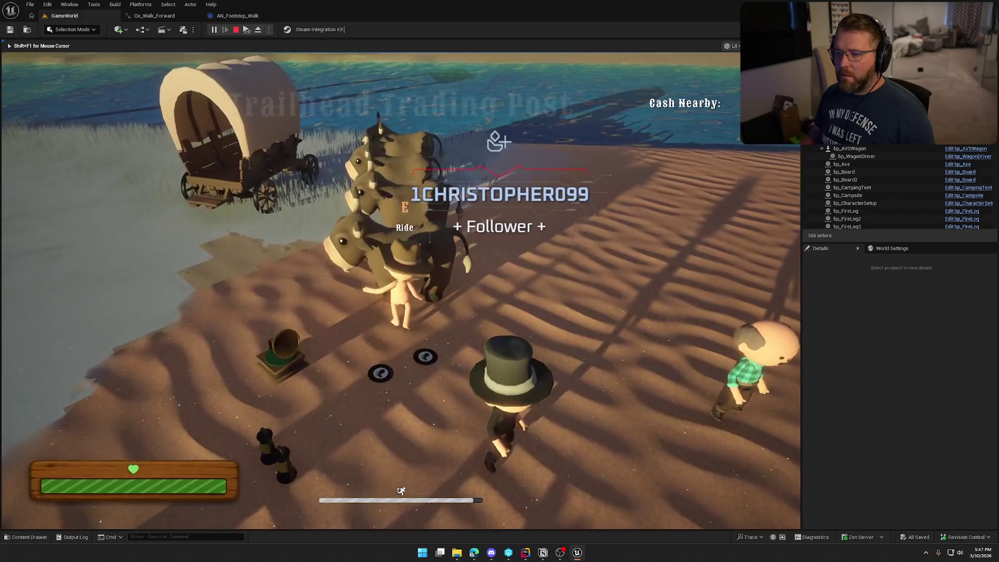
key(e)
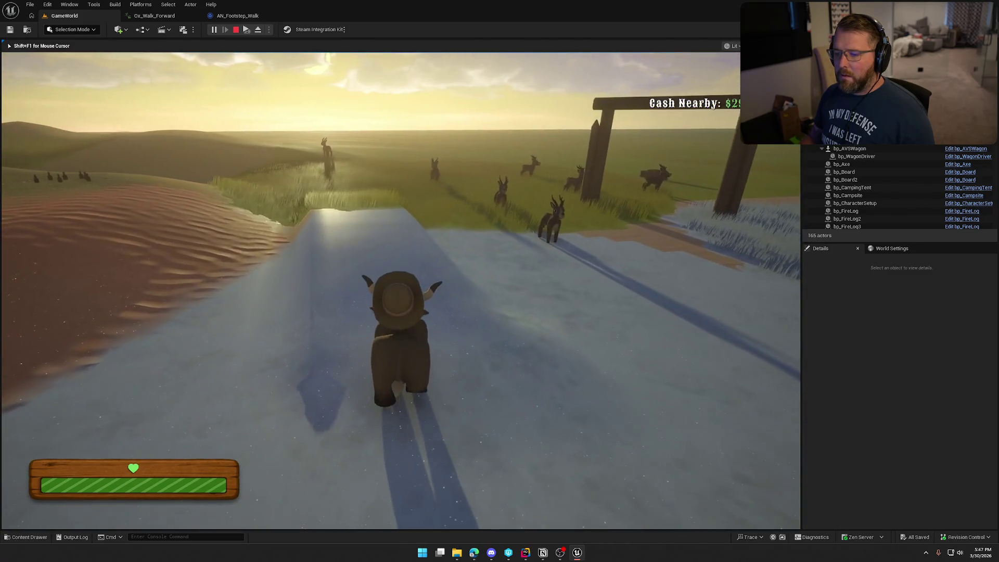
key(Escape)
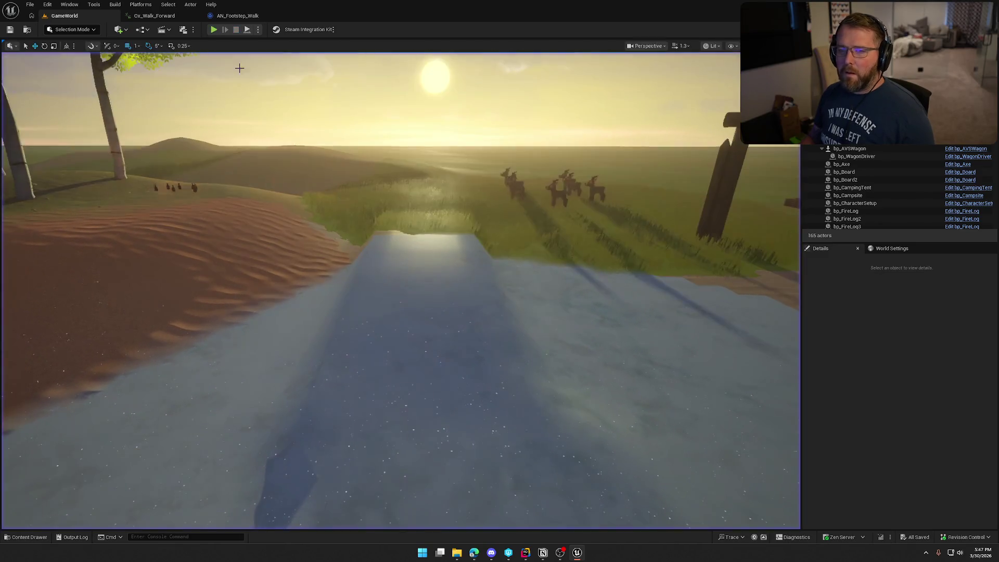
click(138, 16)
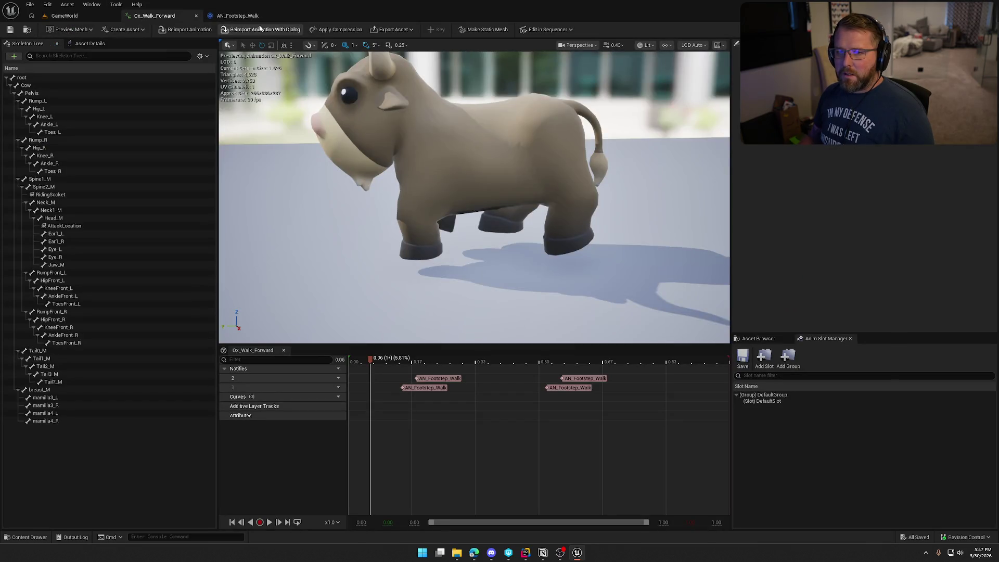
click(238, 16)
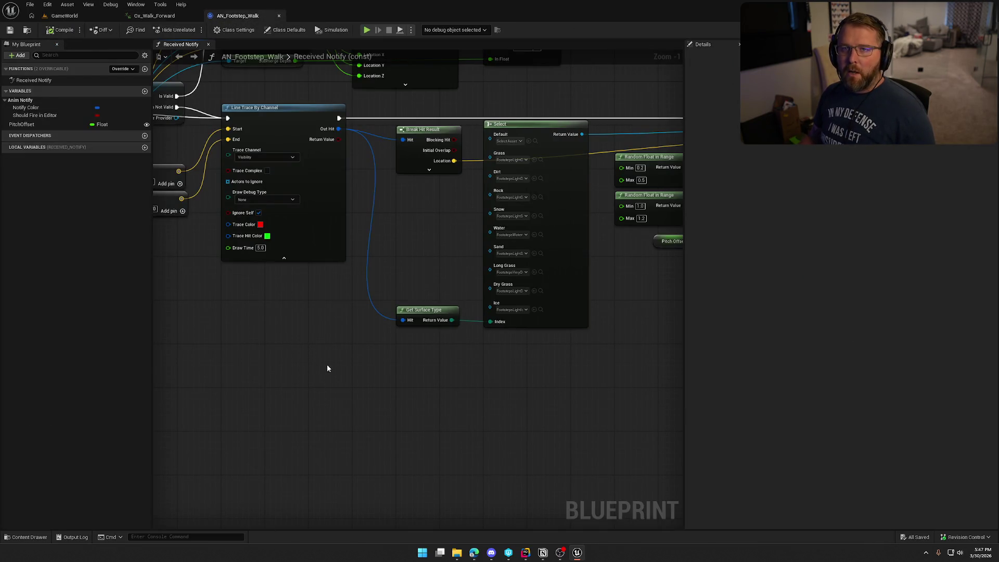
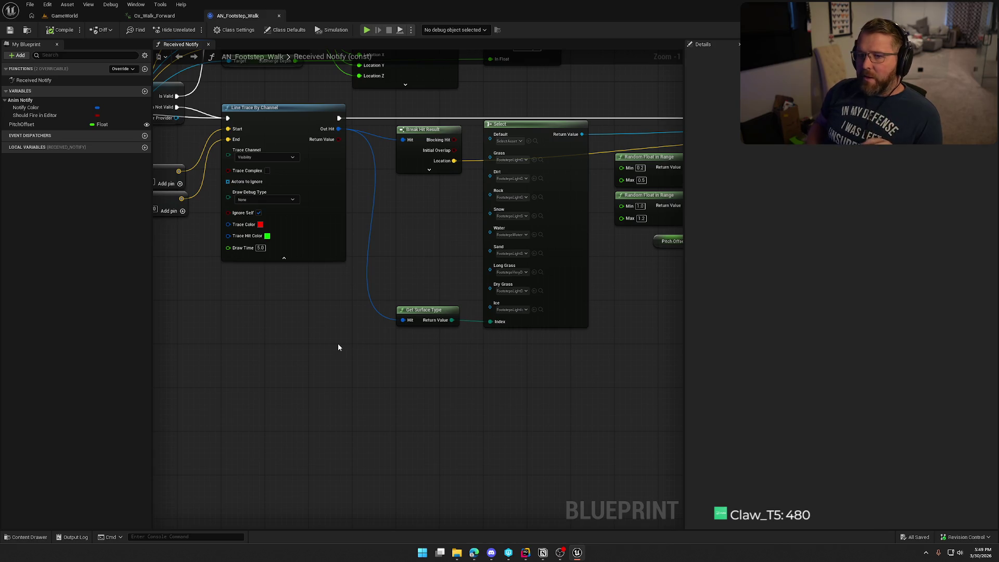
Open the GI_Main game instance Blueprint from Logic > GameObjects in the Content Drawer
key(ctrl+space)
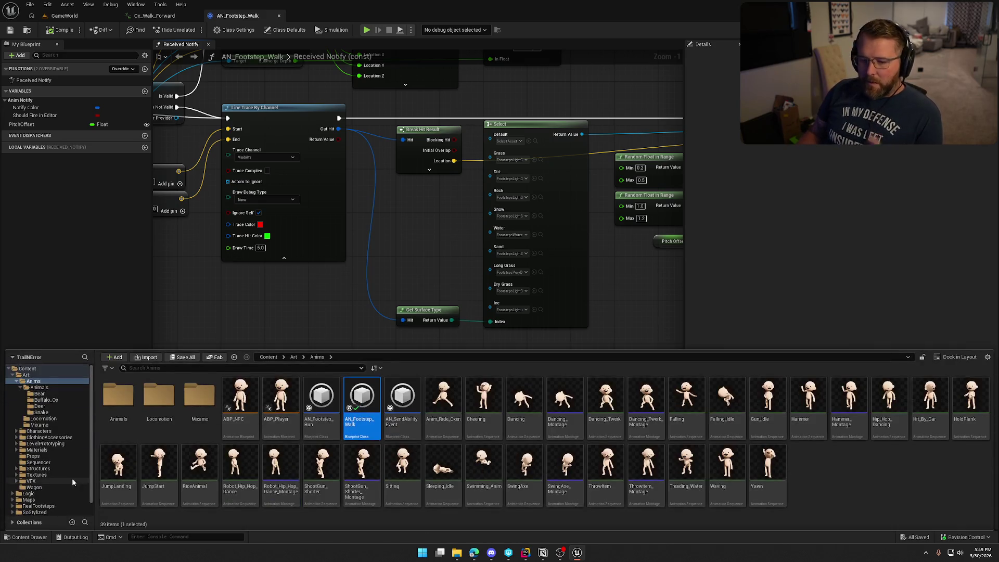
click(37, 493)
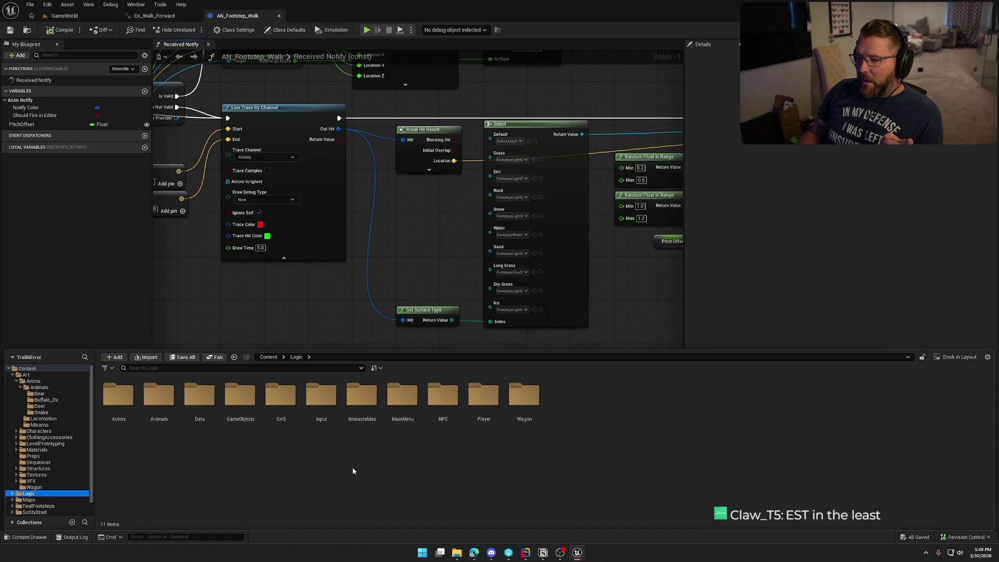
double_click(240, 398)
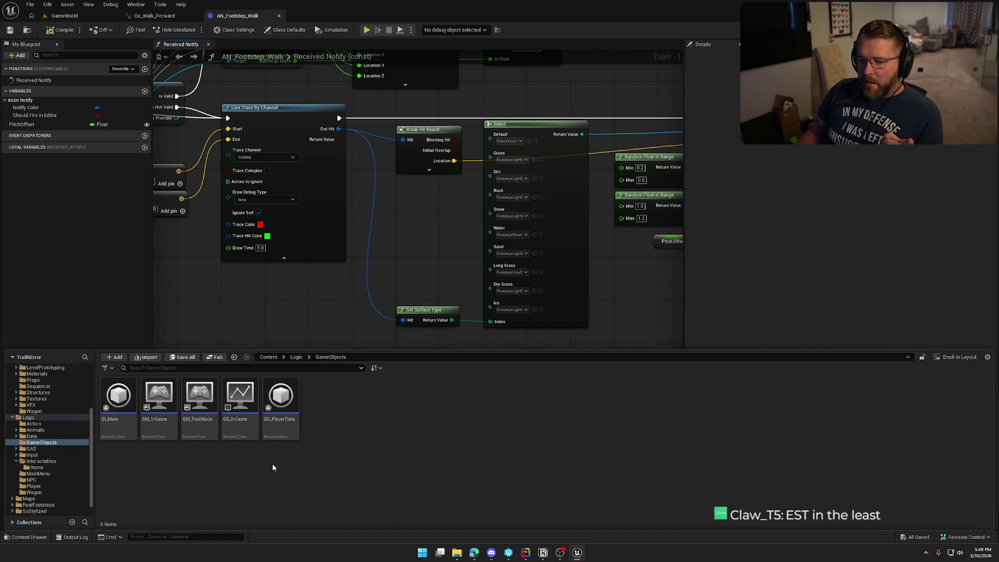
double_click(119, 401)
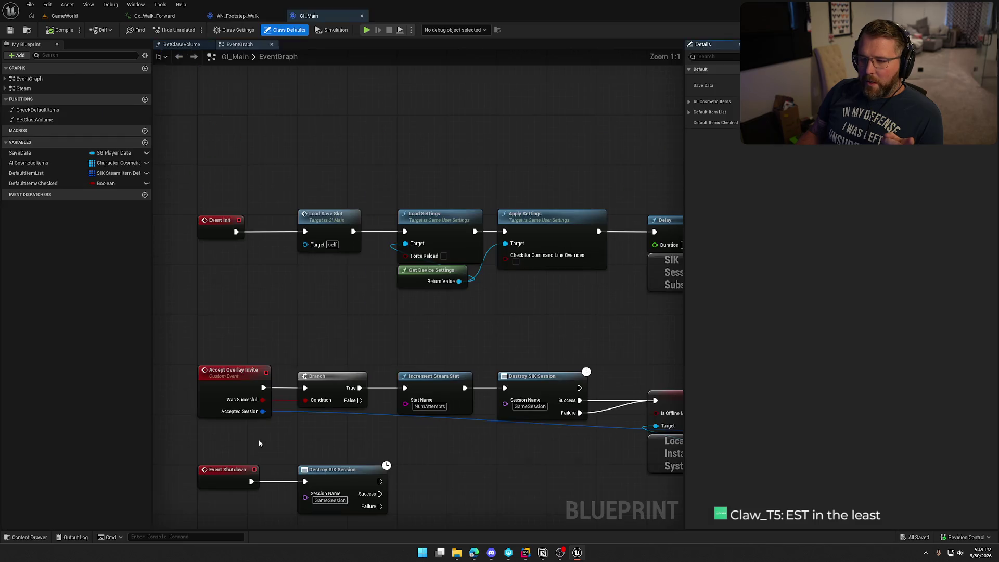
scroll(406, 138, down, 10)
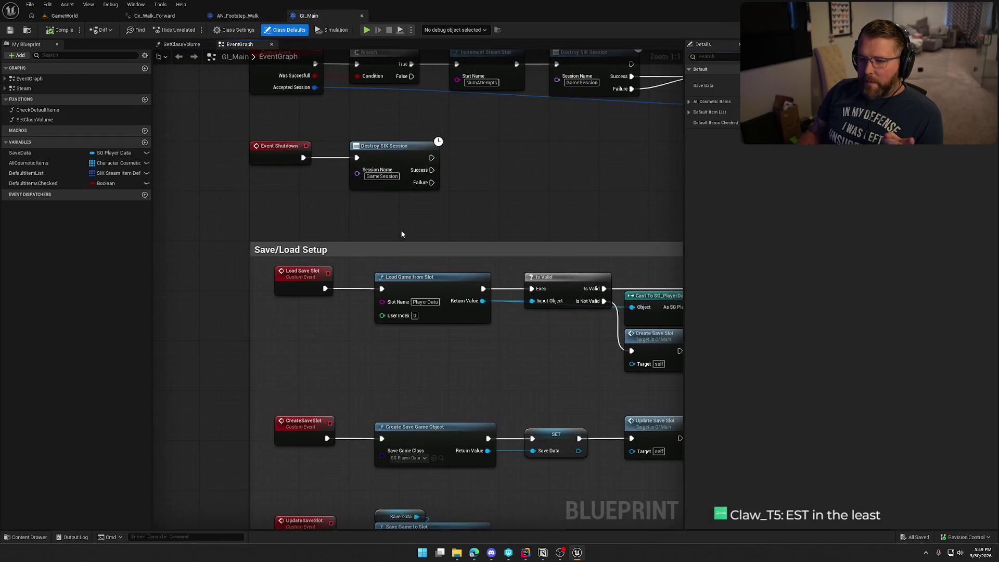
drag(250, 168, 523, 302)
drag(246, 156, 555, 268)
drag(309, 220, 322, 254)
click(282, 273)
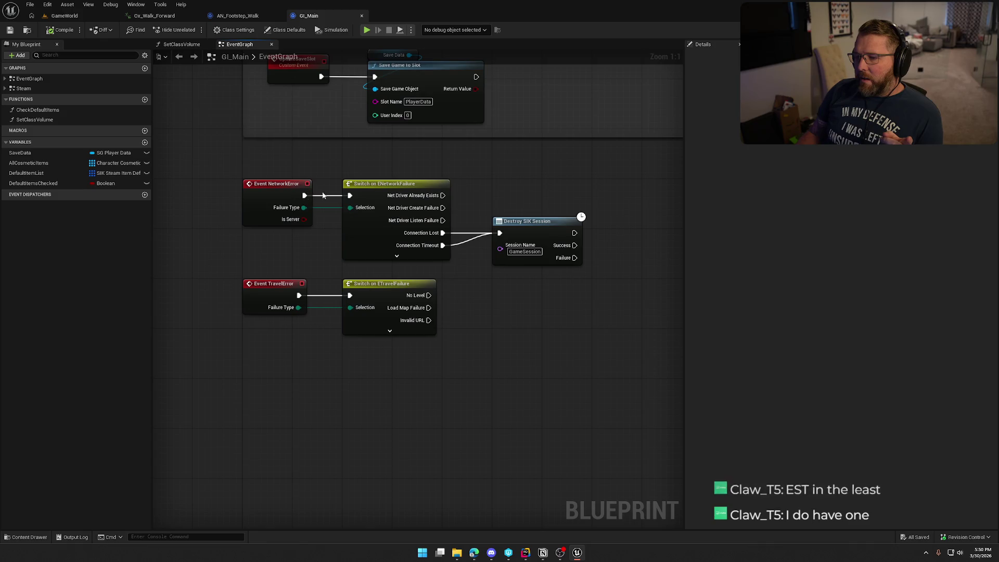
click(440, 256)
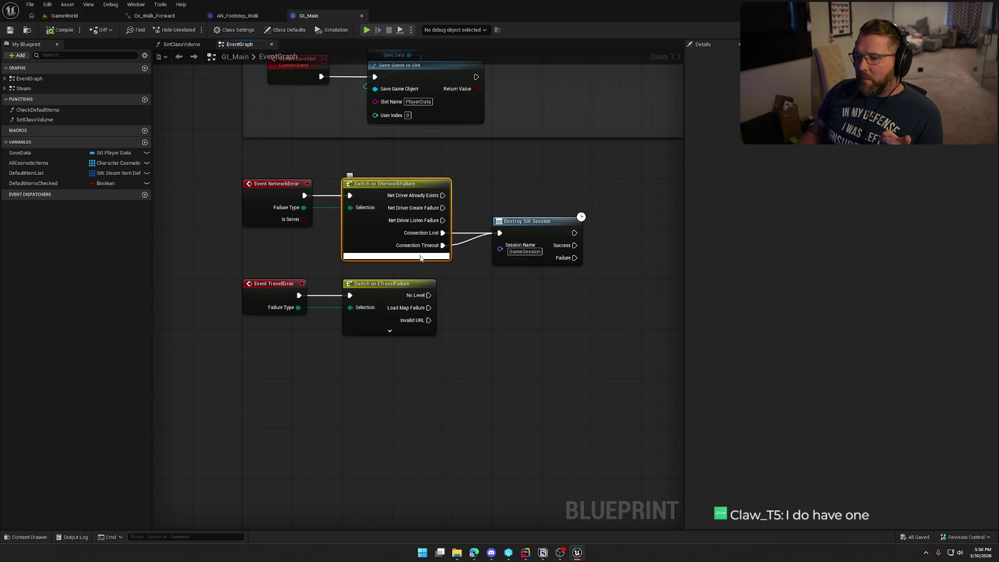
click(396, 255)
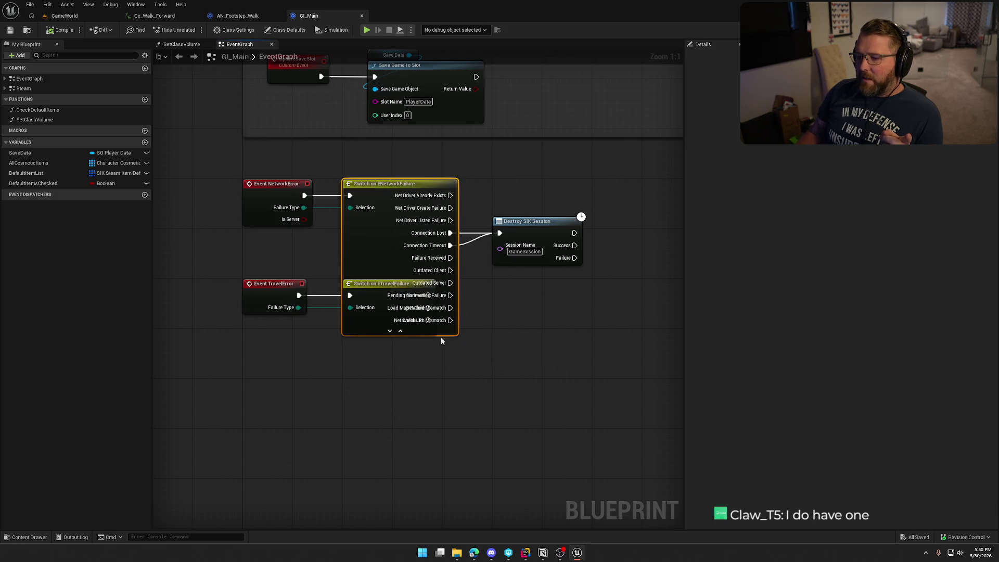
click(400, 331)
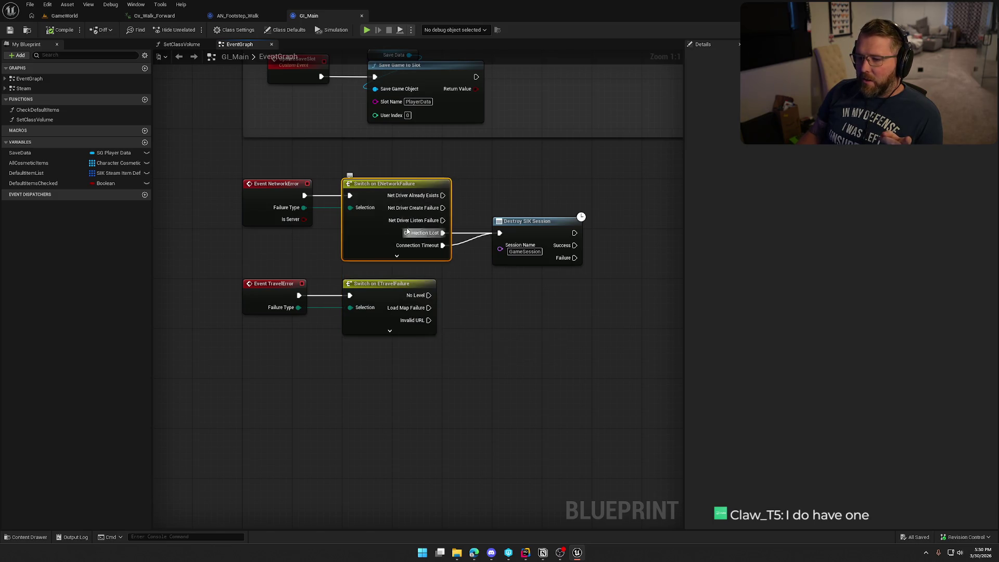
click(510, 390)
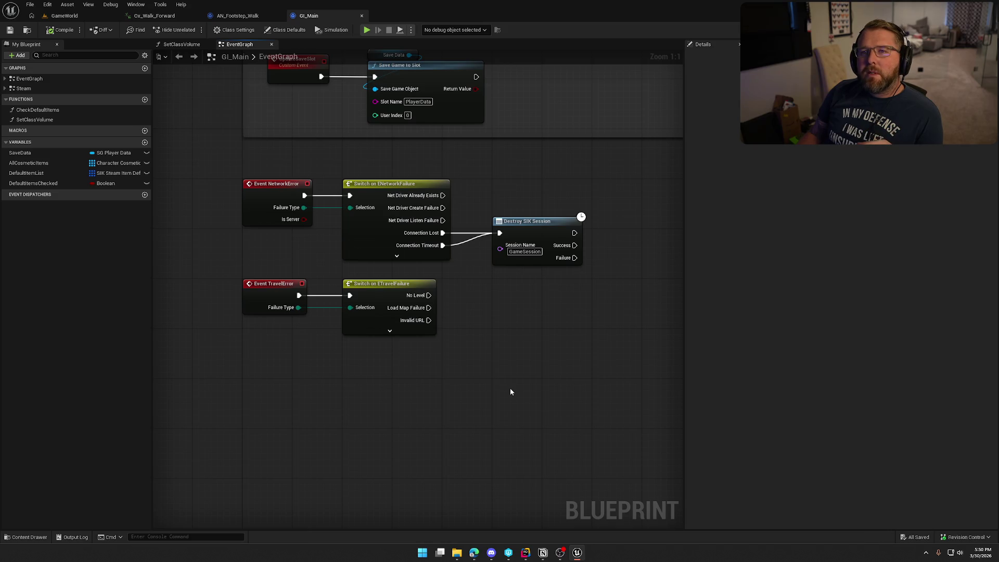
mouse_move(510, 392)
mouse_down()
mouse_move(485, 402)
mouse_move(460, 441)
mouse_up()
Pan and zoom GI_Main's EventGraph across the invite, shutdown, Event Init and Join SIK Session nodes
mouse_move(498, 319)
mouse_down()
mouse_move(454, 365)
mouse_move(460, 462)
mouse_up()
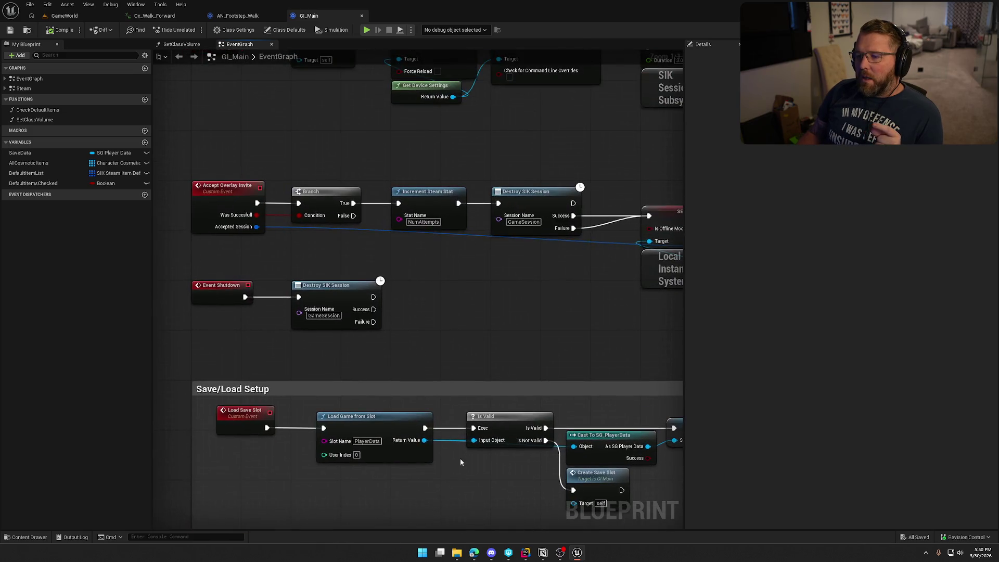
drag(444, 351, 455, 419)
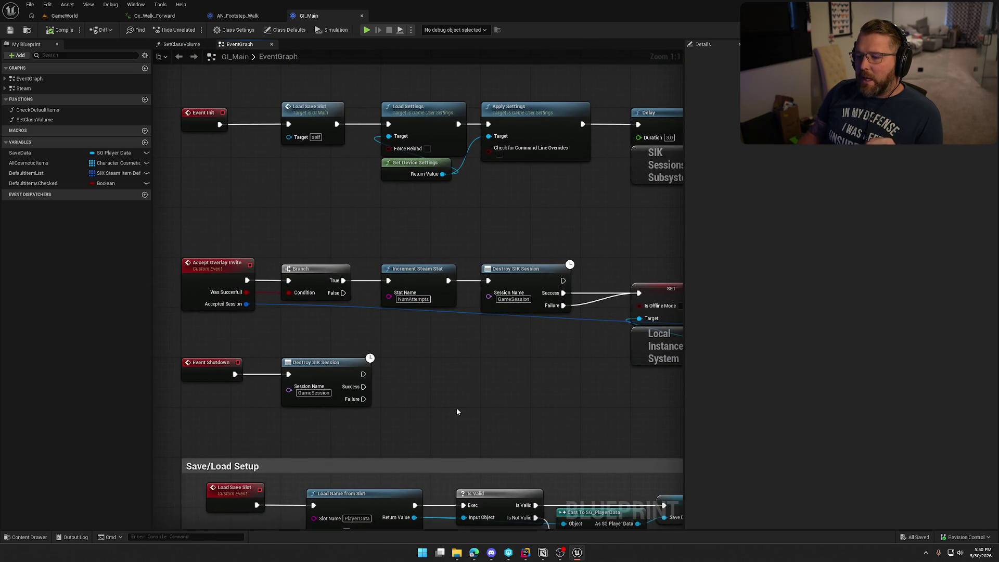
drag(526, 377, 385, 351)
scroll(395, 351, down, 2)
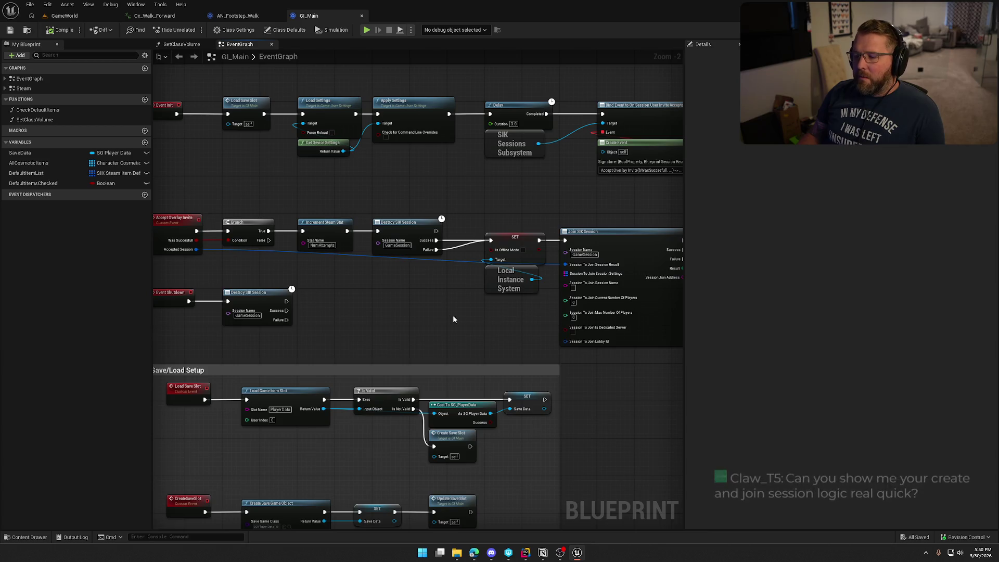
Return to the GameWorld level with the Content Drawer showing its assets
drag(410, 310, 424, 301)
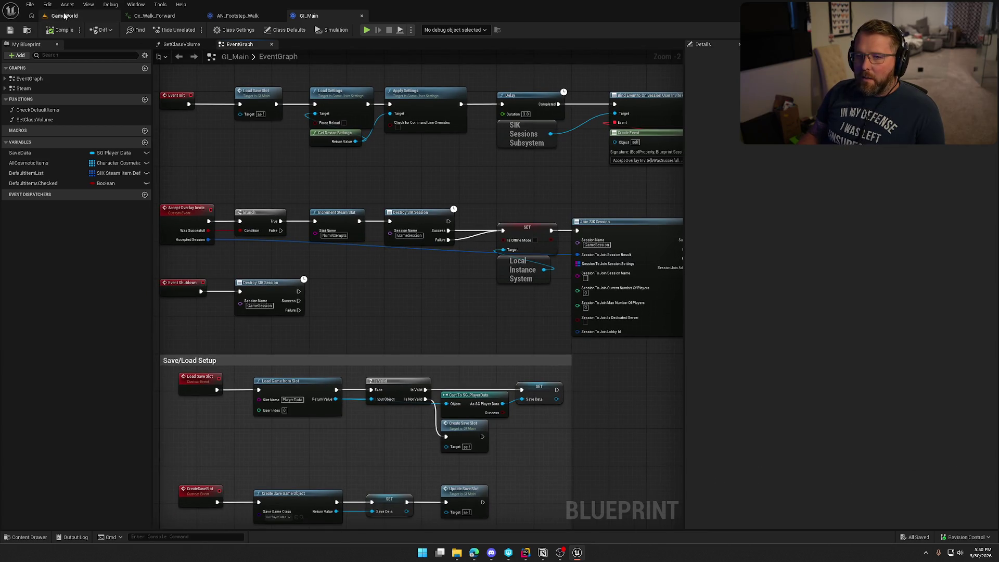
click(65, 15)
click(20, 537)
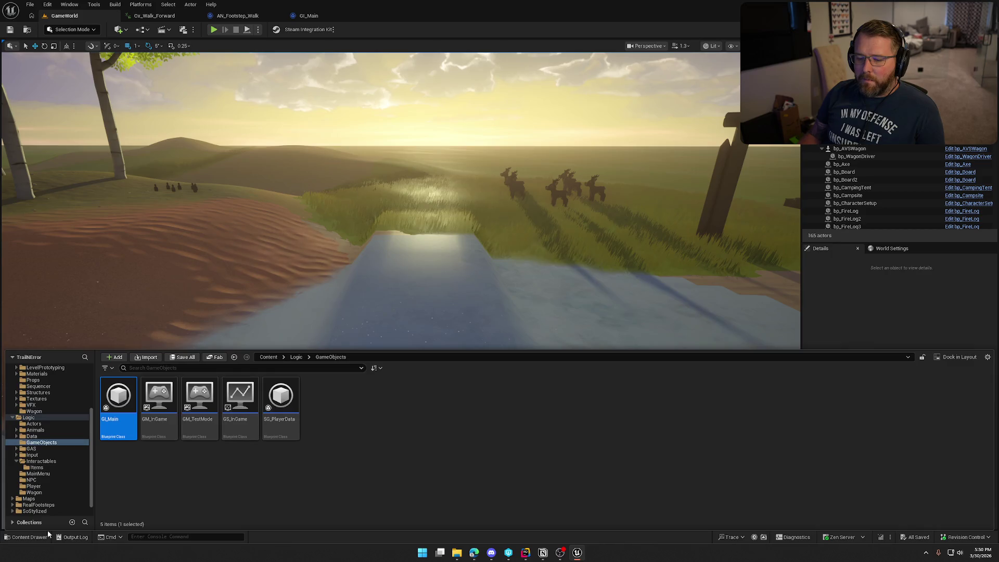
Collapse the folder tree and open UI_MainMenu from the UI > MainMenu folder
click(13, 406)
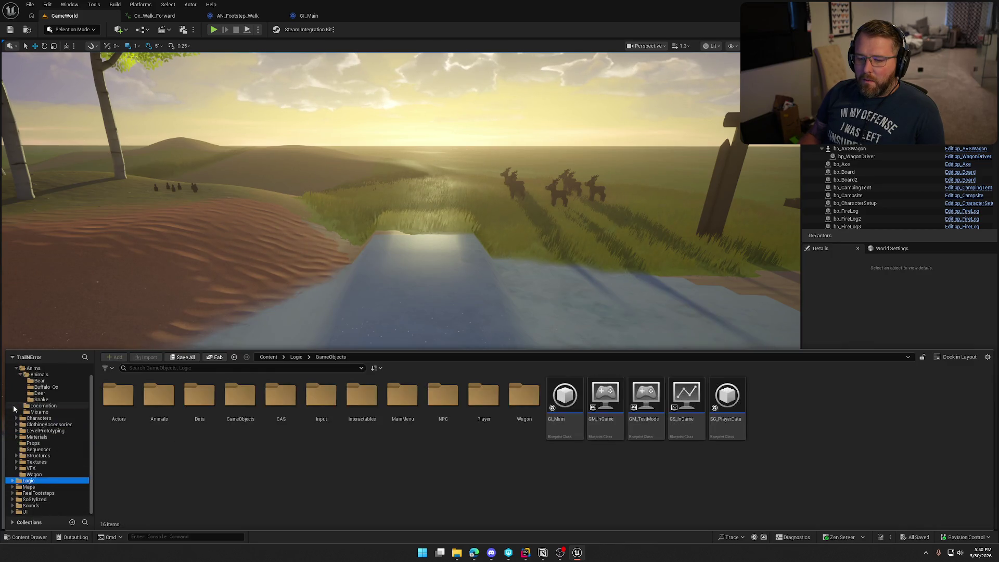
click(13, 375)
click(25, 412)
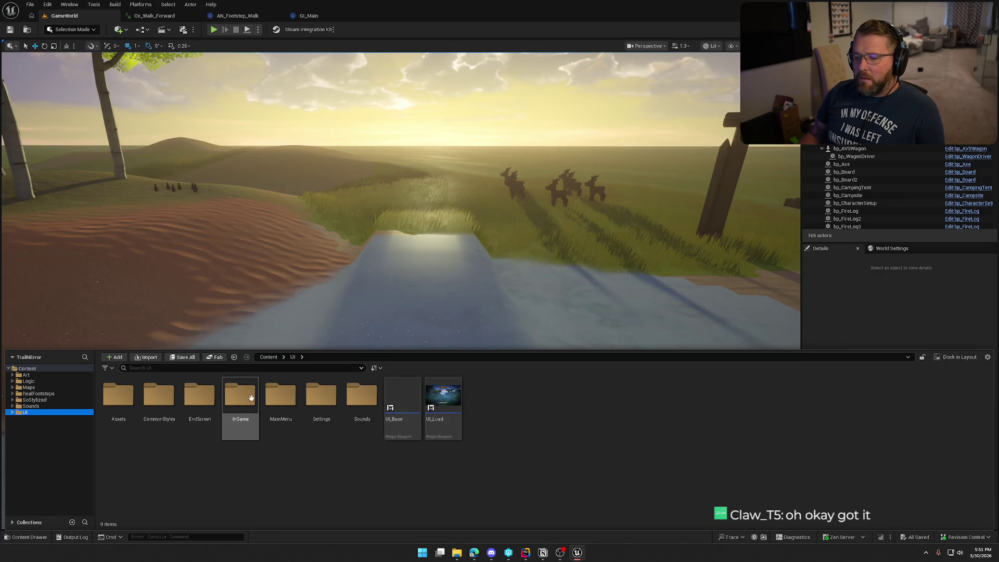
click(282, 400)
double_click(282, 399)
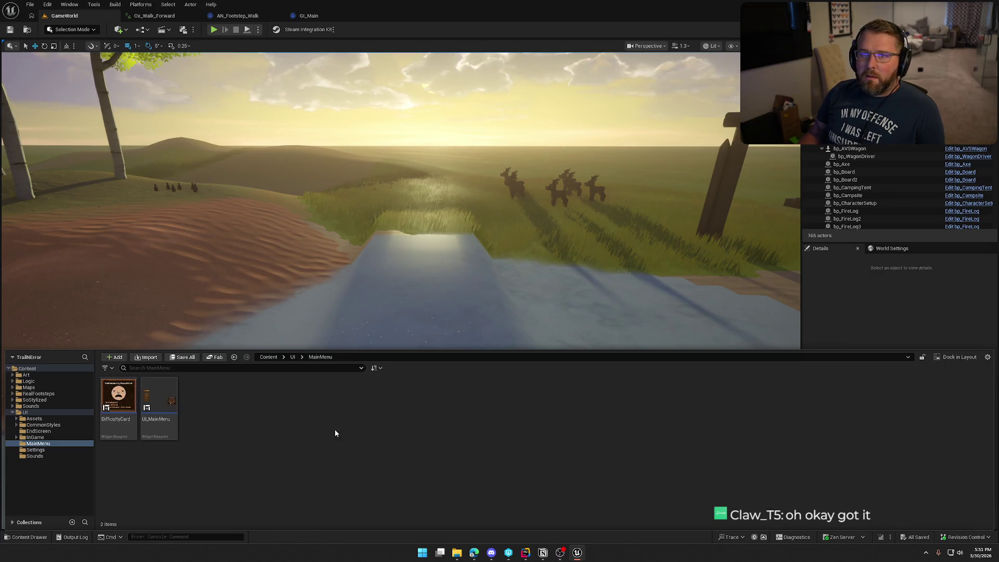
click(163, 396)
double_click(162, 396)
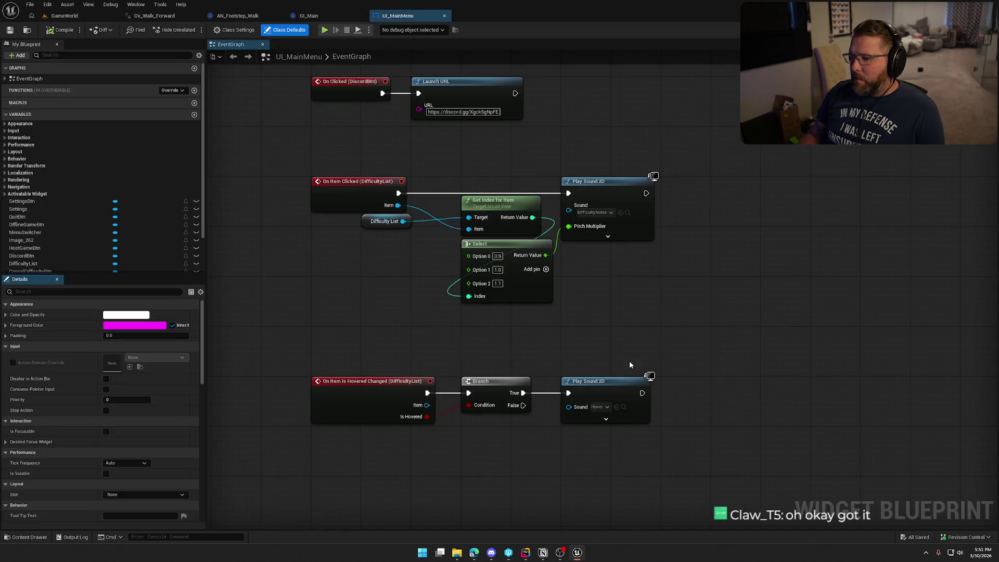
scroll(627, 394, up, 3)
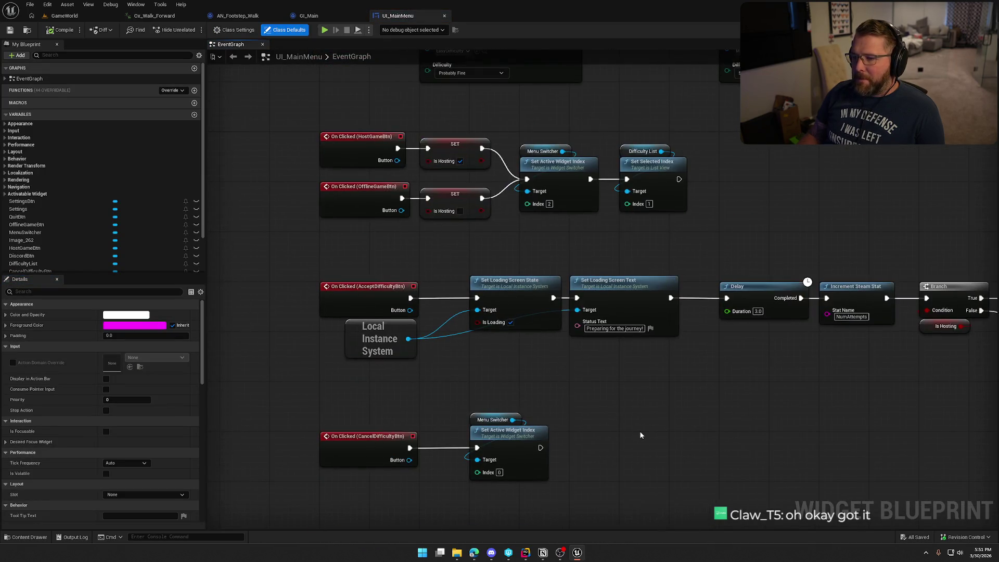
scroll(644, 432, up, 3)
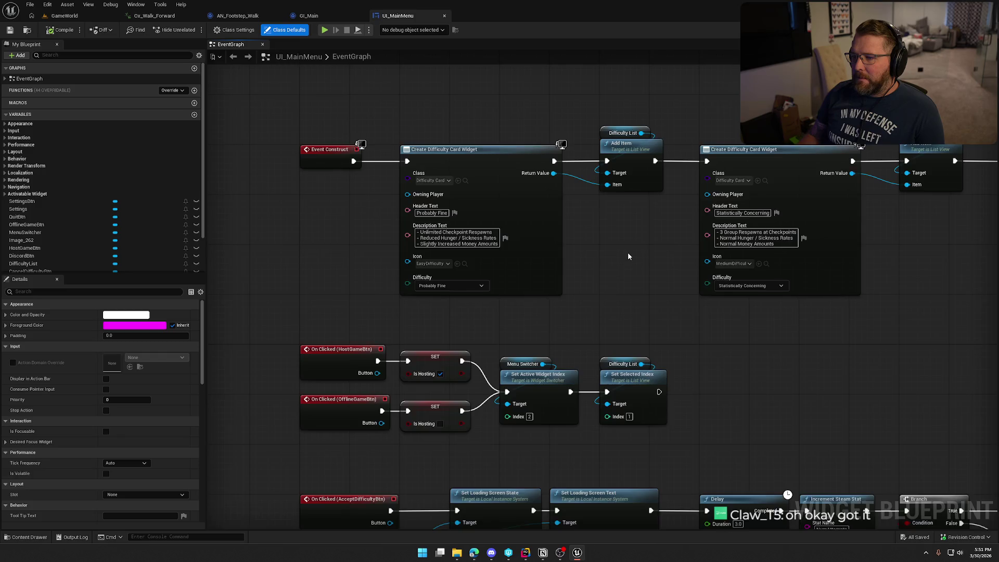
scroll(627, 252, down, 2)
drag(531, 383, 553, 146)
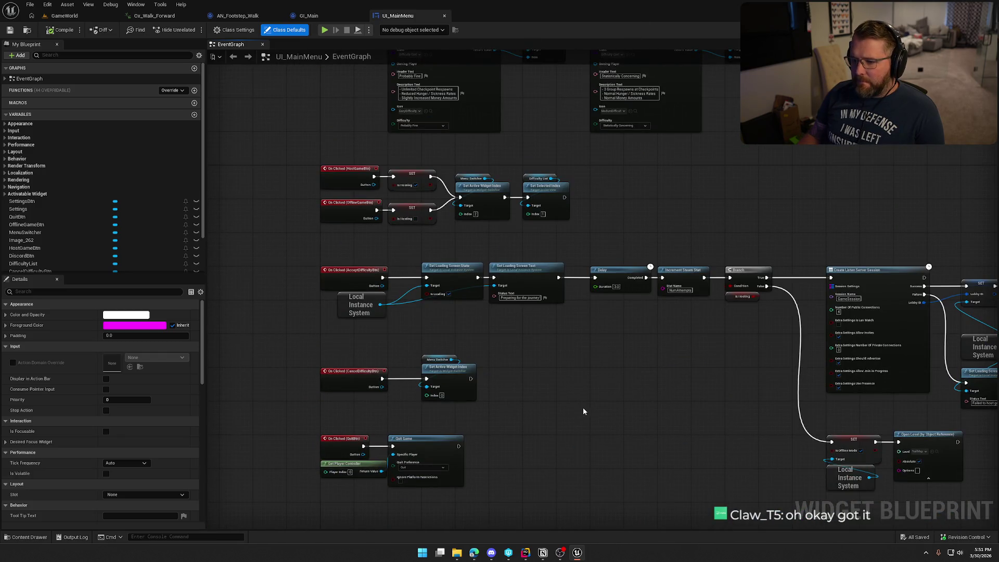
mouse_move(663, 416)
mouse_down()
mouse_move(398, 354)
mouse_move(307, 289)
mouse_move(526, 281)
mouse_move(769, 297)
mouse_move(267, 284)
mouse_move(342, 203)
mouse_up()
scroll(445, 348, up, 2)
scroll(330, 280, down, 1)
scroll(330, 280, down, 1)
scroll(267, 283, up, 1)
drag(354, 97, 532, 298)
click(661, 349)
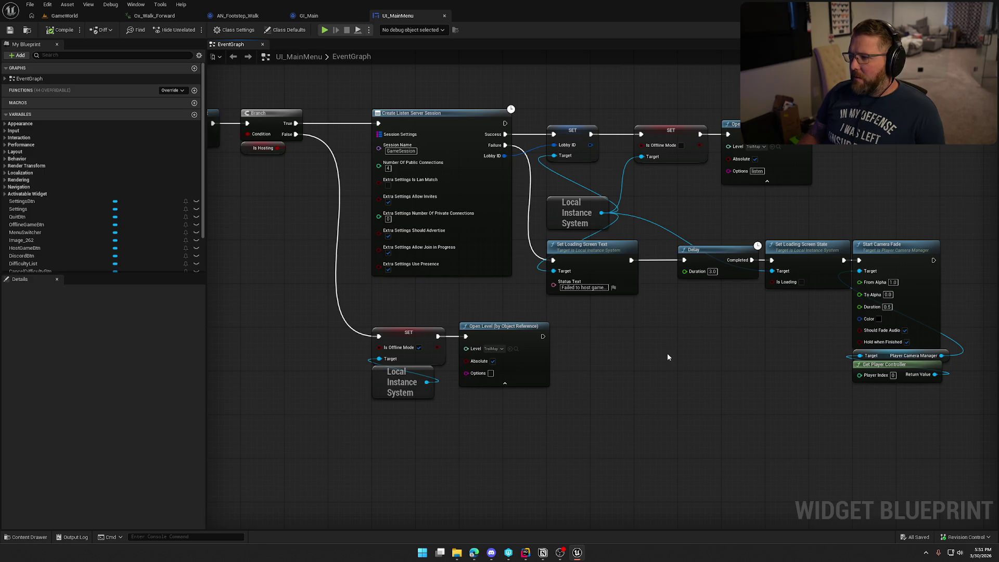
drag(801, 210, 672, 128)
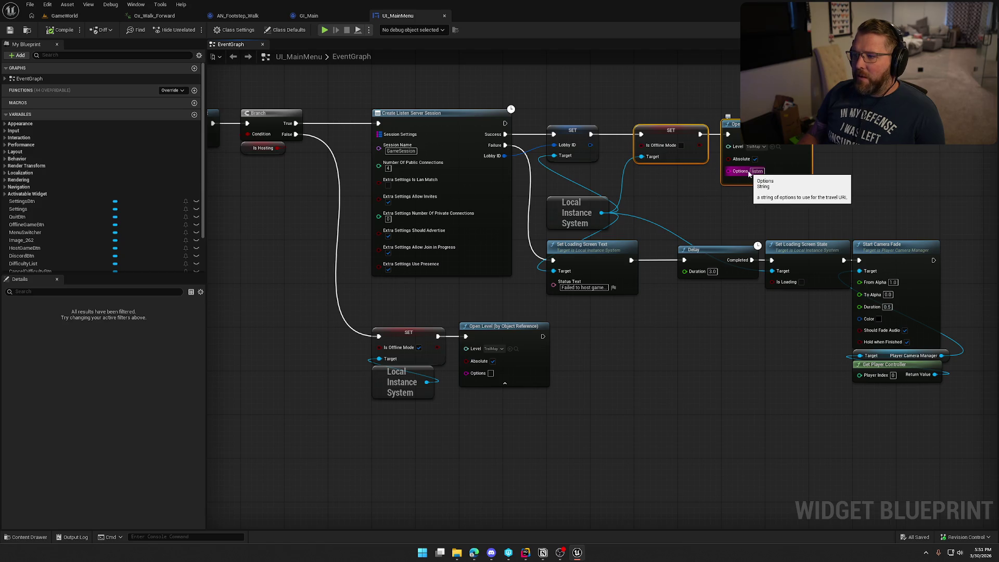
mouse_move(795, 196)
mouse_down()
mouse_move(717, 255)
mouse_move(699, 256)
mouse_up()
scroll(661, 252, up, 1)
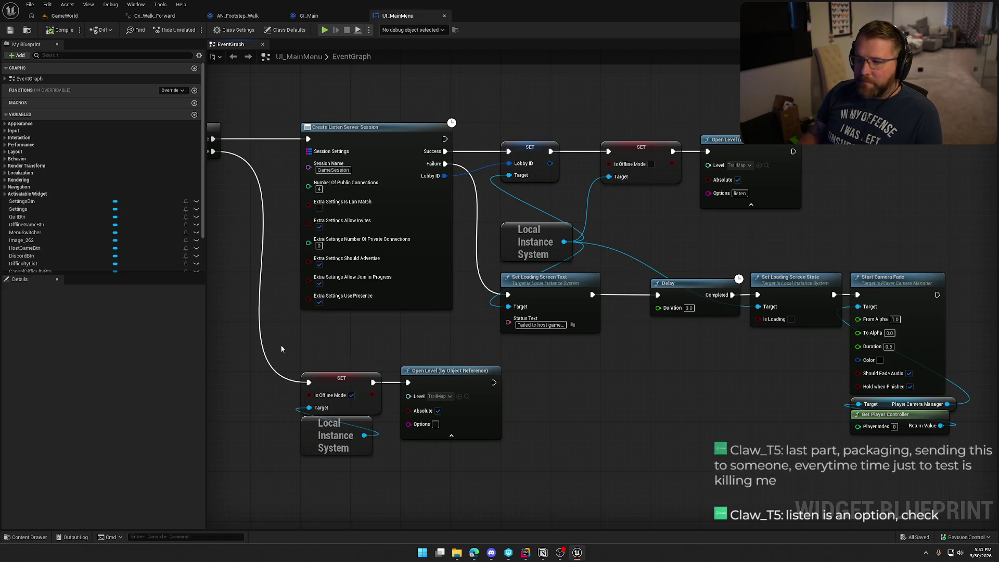
drag(395, 341, 413, 326)
drag(484, 316, 286, 123)
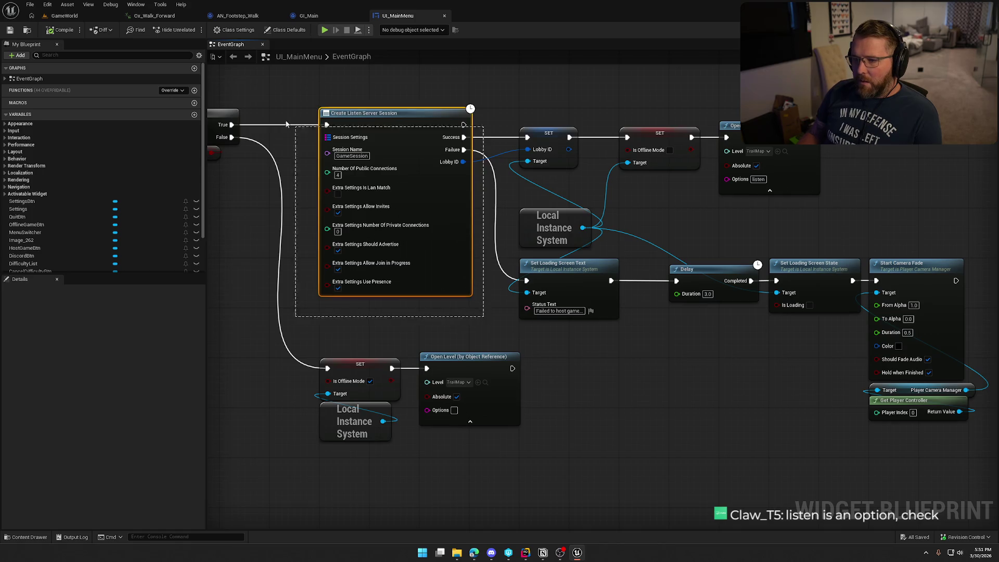
click(280, 122)
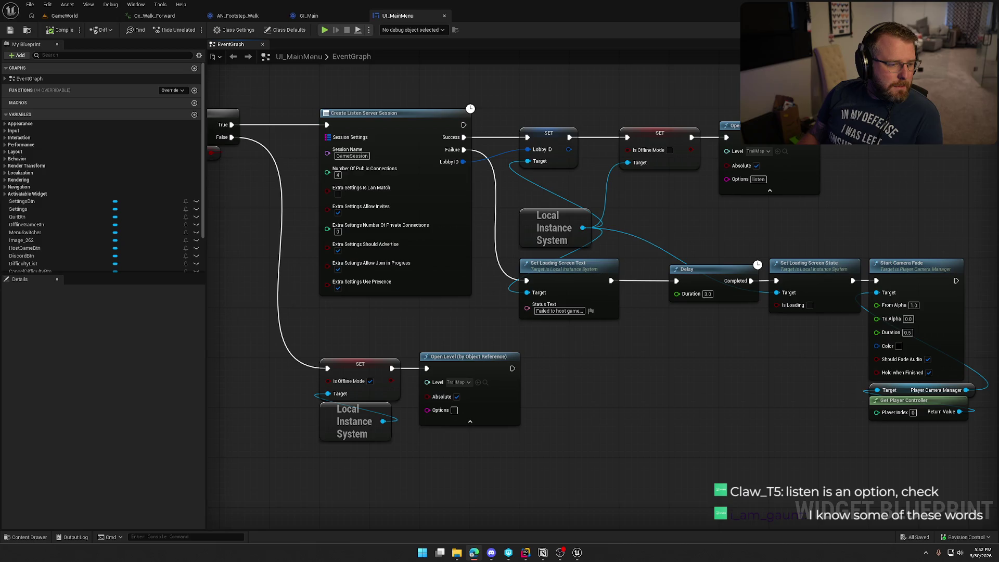
key(alt+Tab)
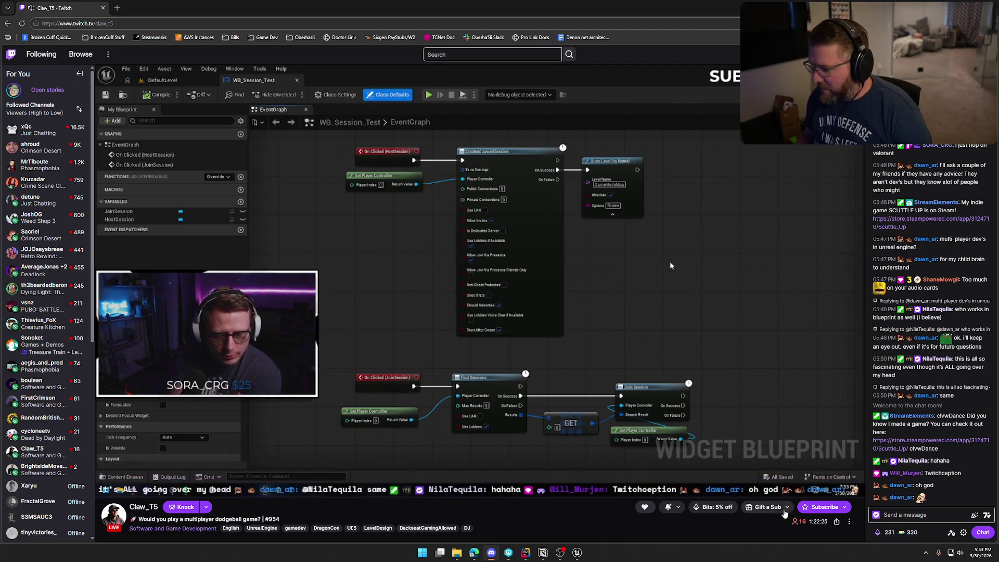
Start writing a message in the Twitch stream chat's Send a message box
click(955, 518)
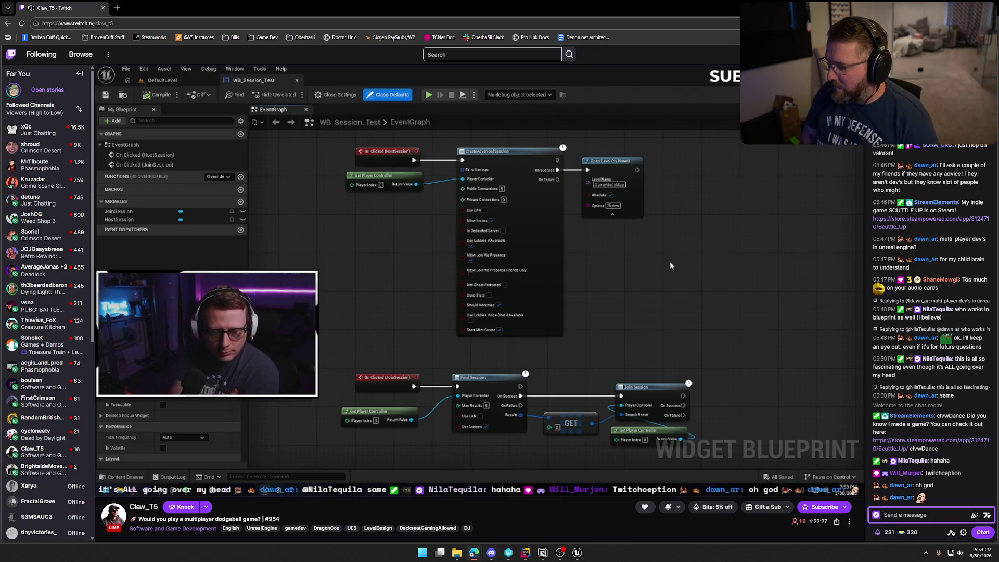
text(do you have discord?)
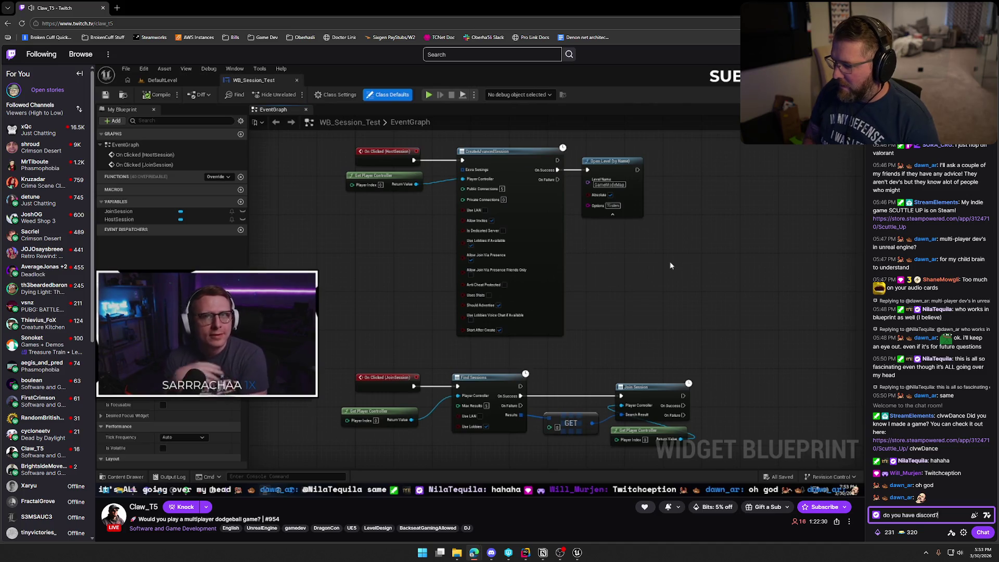
Send the chat question asking about the streamer's Discord, then return to the Unreal Editor graph
key(Return)
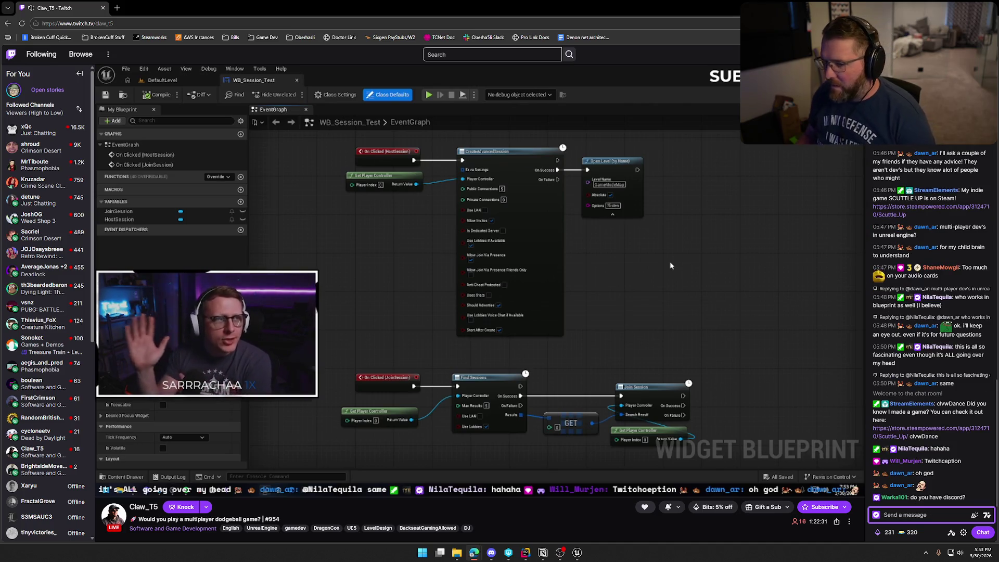
key(alt+Tab)
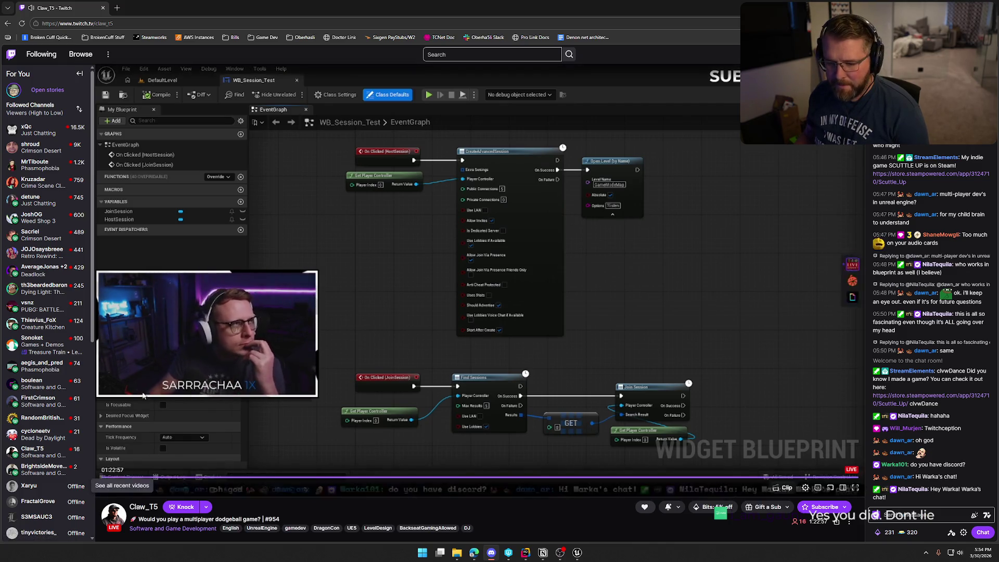
mouse_move(157, 467)
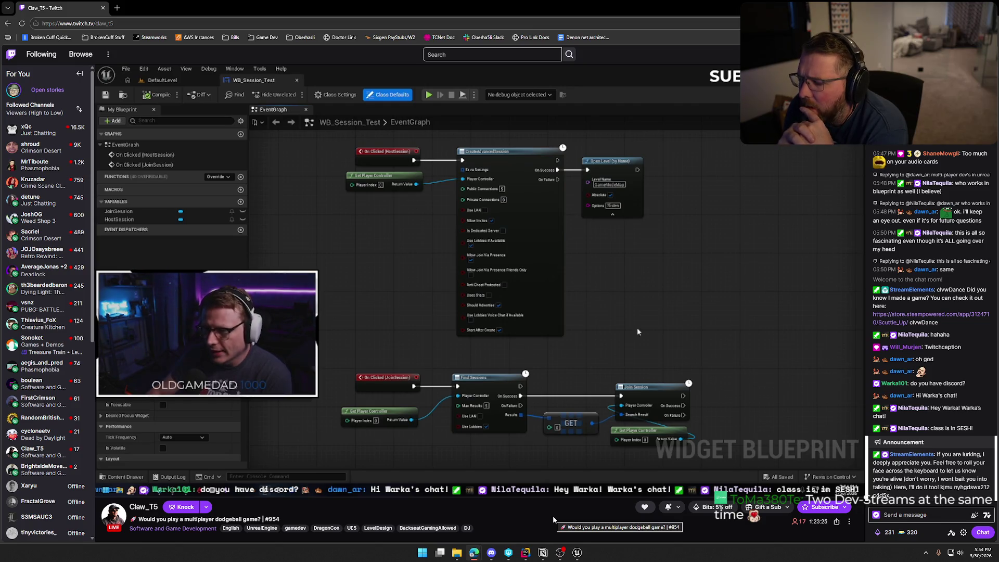
double_click(689, 347)
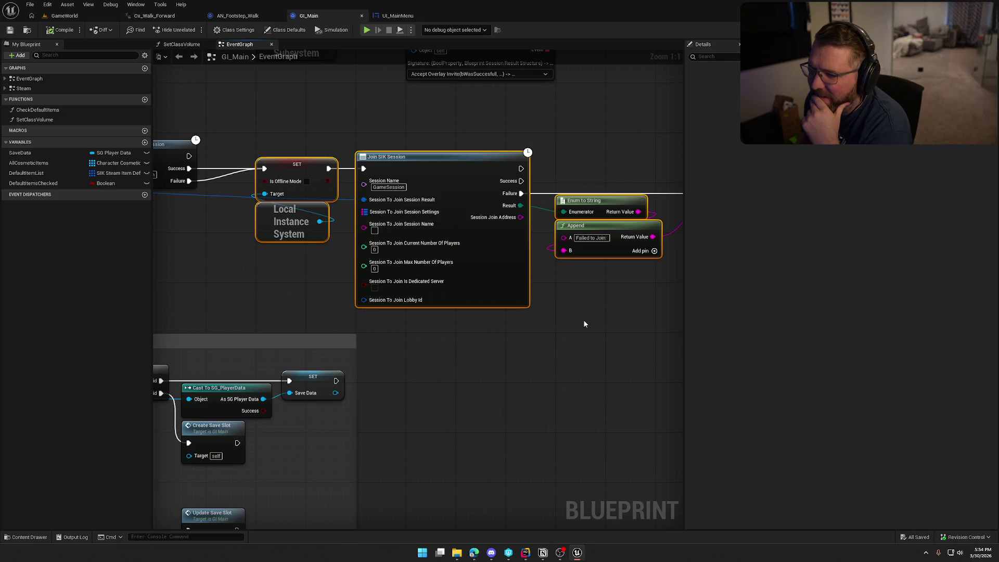
Inspect GI_Main's Join SIK Session node, then switch to the GameWorld level viewport
click(578, 353)
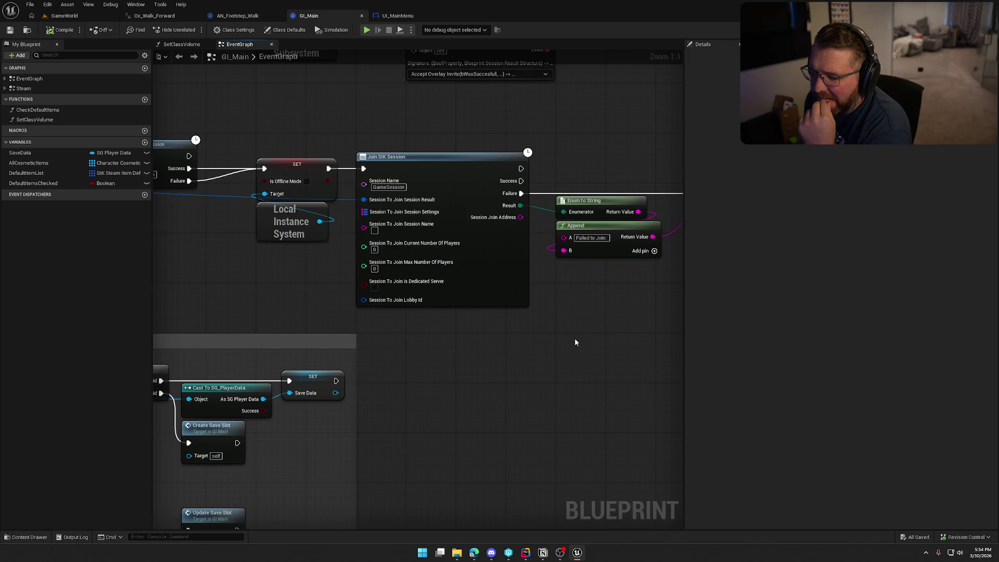
click(473, 223)
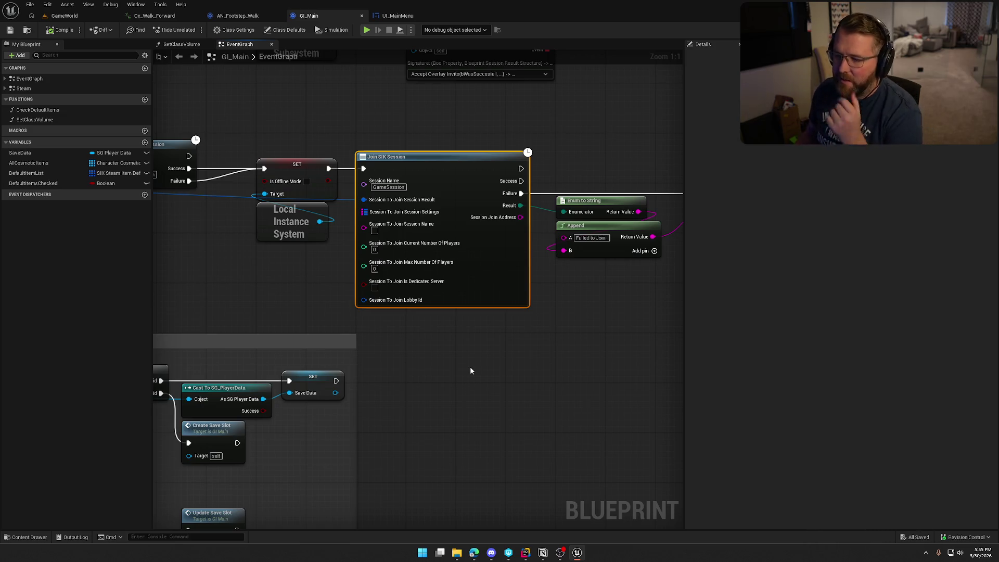
click(485, 325)
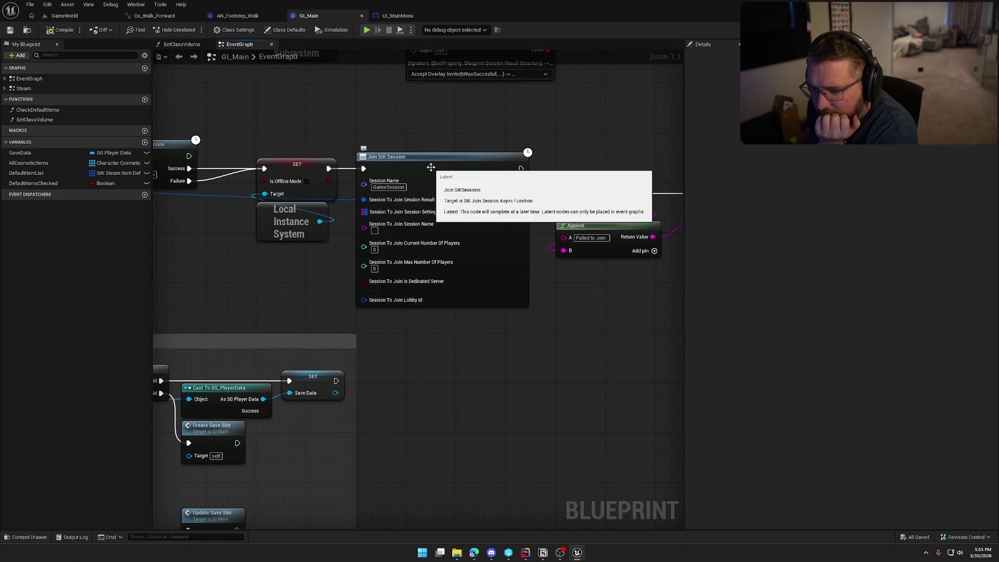
click(430, 167)
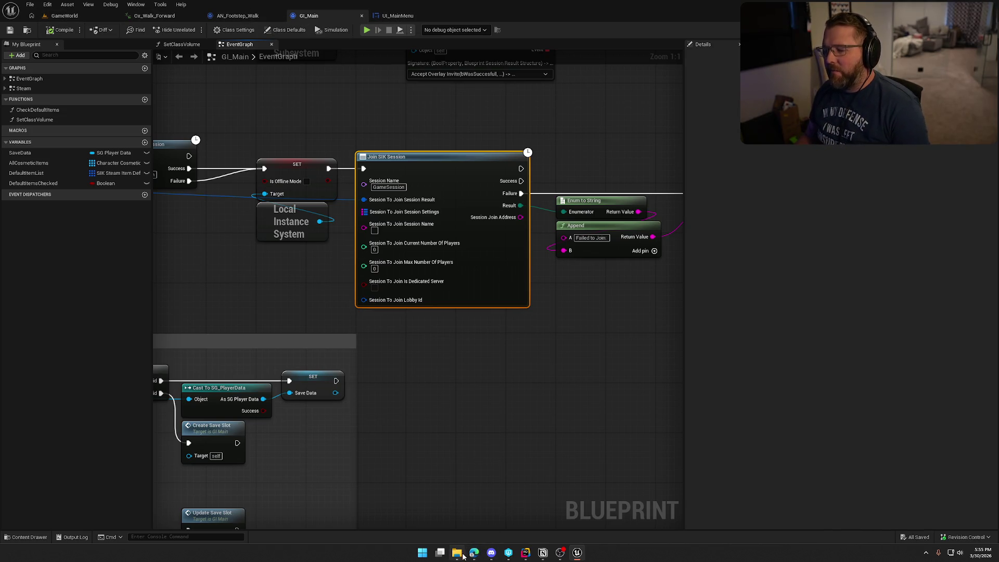
click(53, 17)
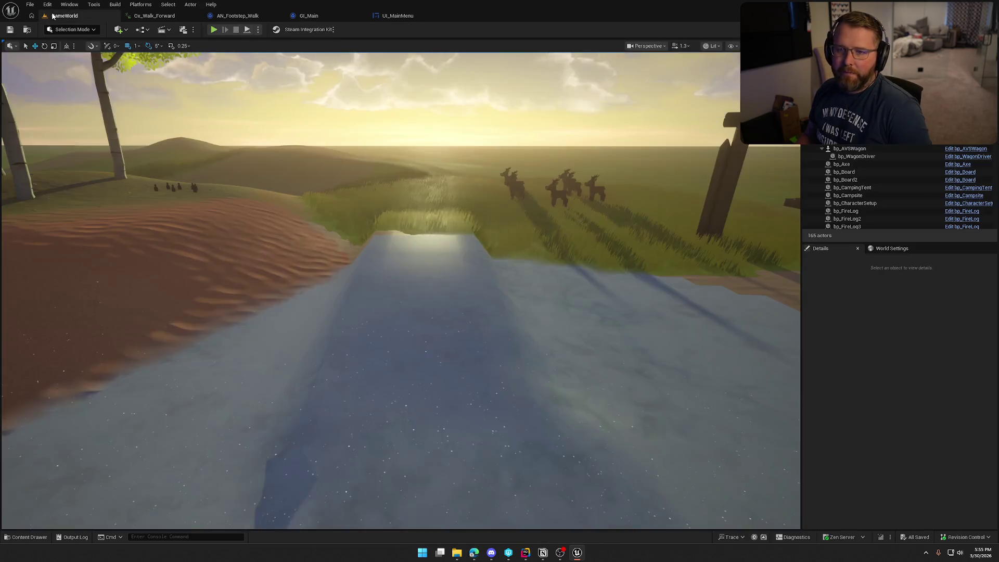
Reopen GI_Main from the Logic > GameObjects folder in the Content Drawer
key(ctrl+space)
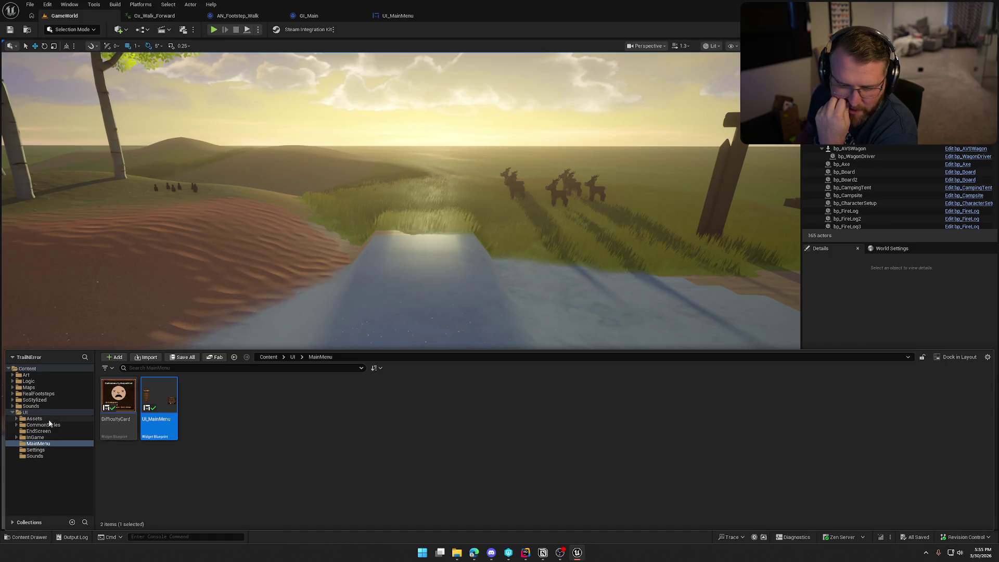
click(30, 381)
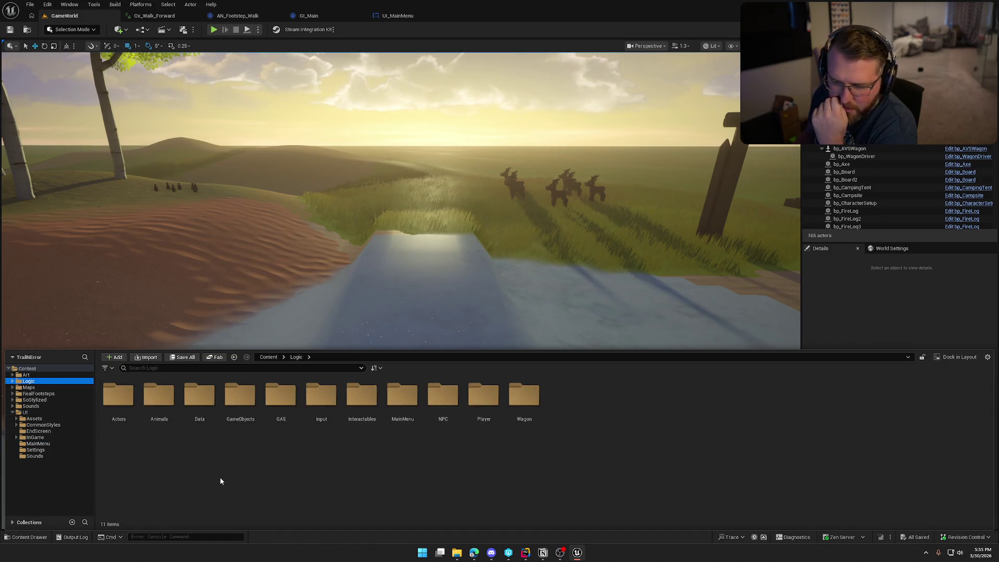
double_click(241, 398)
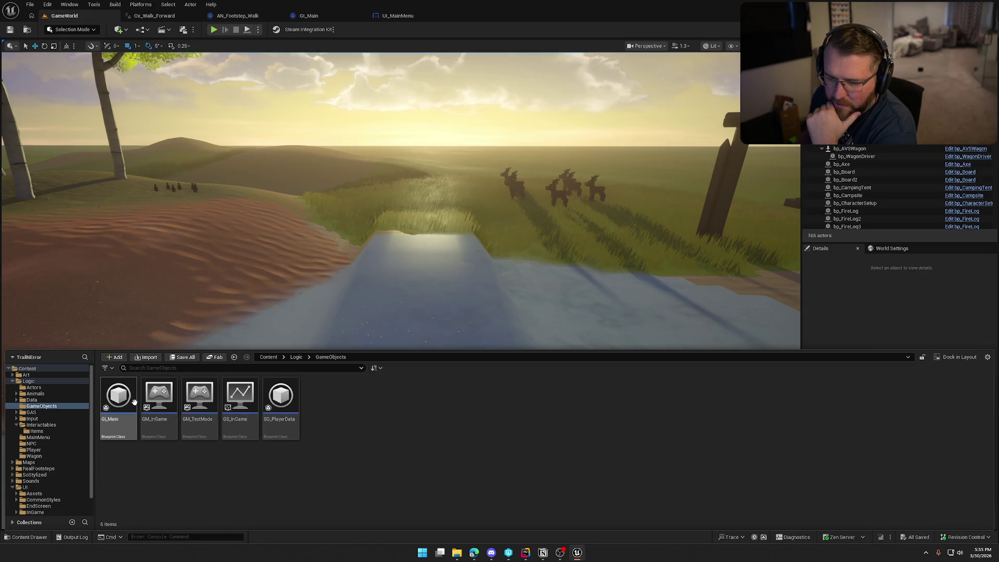
double_click(134, 401)
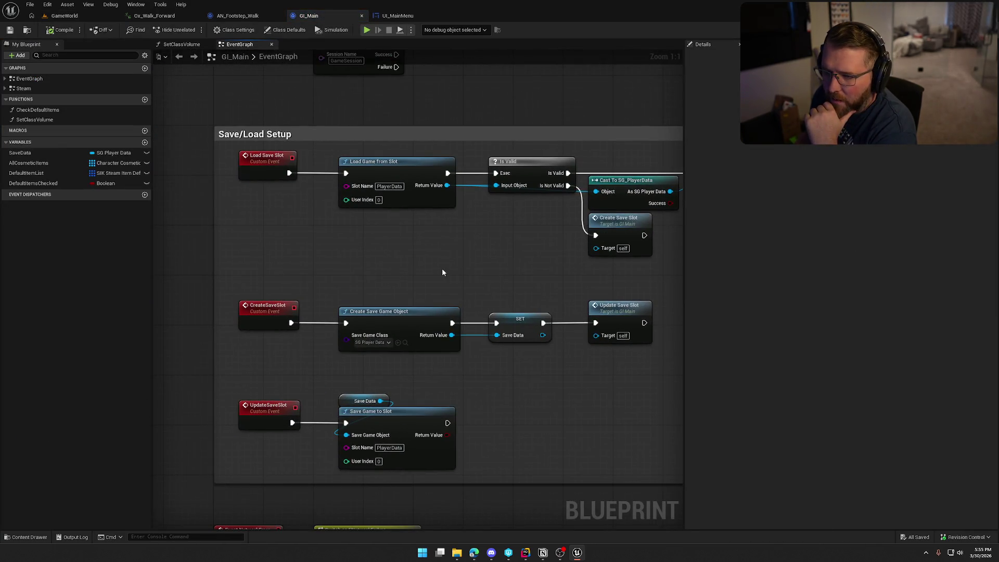
Move Event TravelError and Switch on ETravelFailure down below the network-error nodes
mouse_move(208, 165)
mouse_down()
mouse_move(287, 229)
mouse_move(564, 276)
mouse_up()
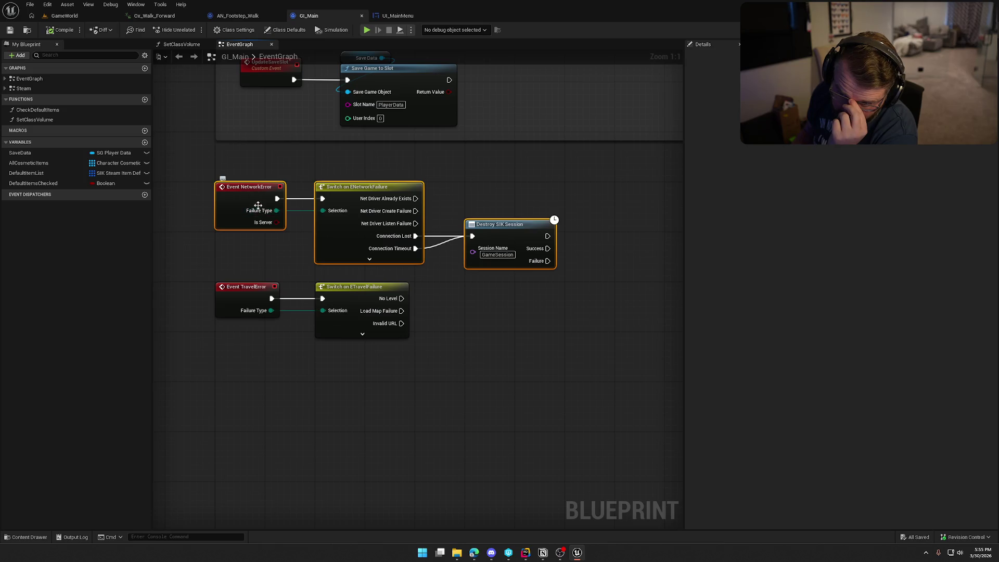
drag(409, 391, 253, 280)
drag(241, 293, 241, 343)
click(267, 276)
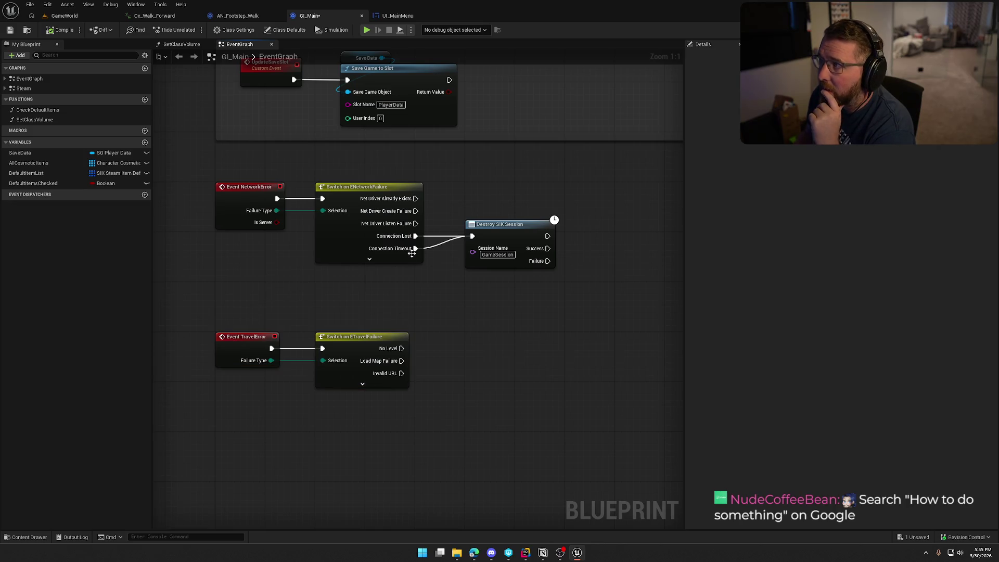
Expand and collapse the switch node's extra failure outputs, then go back to Twitch
click(369, 259)
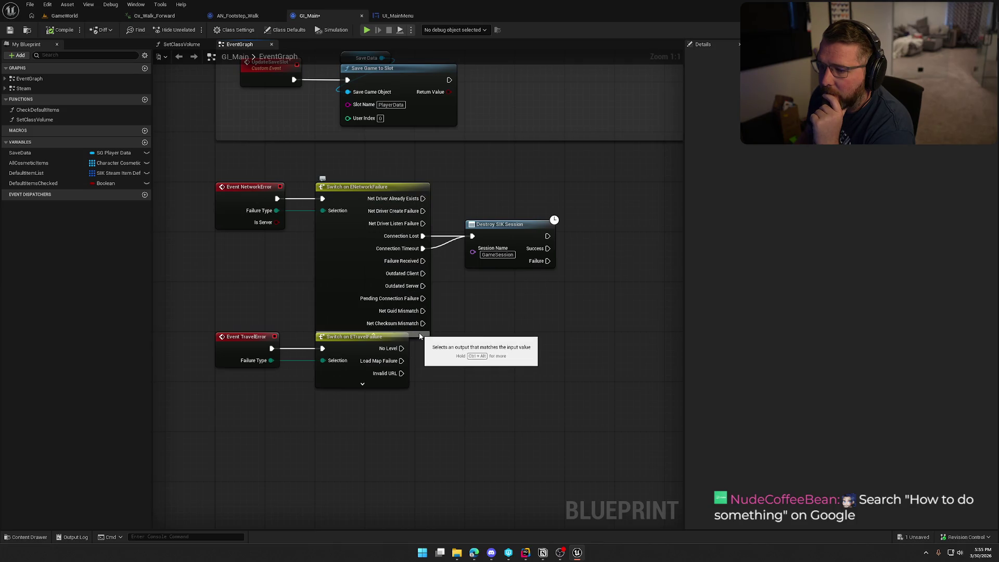
click(422, 333)
key(alt+Tab)
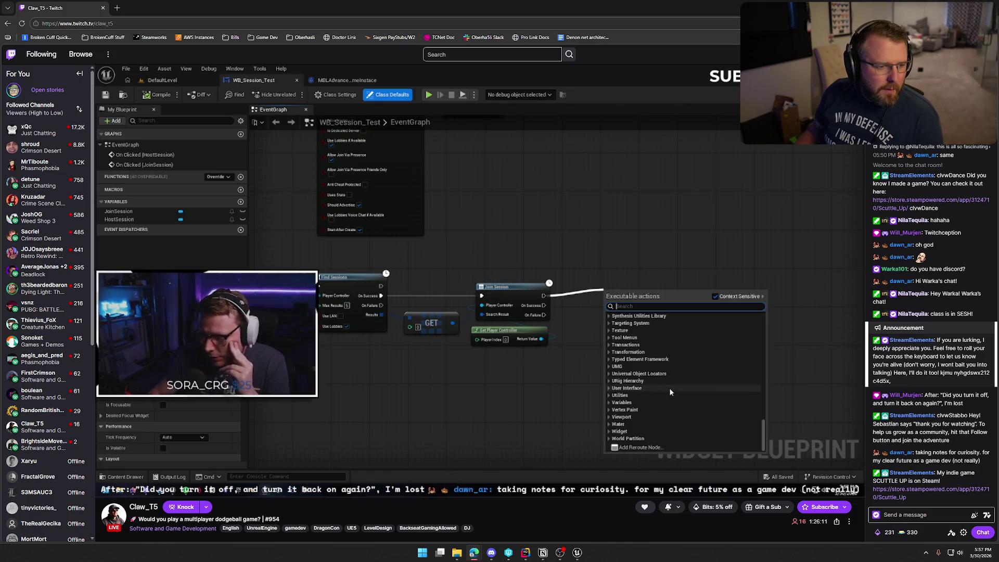
Bring up the Advanced Sessions forum thread in the Edge window
key(alt+Tab)
Maximize the forum window and view the enlarged 'Accepting and invite' blueprint image
double_click(385, 136)
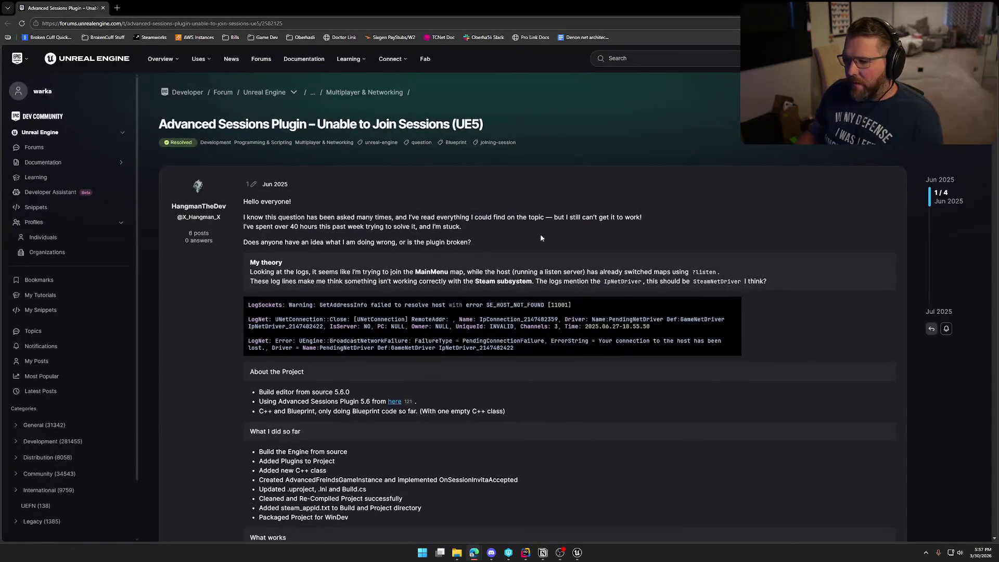
scroll(687, 226, down, 15)
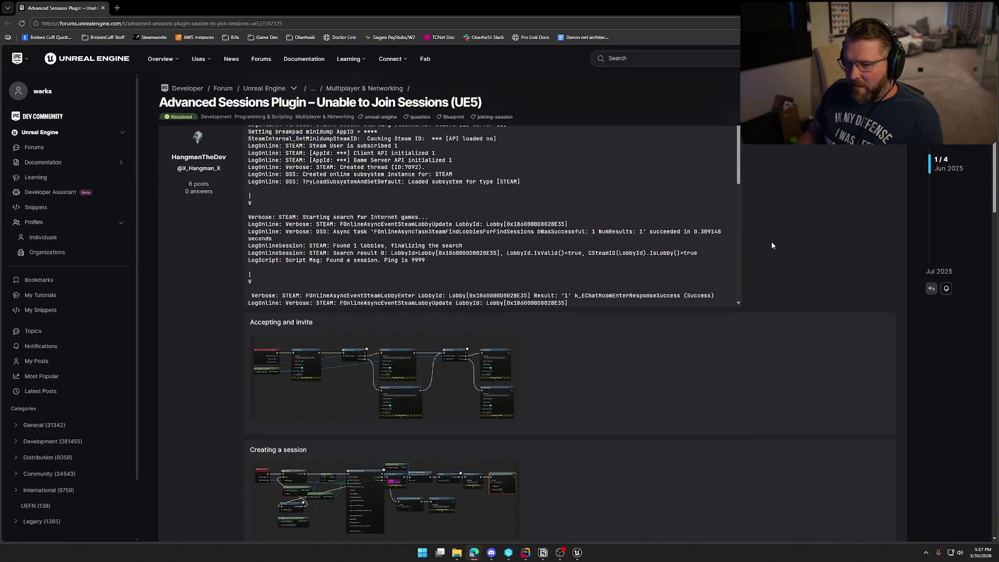
scroll(585, 256, up, 2)
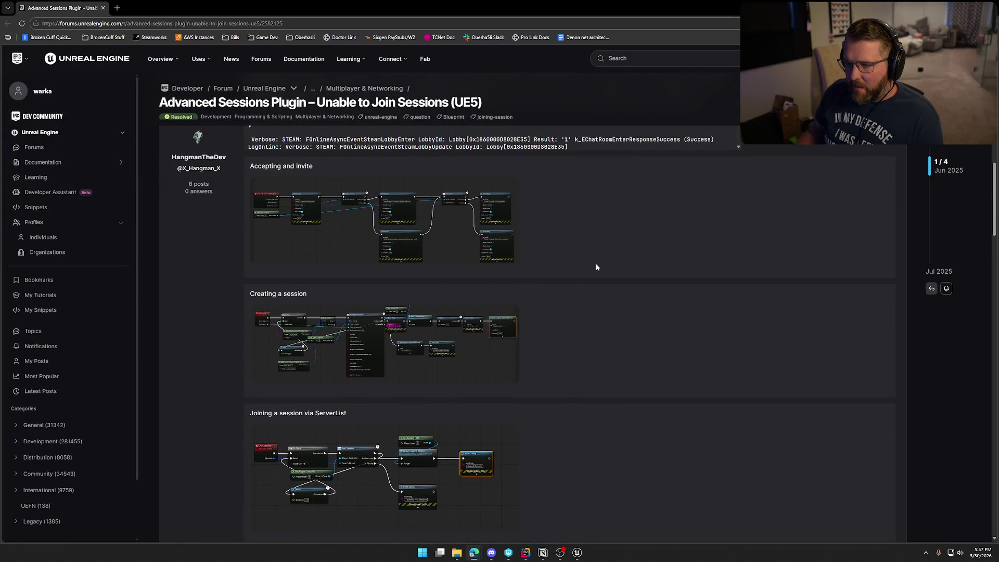
click(382, 213)
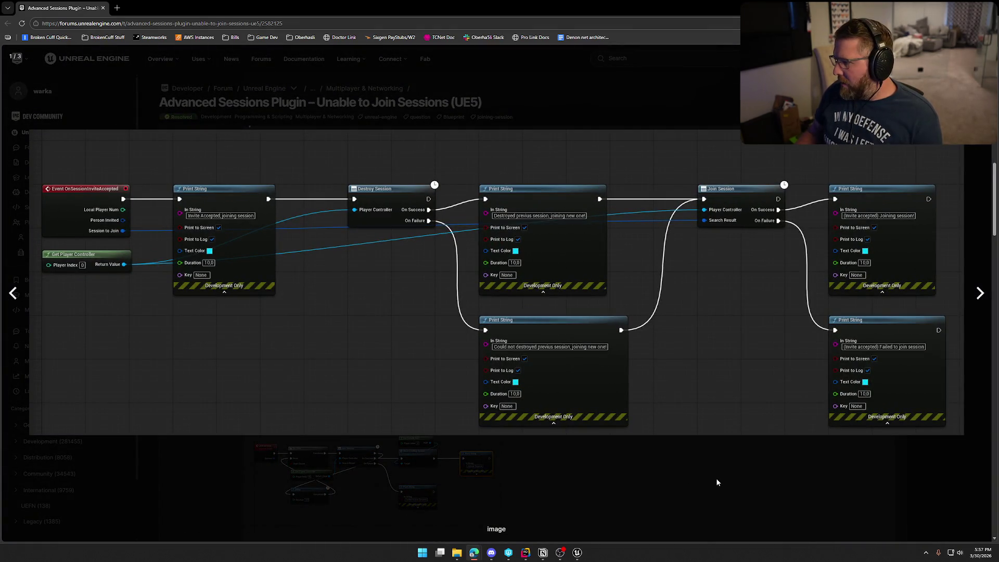
click(687, 452)
View the 'Joining a session via ServerList' image, then return to the Steam subsystem thread
scroll(616, 387, down, 4)
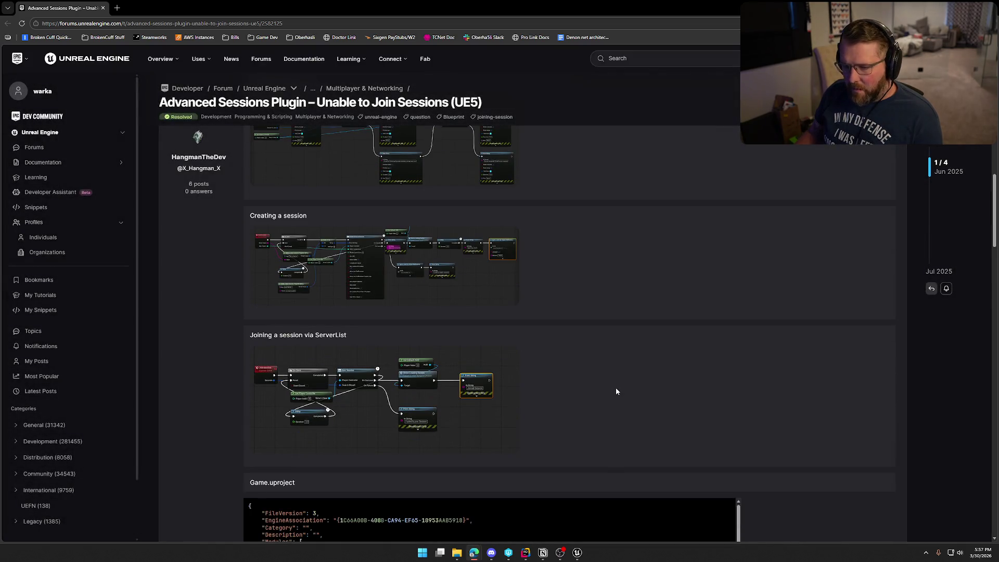
click(513, 365)
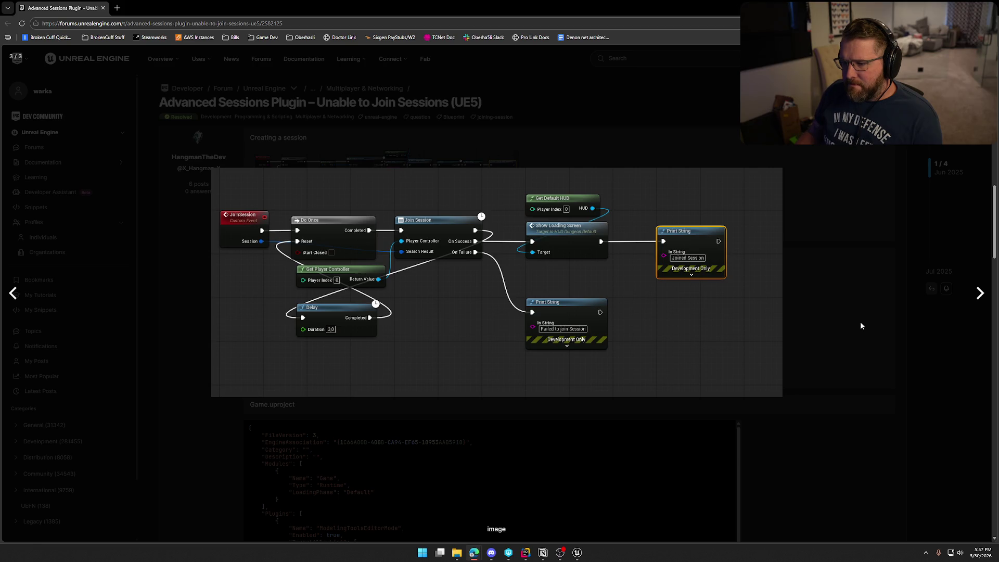
key(alt+Left)
scroll(694, 342, down, 5)
scroll(695, 345, down, 8)
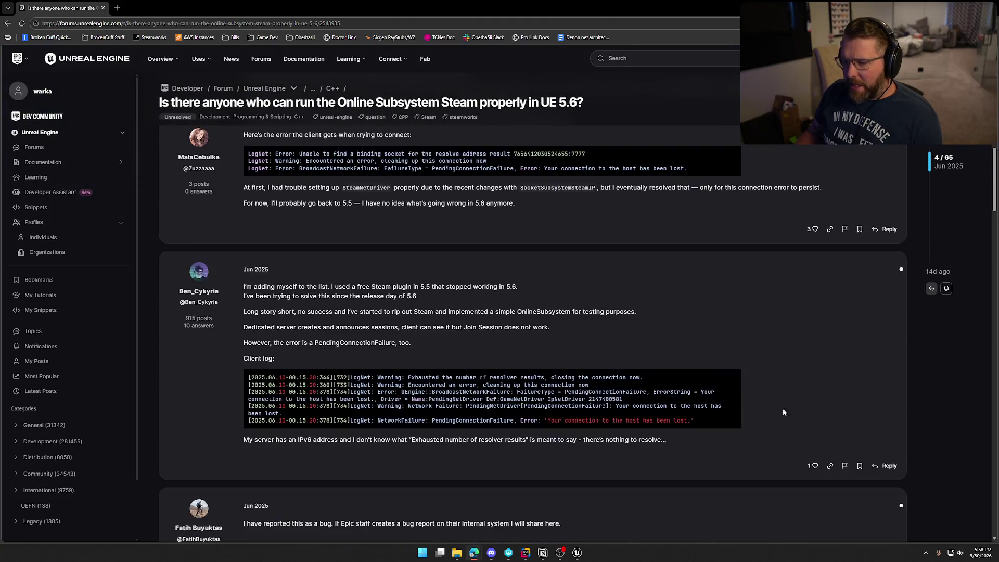
scroll(739, 385, down, 1)
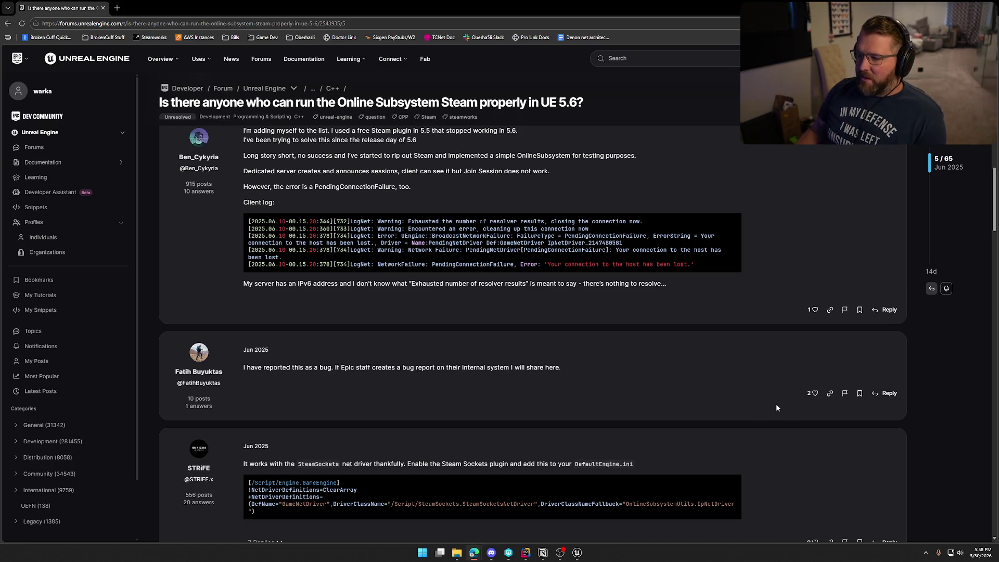
scroll(923, 349, down, 6)
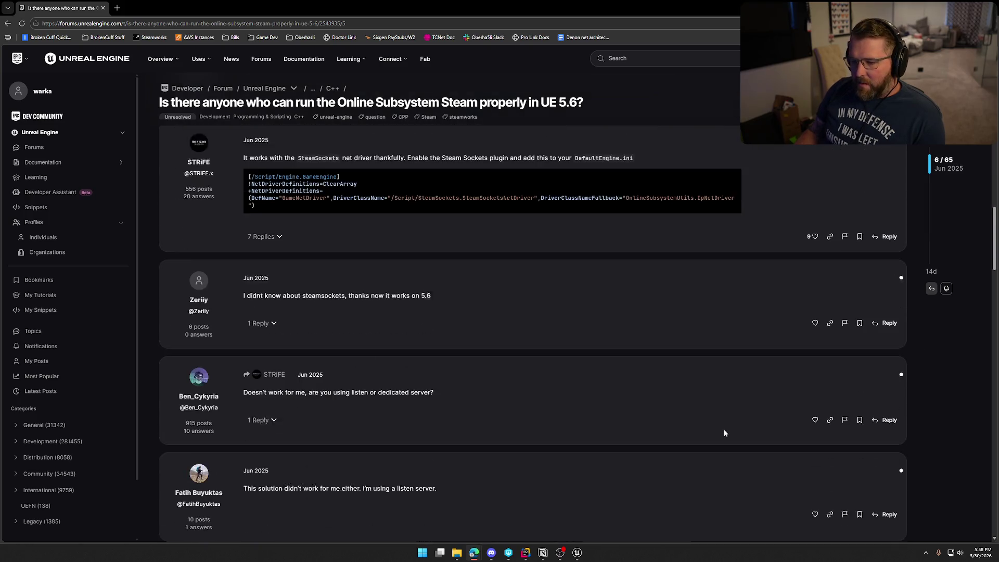
scroll(650, 416, down, 15)
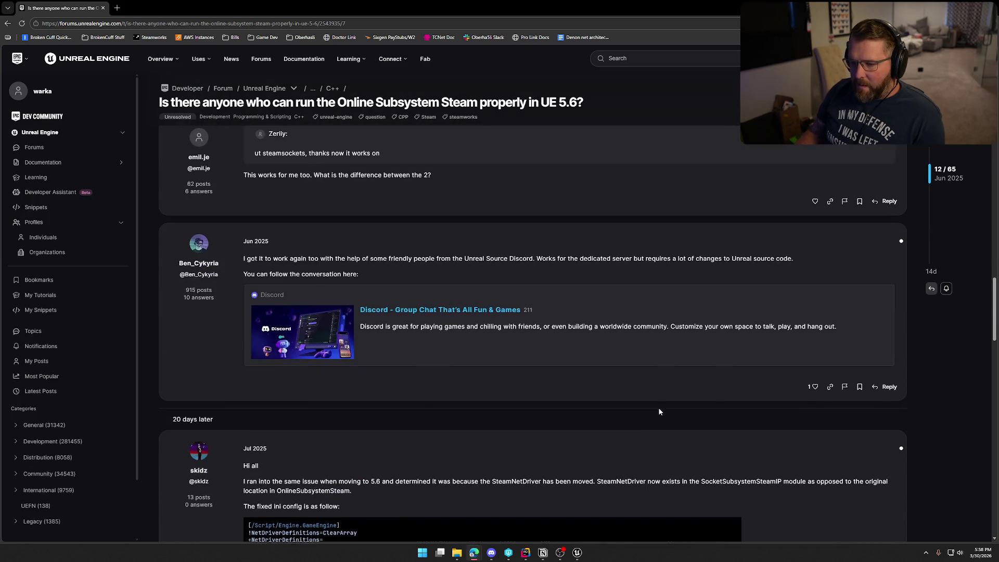
scroll(659, 411, down, 7)
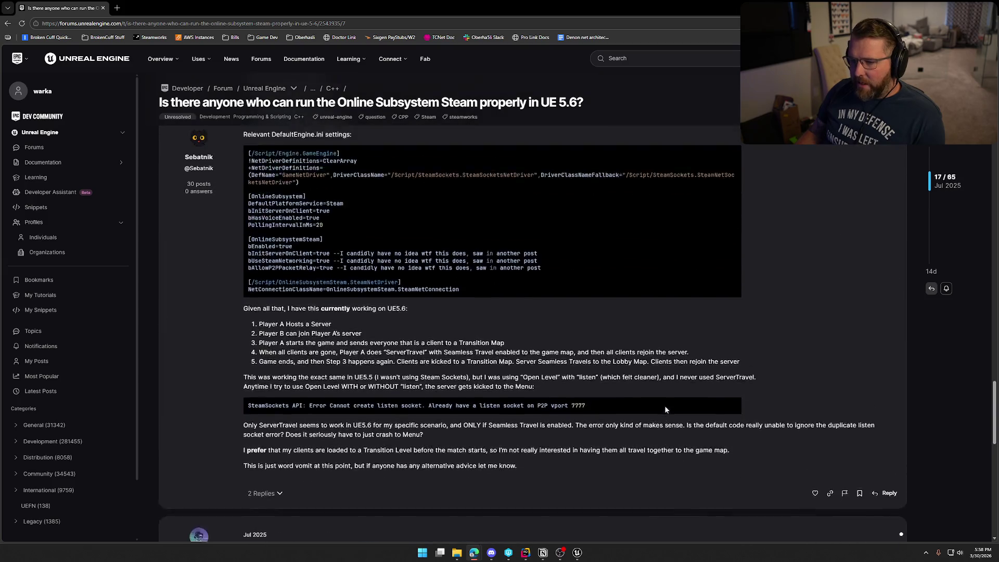
scroll(665, 405, up, 2)
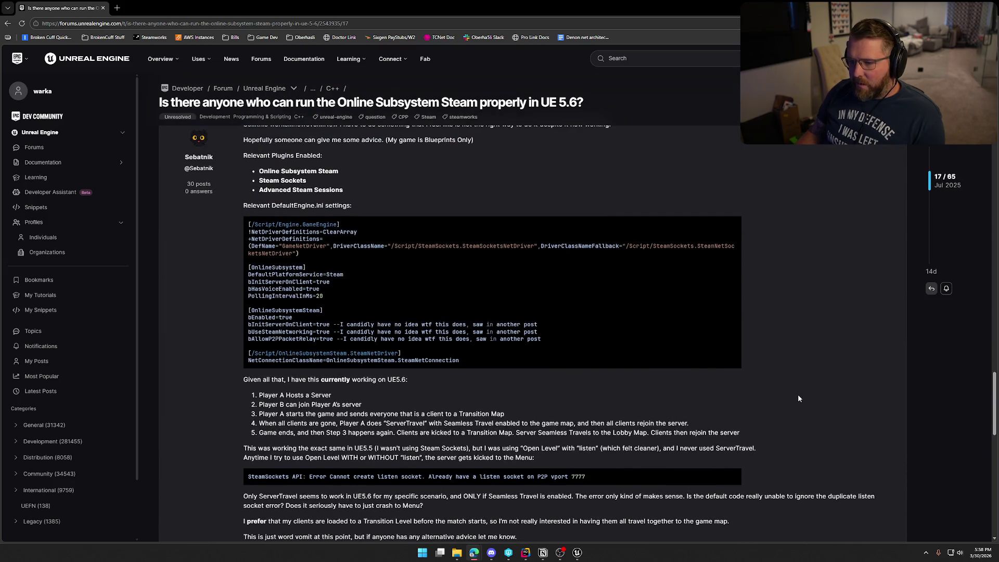
scroll(799, 399, down, 9)
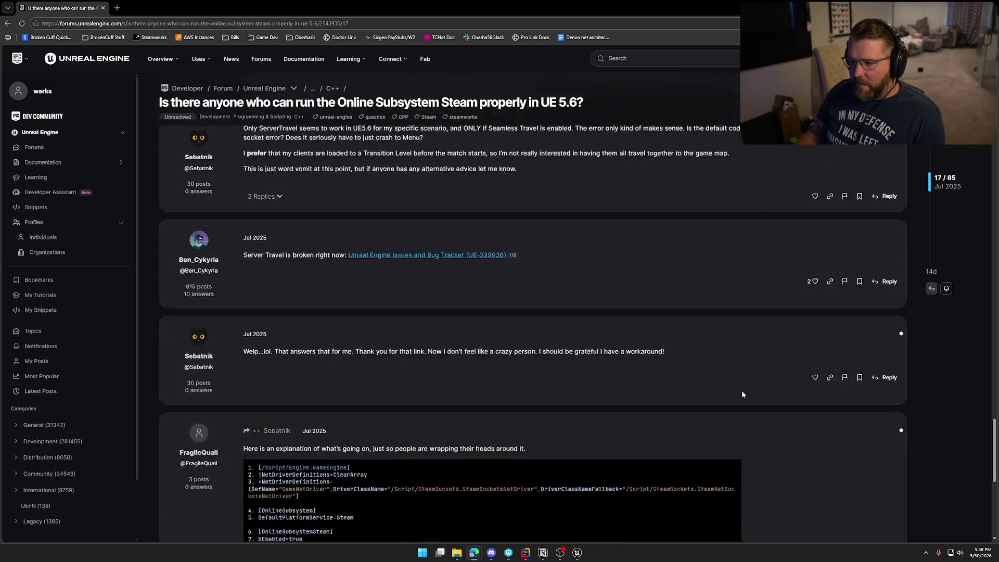
scroll(772, 399, down, 15)
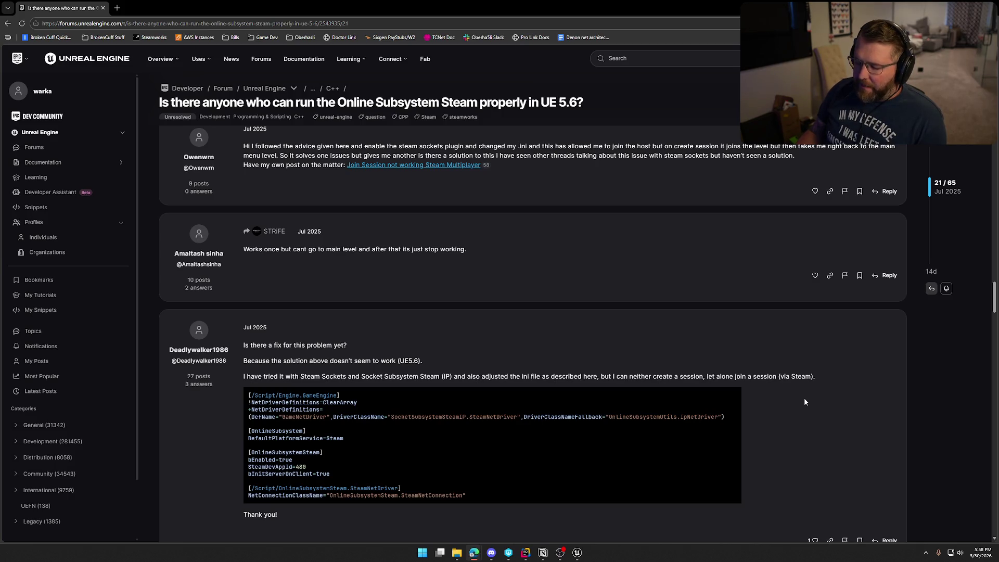
scroll(805, 399, down, 3)
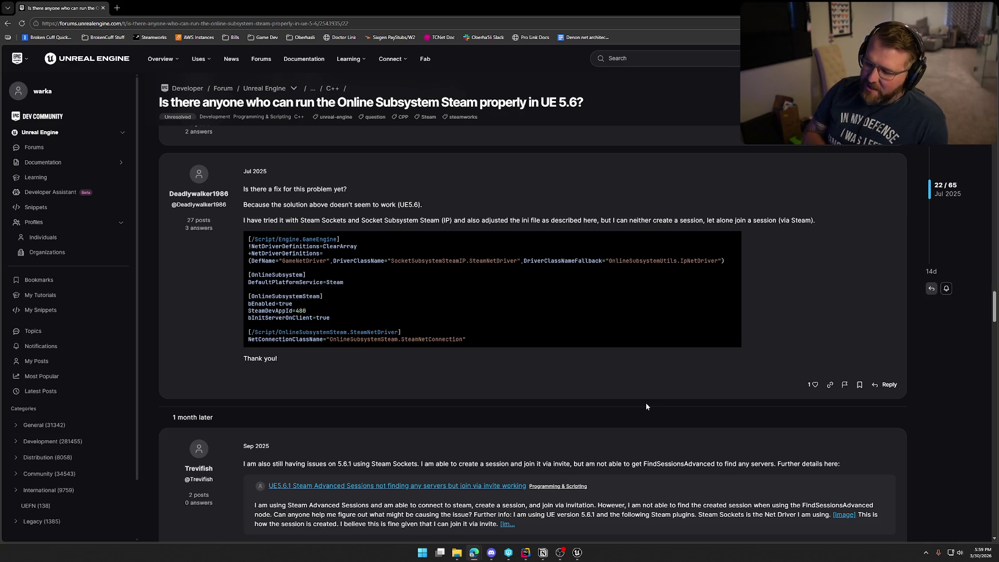
scroll(742, 360, down, 3)
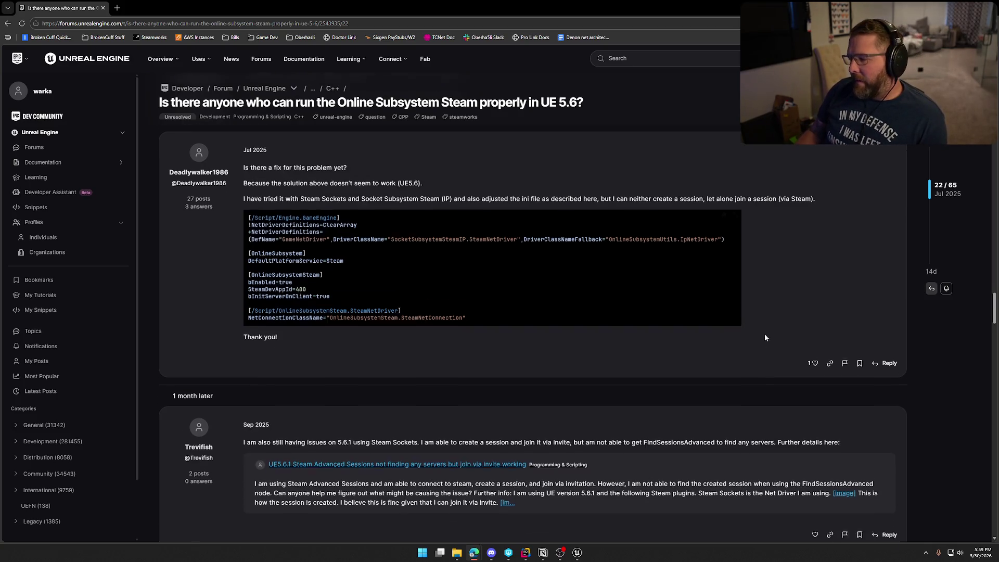
scroll(673, 365, down, 7)
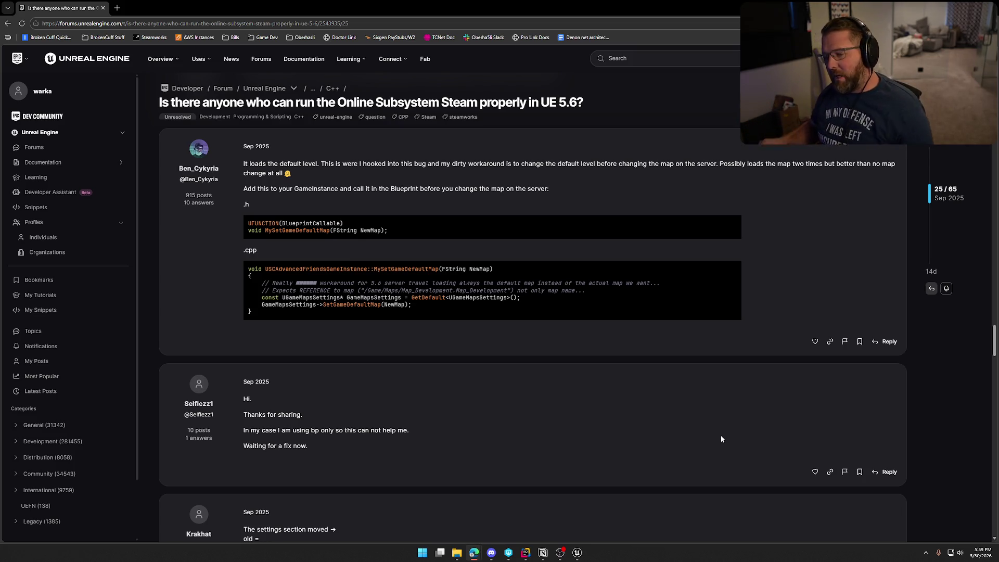
scroll(675, 384, down, 1)
scroll(677, 385, down, 14)
scroll(738, 357, down, 10)
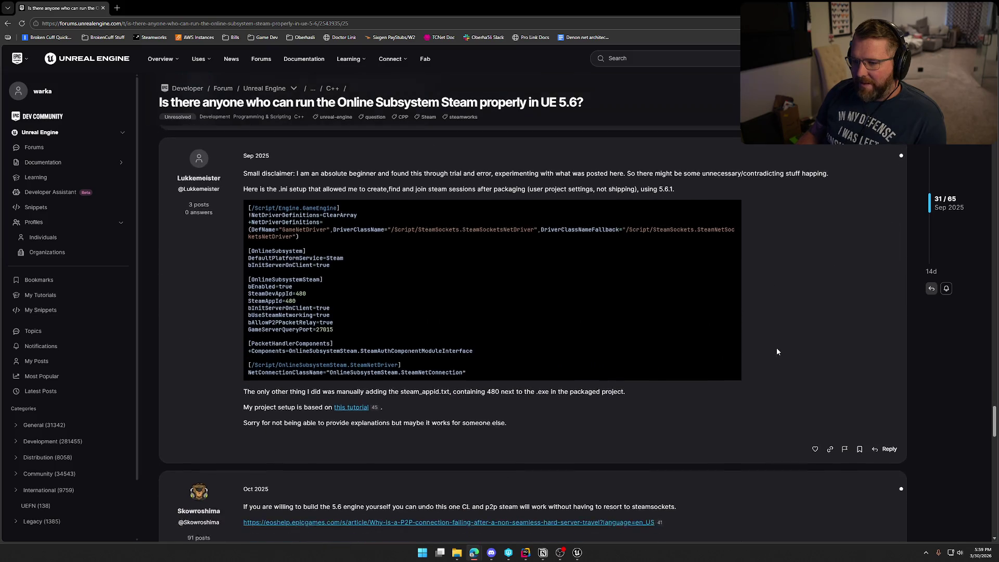
scroll(776, 351, down, 1)
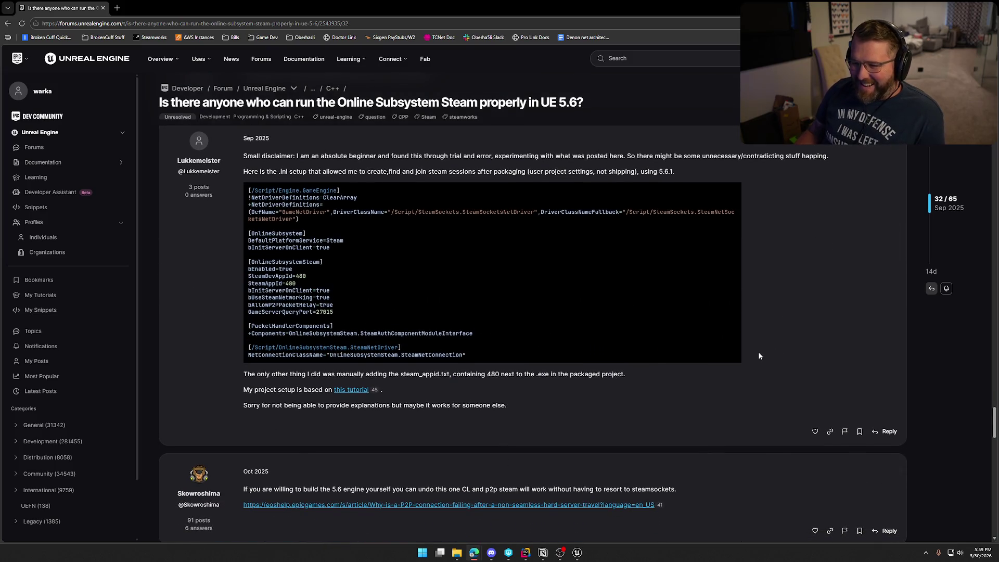
scroll(759, 356, down, 2)
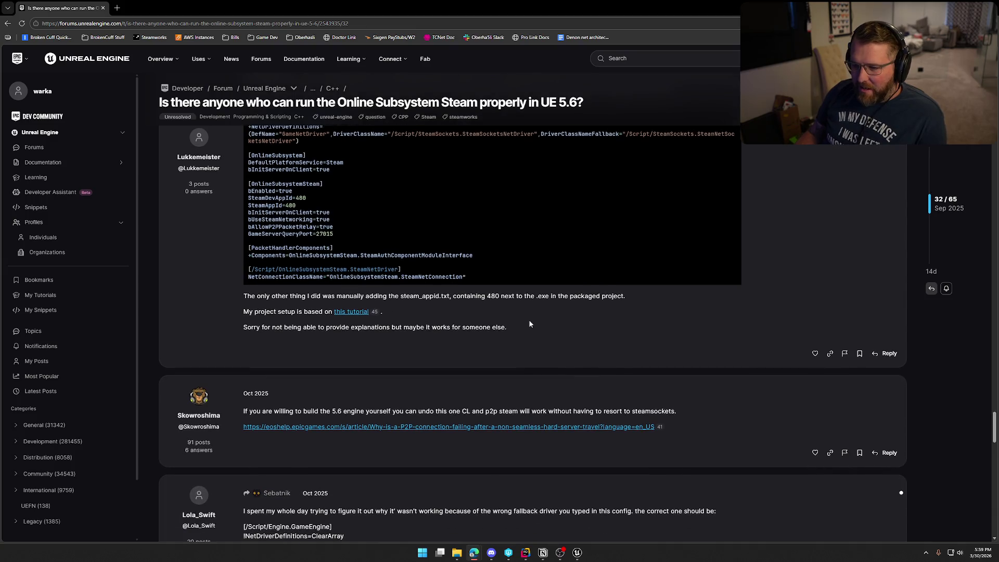
scroll(530, 323, down, 15)
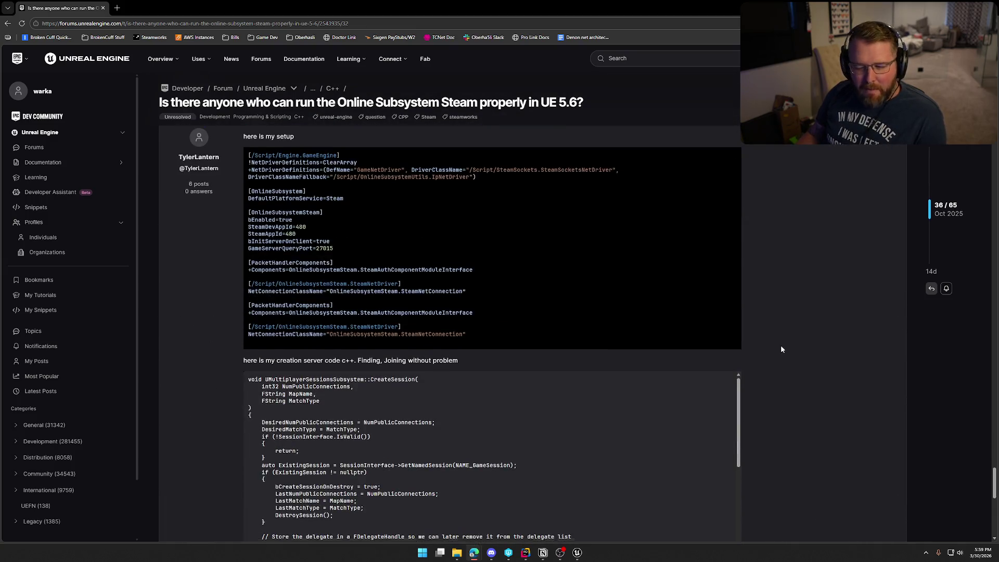
scroll(781, 349, down, 5)
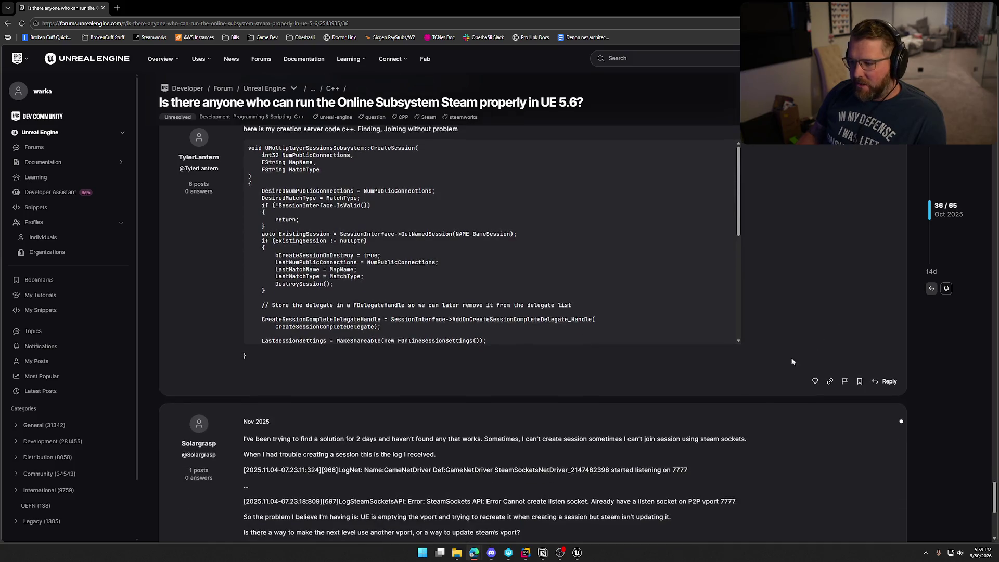
scroll(791, 361, down, 3)
key(alt+Tab)
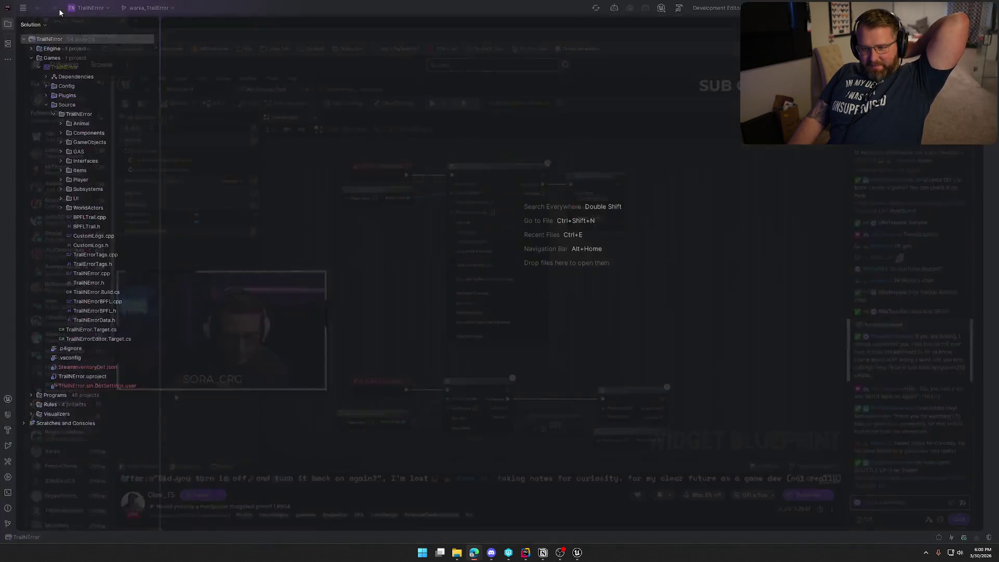
Leave Rider via Discord and bring the Unreal Editor back on GI_Main's event graph
click(492, 554)
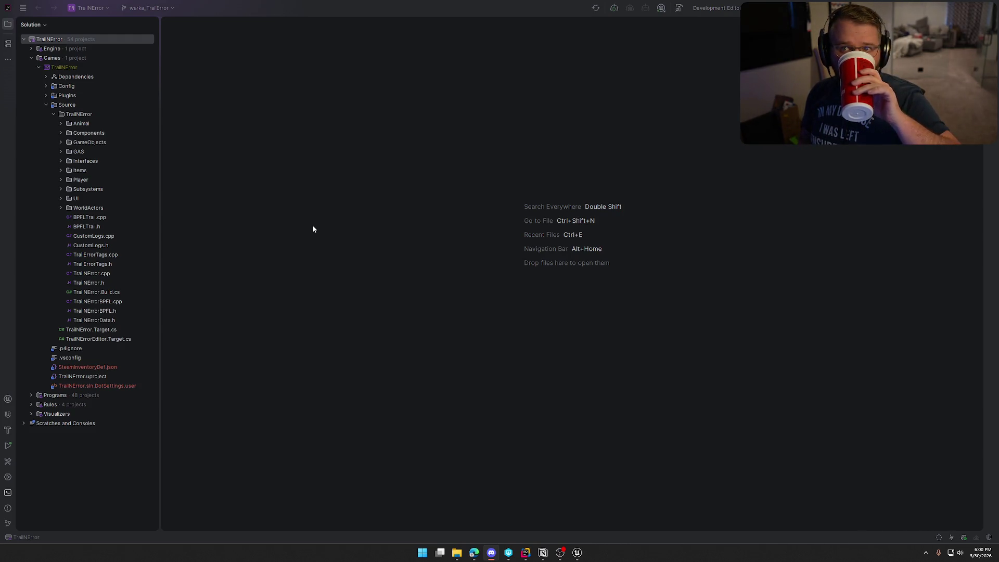
click(577, 552)
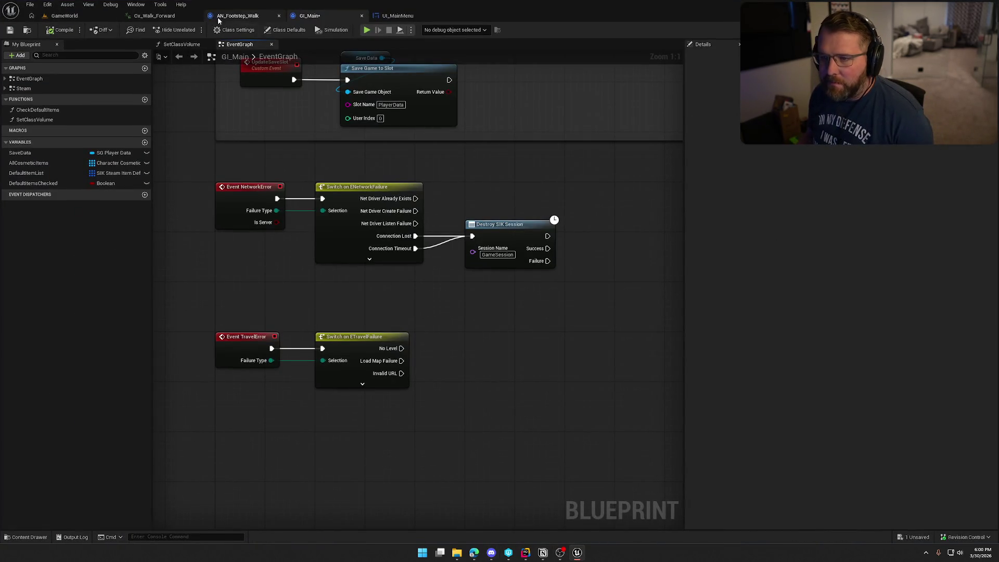
Check out GI_Main, then close the GI_Main and UI_MainMenu tabs
click(480, 255)
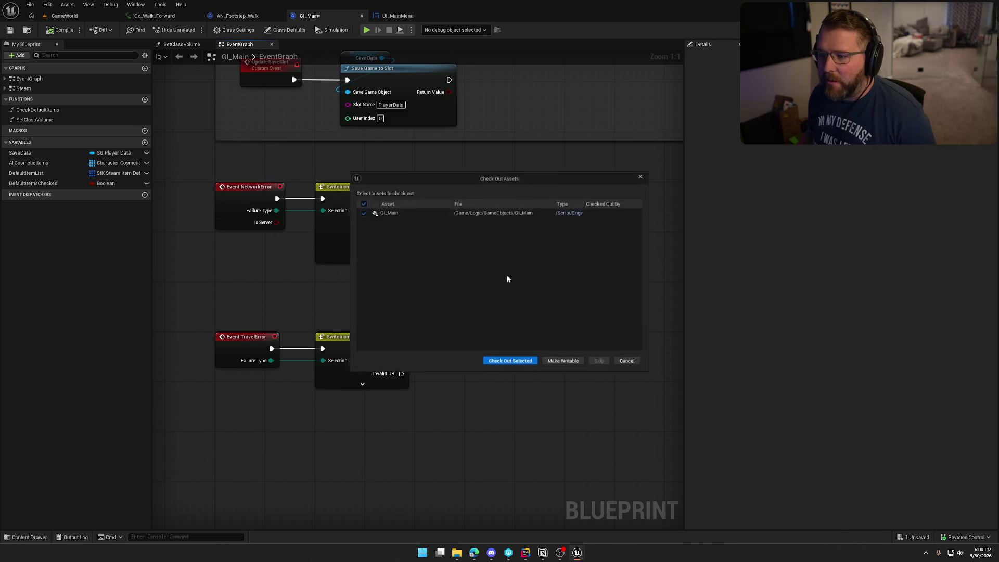
click(517, 363)
middle_click(318, 16)
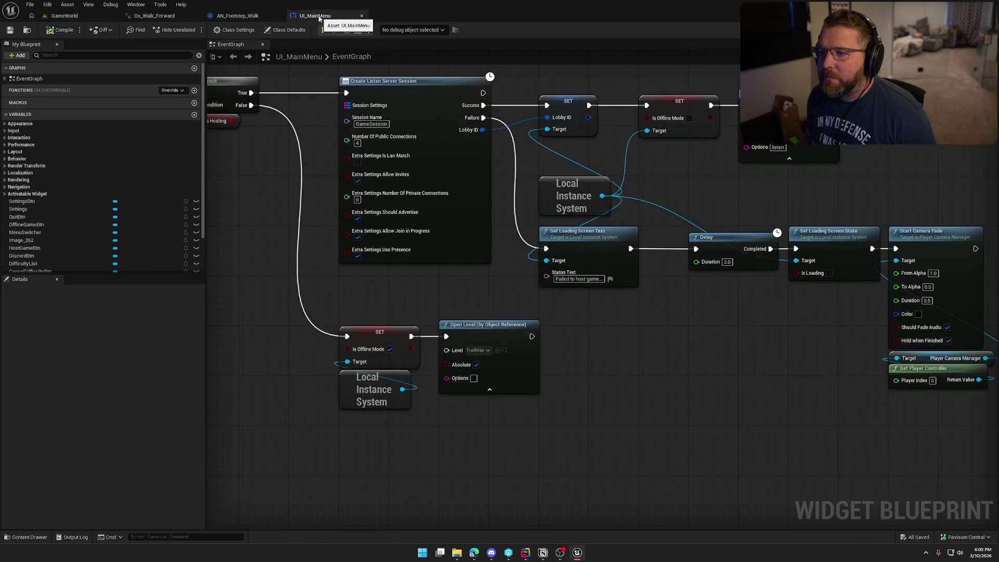
middle_click(319, 17)
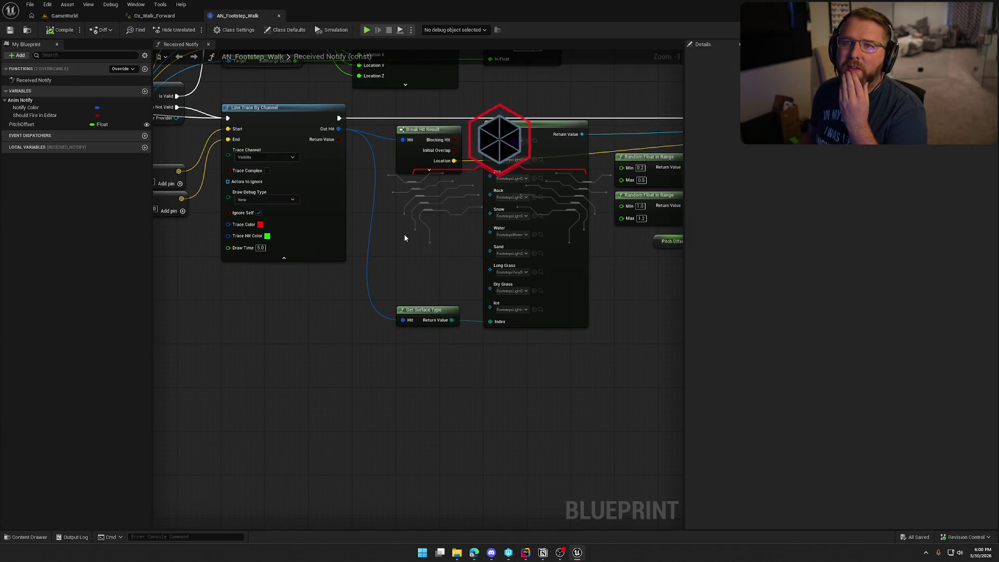
Bring AN_Footstep_Walk's footstep sound nodes and Pitch Offset getter into view
mouse_move(413, 261)
mouse_down()
mouse_move(403, 349)
mouse_move(448, 346)
mouse_up()
drag(515, 318, 399, 278)
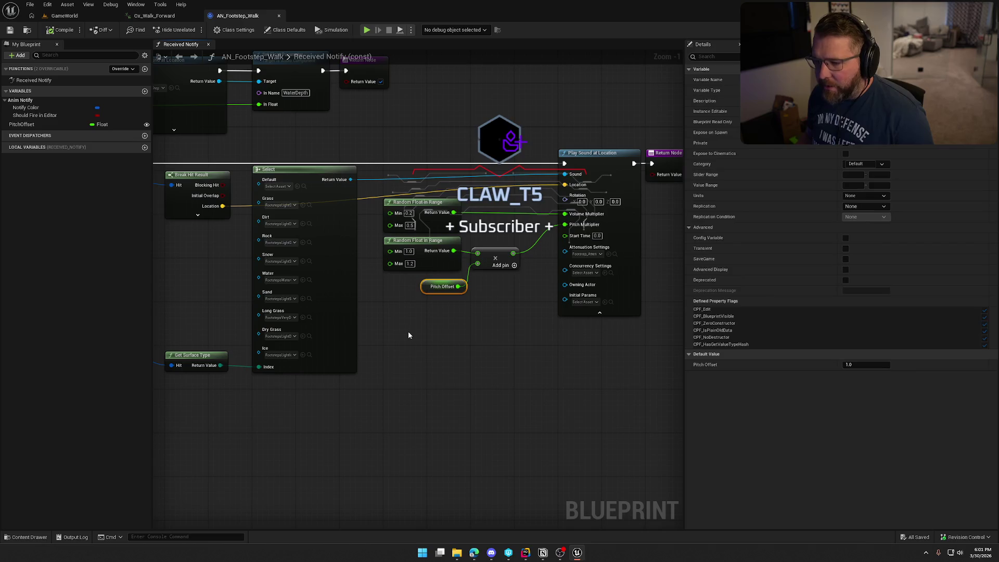
click(141, 16)
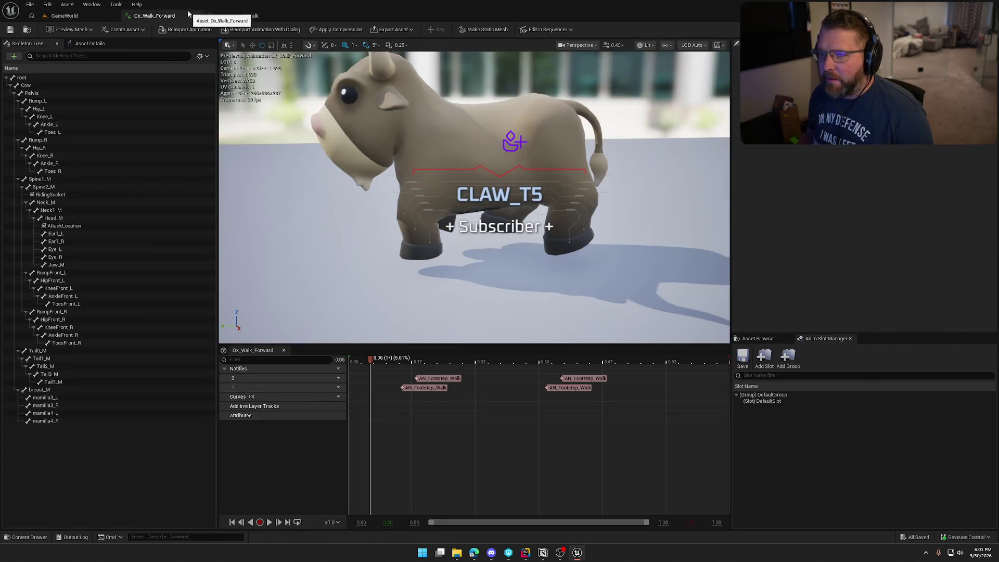
click(219, 16)
drag(509, 354, 425, 339)
click(488, 295)
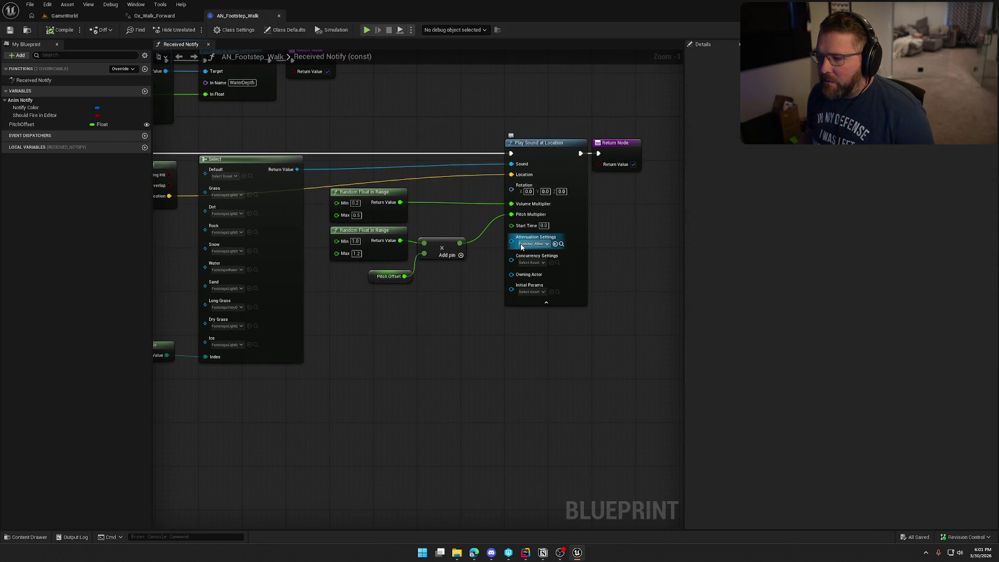
scroll(419, 301, up, 1)
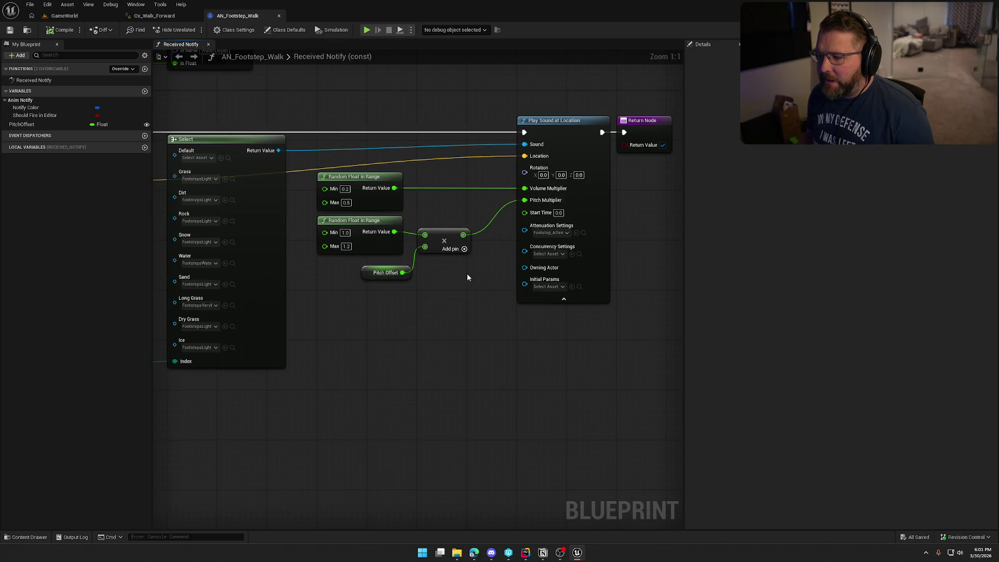
Promote the Attenuation Settings pin to a variable, compile, tidy the nodes and save
drag(525, 230, 427, 311)
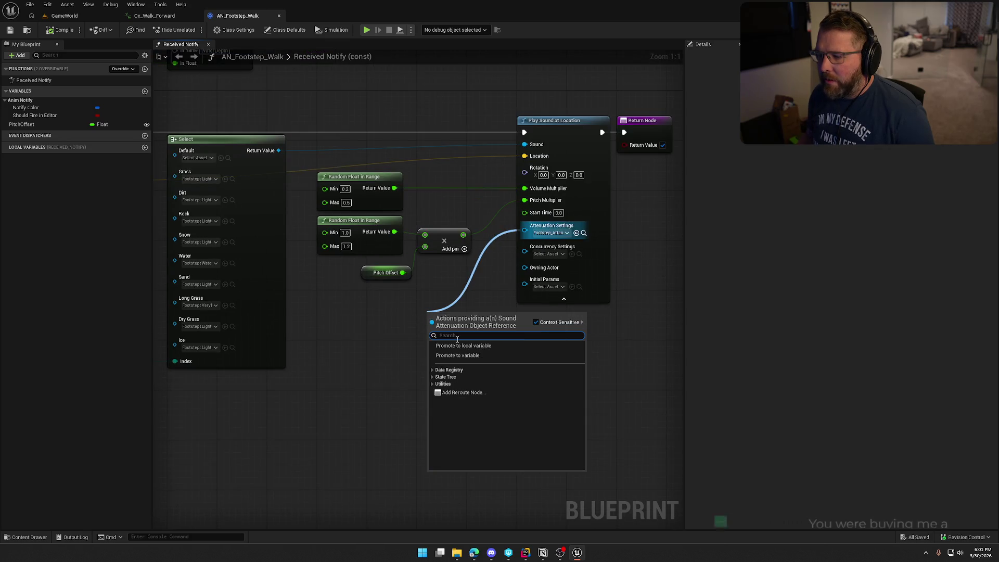
click(488, 358)
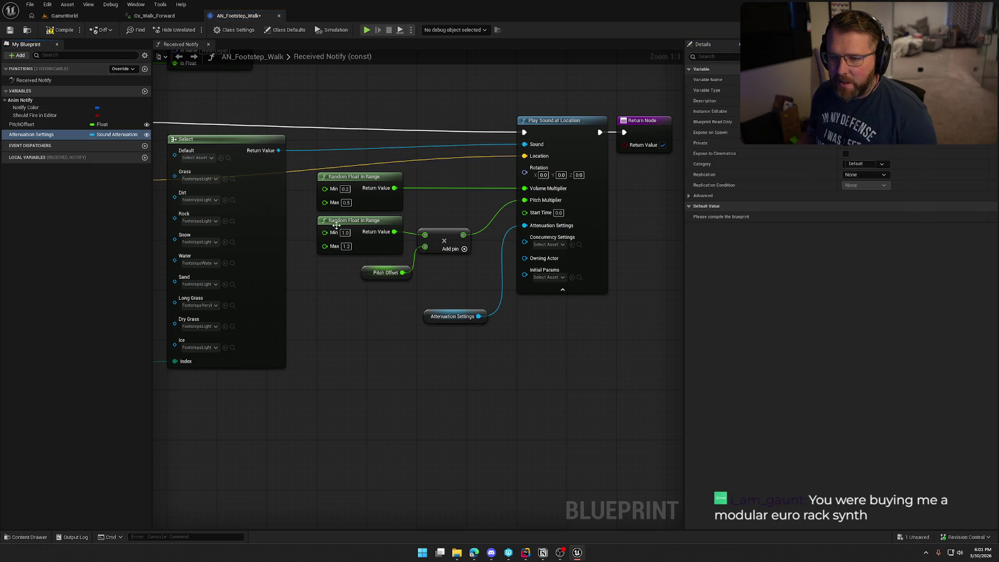
click(55, 32)
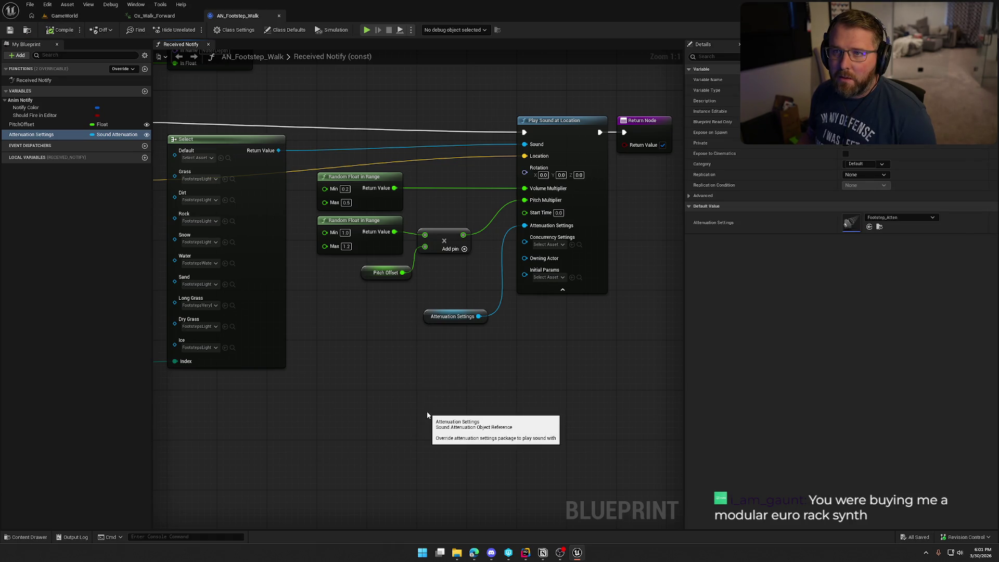
mouse_move(441, 318)
mouse_down()
mouse_move(389, 295)
mouse_move(343, 300)
mouse_move(356, 267)
mouse_move(332, 262)
mouse_up()
click(469, 331)
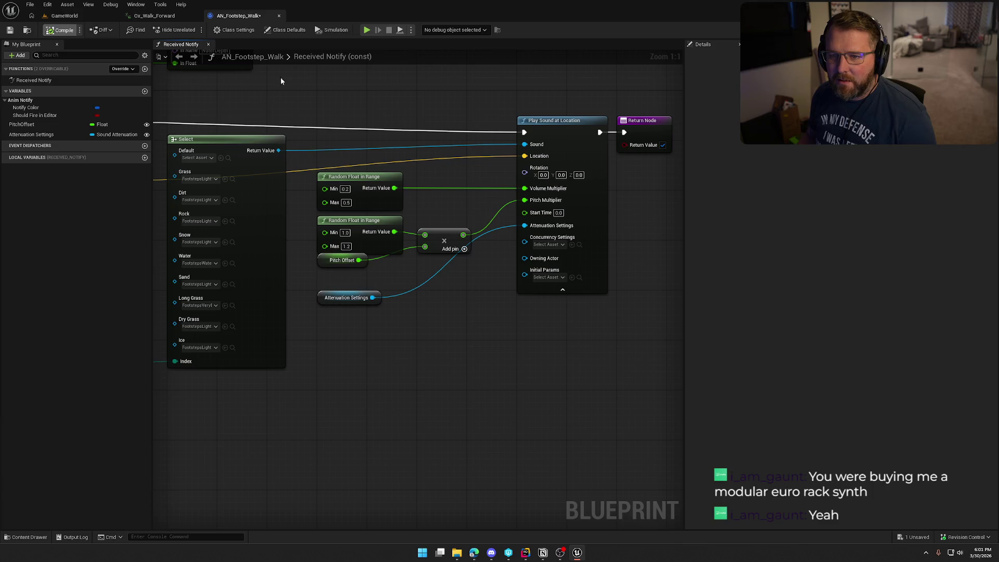
key(ctrl+s)
mouse_move(305, 101)
mouse_down()
mouse_move(425, 189)
mouse_move(597, 164)
mouse_up()
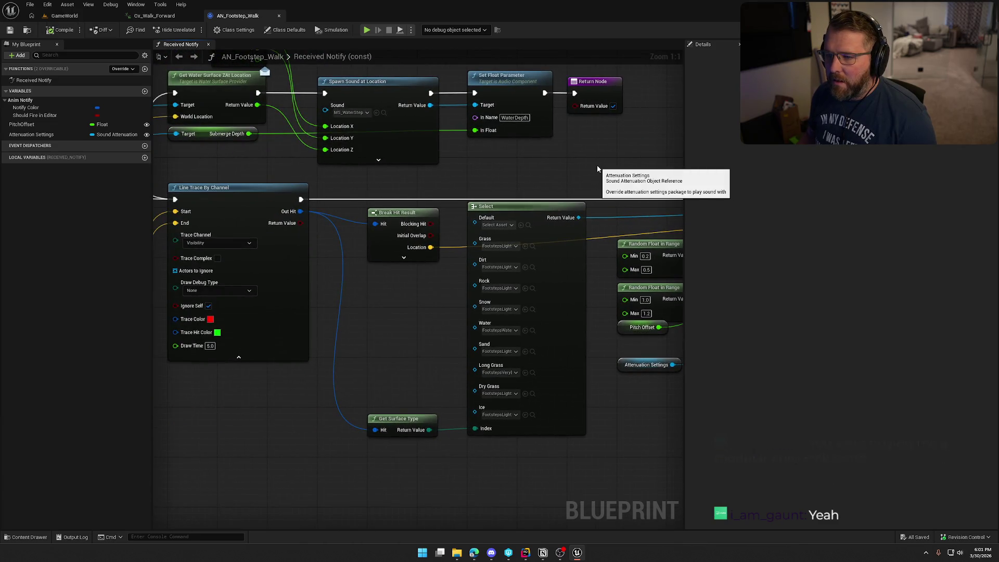
Inspect the Spawn Sound nodes and select the water surface sound nodes
click(379, 159)
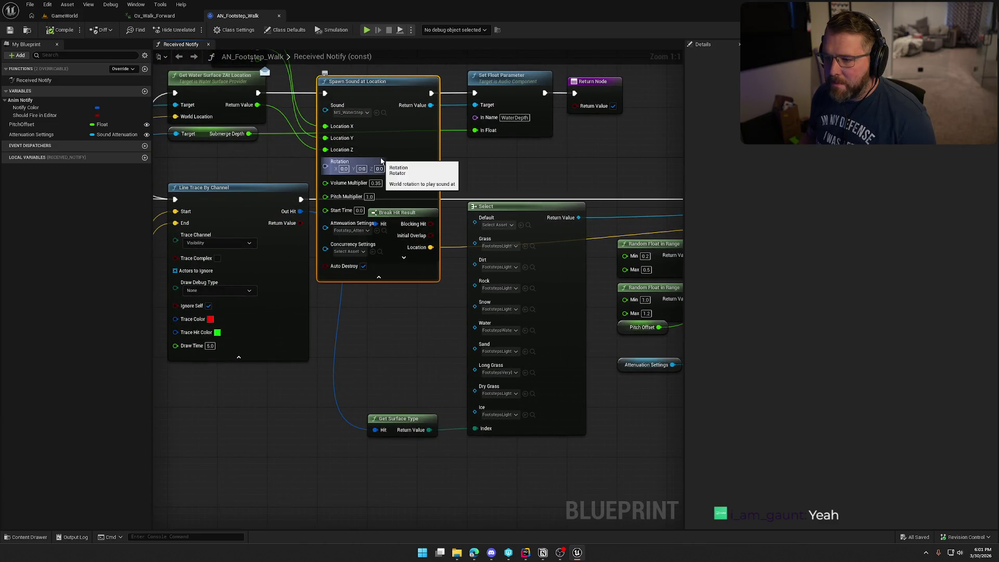
click(352, 278)
click(646, 365)
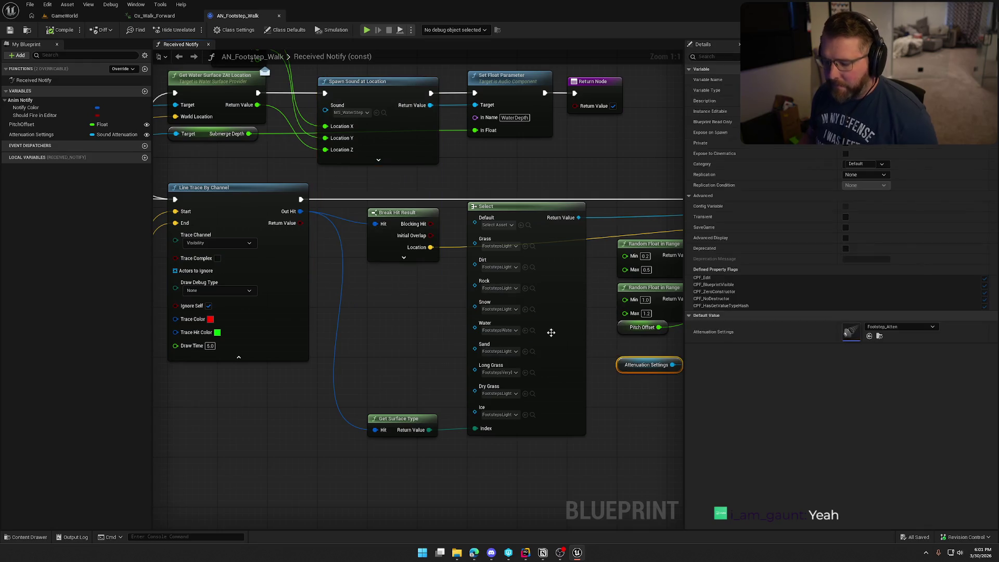
drag(256, 162, 321, 150)
drag(281, 161, 563, 263)
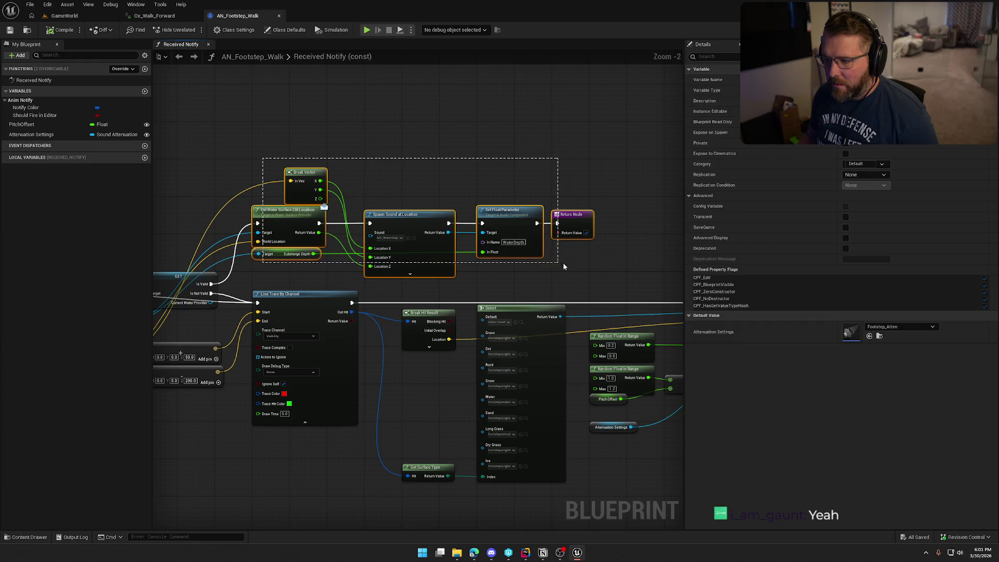
scroll(281, 209, up, 2)
click(453, 182)
Wire Attenuation Settings and Pitch Offset getters into the water Spawn Sound at Location node
drag(32, 134, 400, 251)
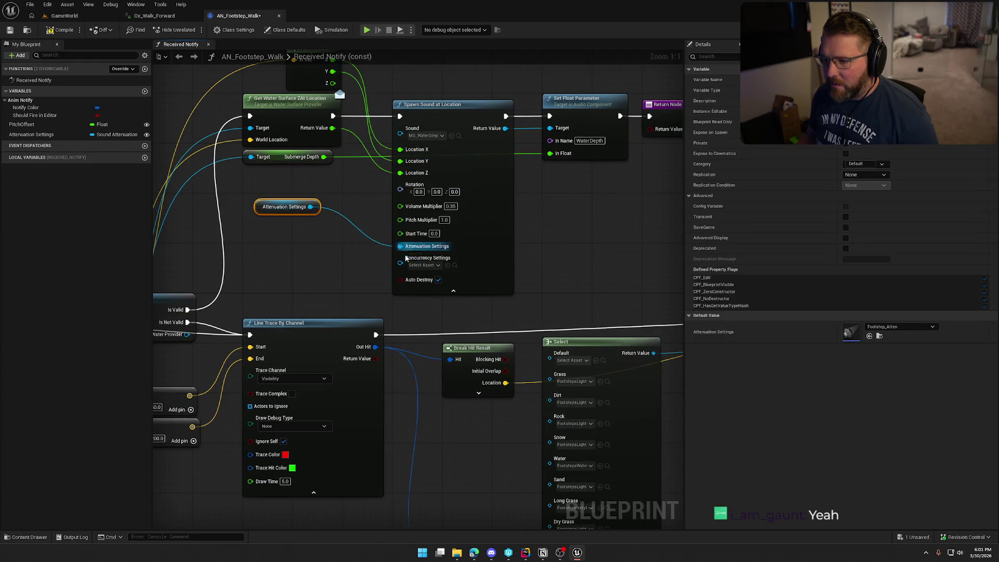
drag(265, 204, 272, 247)
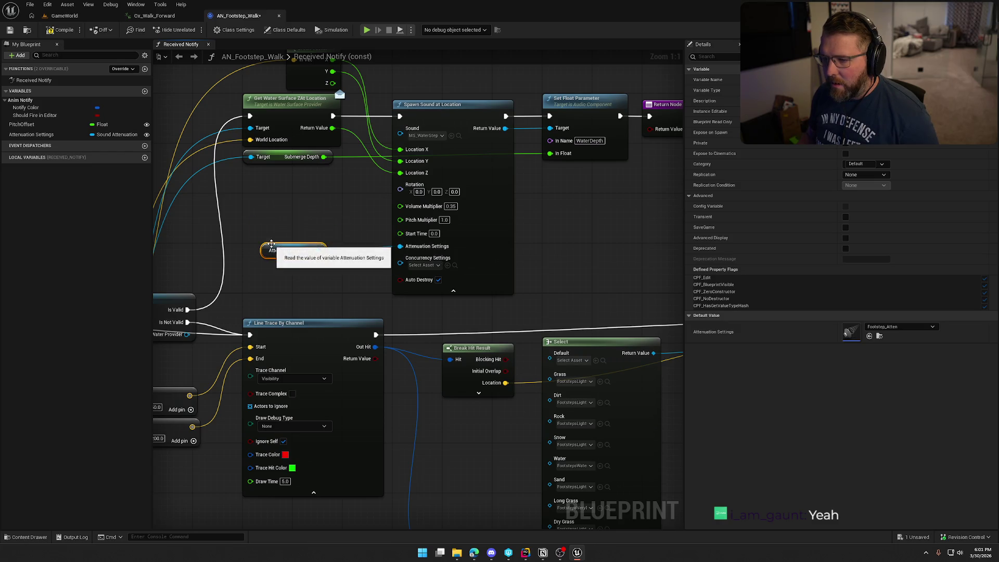
mouse_move(22, 124)
mouse_down()
mouse_move(292, 229)
mouse_move(400, 220)
mouse_up()
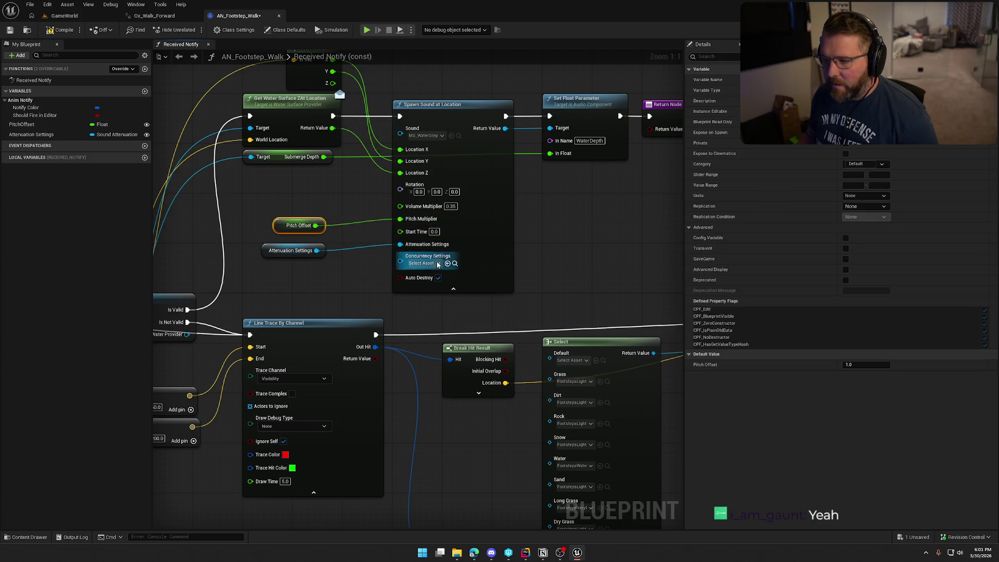
click(453, 291)
ctrl+click(292, 250)
drag(291, 250, 304, 207)
click(354, 239)
drag(355, 239, 348, 264)
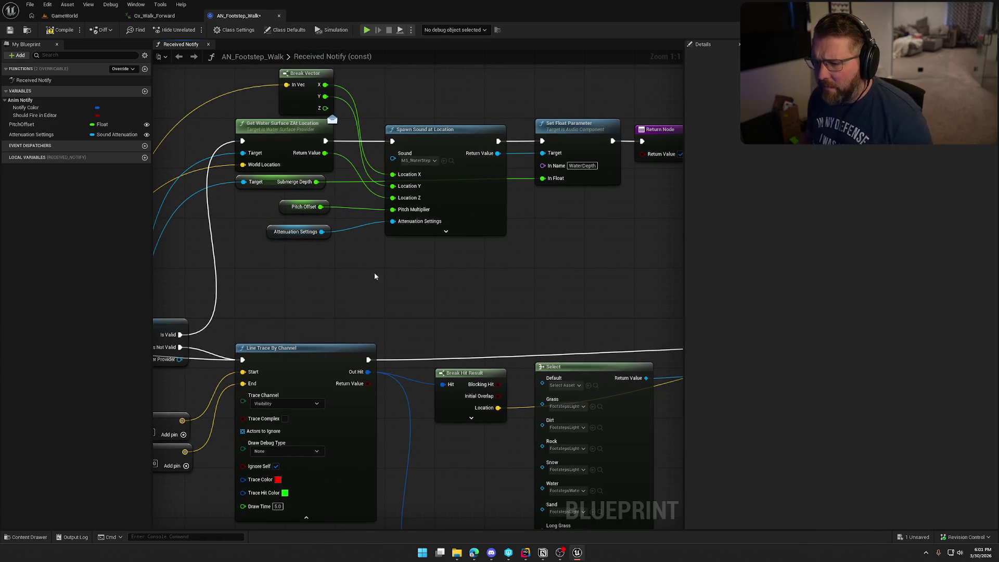
Delete the Pitch Offset getter and its pitch link, tidy Attenuation Settings, collapse advanced pins
click(451, 161)
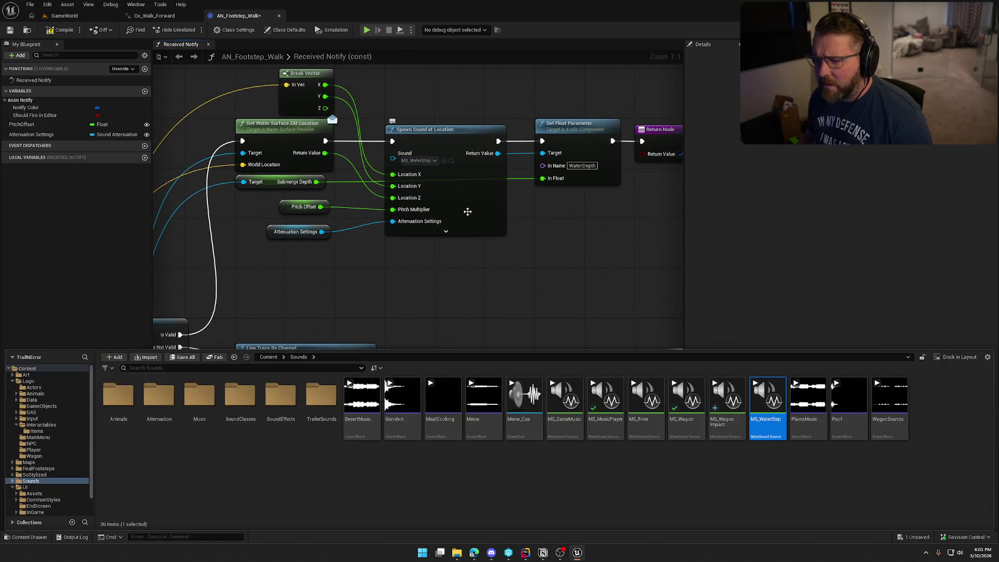
alt+click(393, 213)
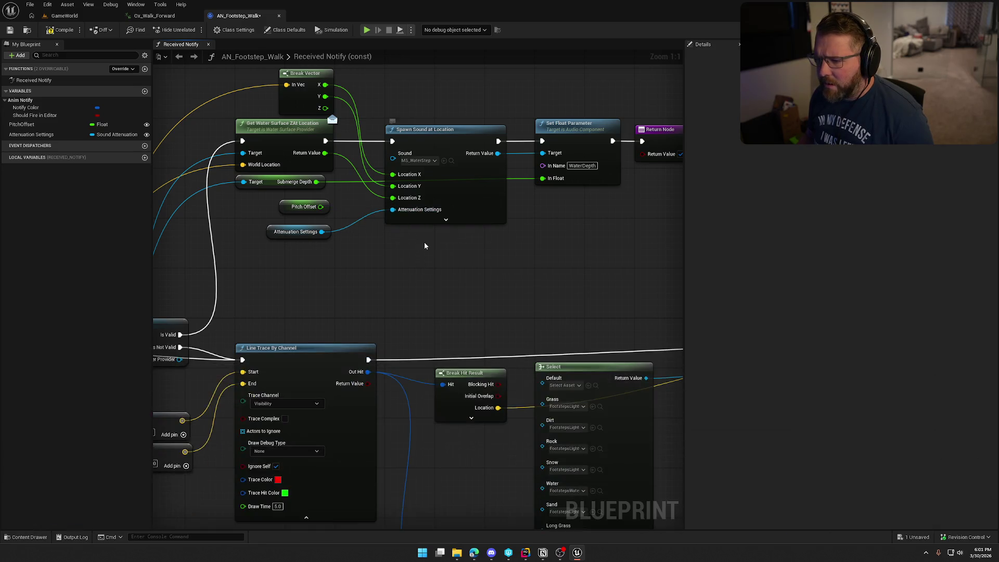
click(304, 206)
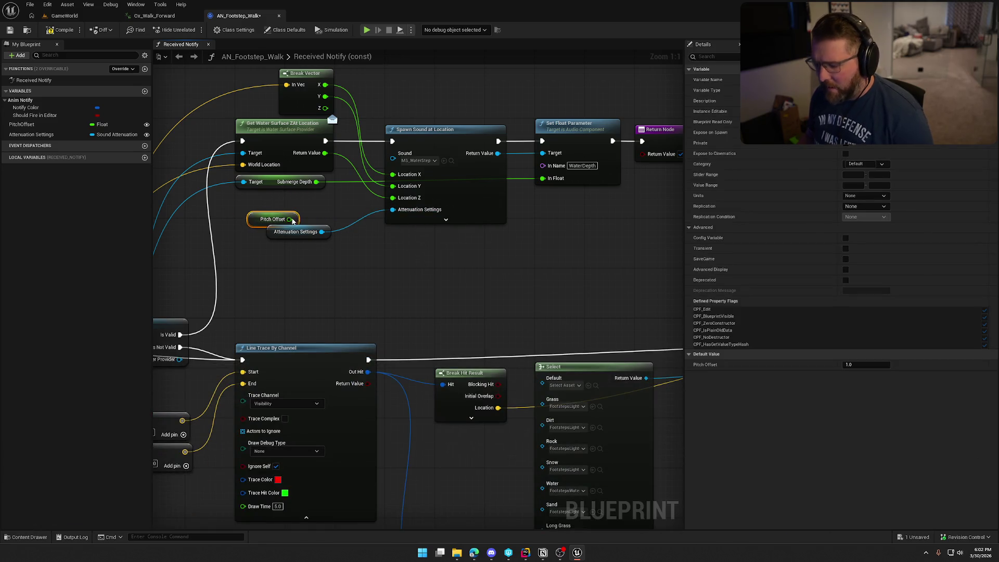
key(Delete)
drag(296, 232, 309, 213)
click(447, 220)
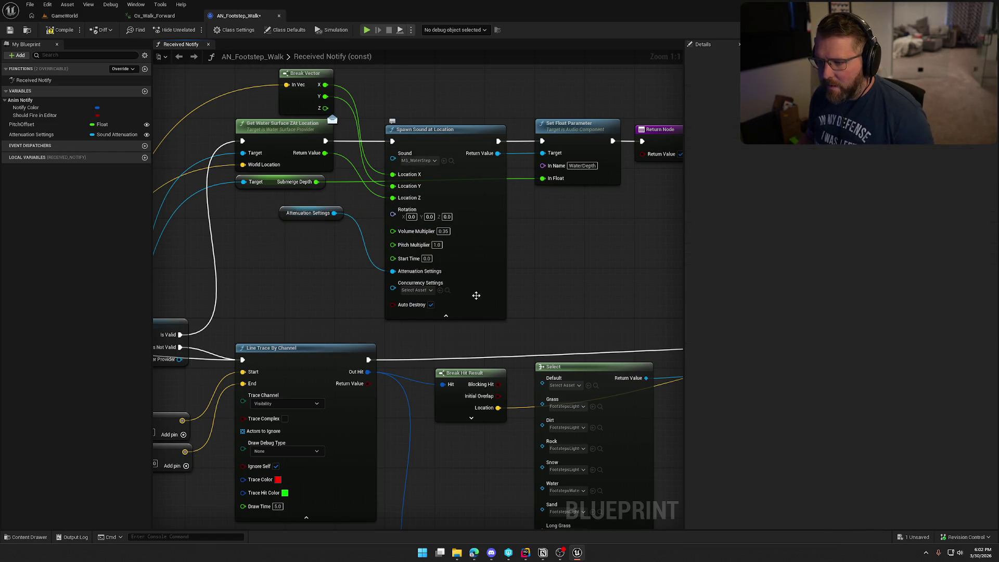
click(446, 315)
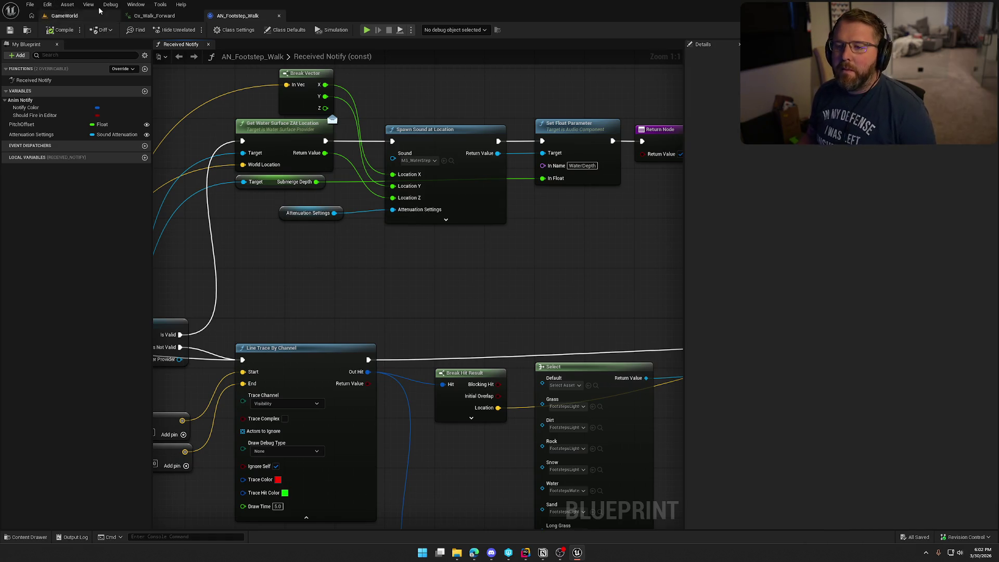
click(154, 16)
Select all four AN_Footstep_Walk notifies in Ox_Walk_Forward, review their Attenuation, and save
click(64, 16)
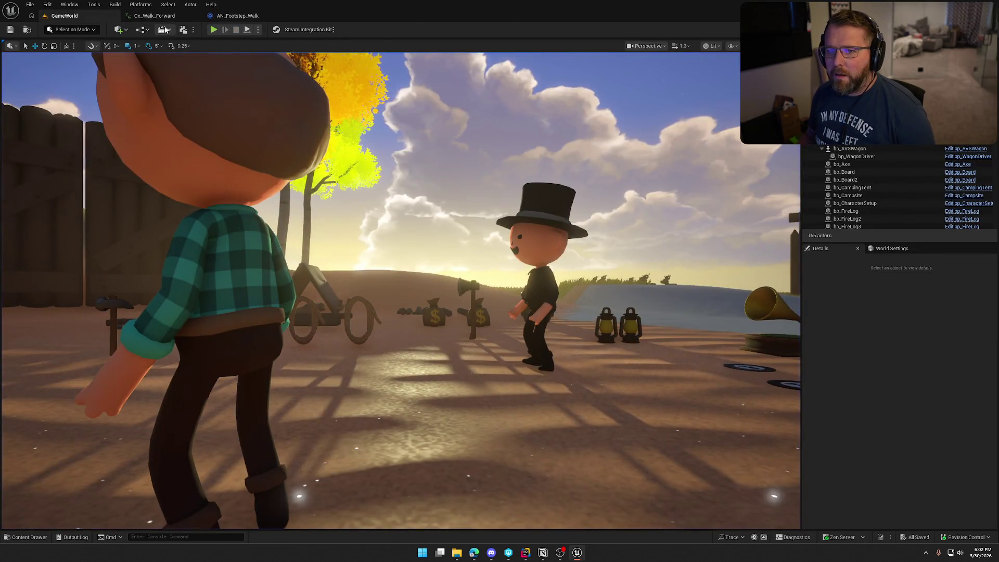
click(154, 15)
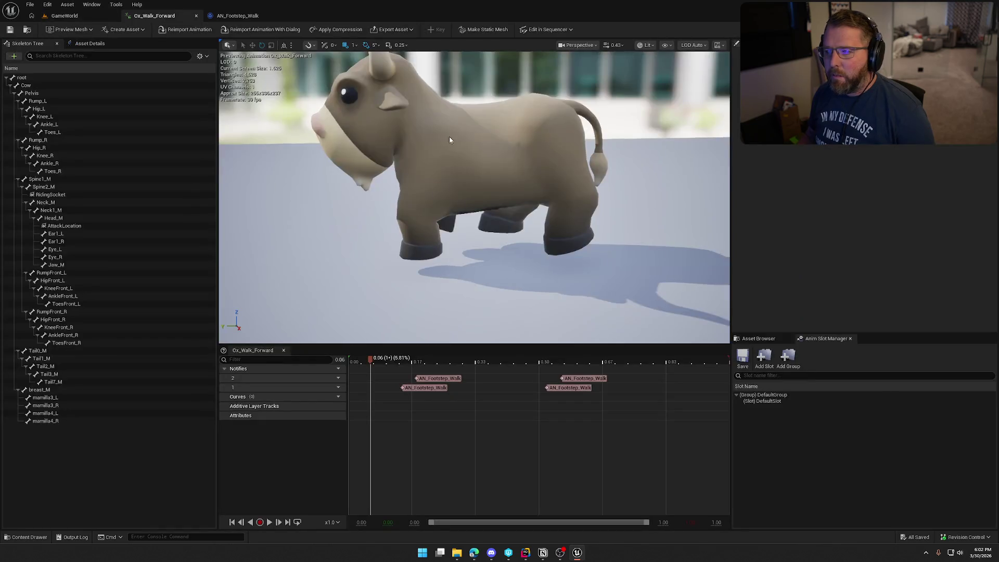
shift+click(440, 389)
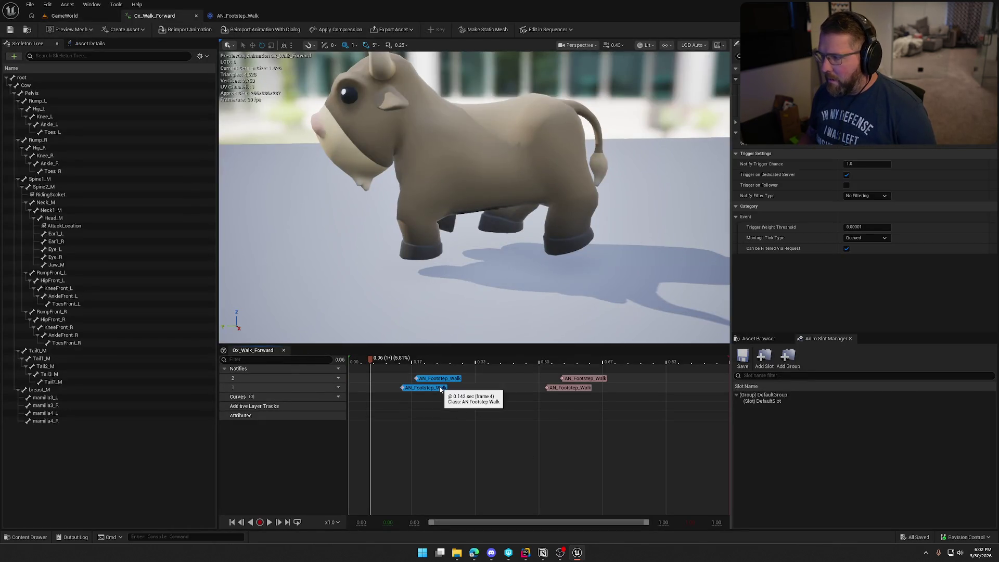
shift+click(573, 389)
shift+click(585, 379)
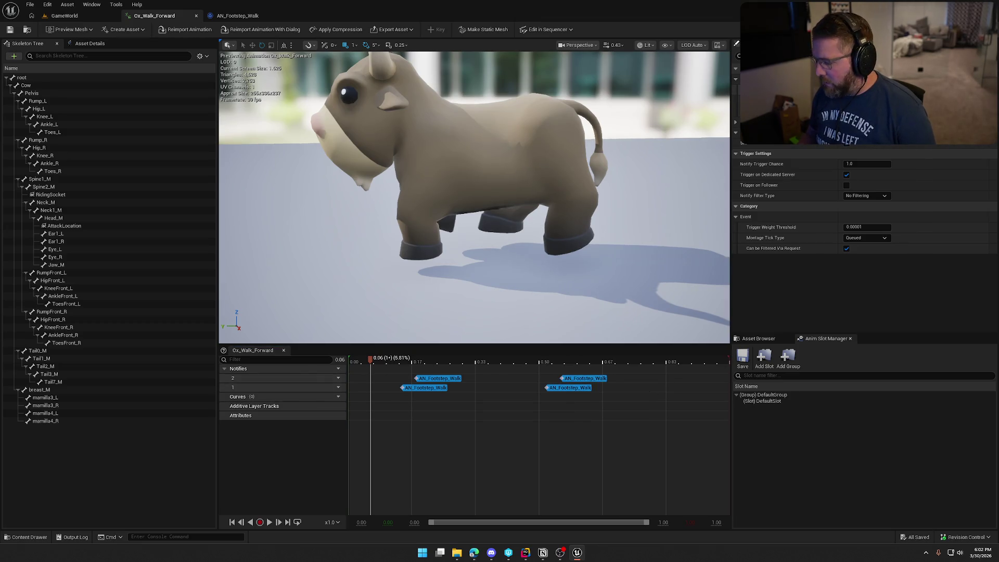
click(884, 138)
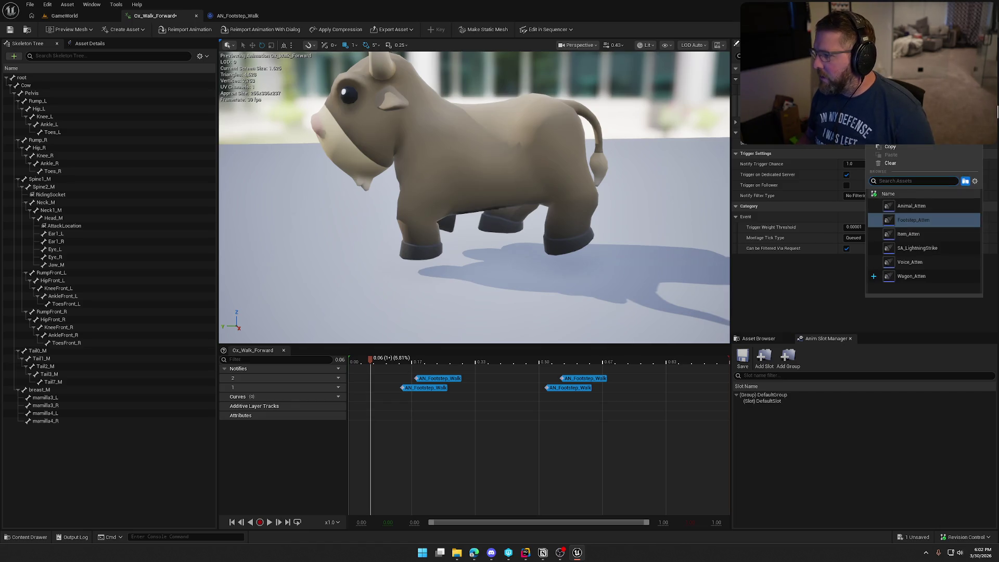
click(914, 279)
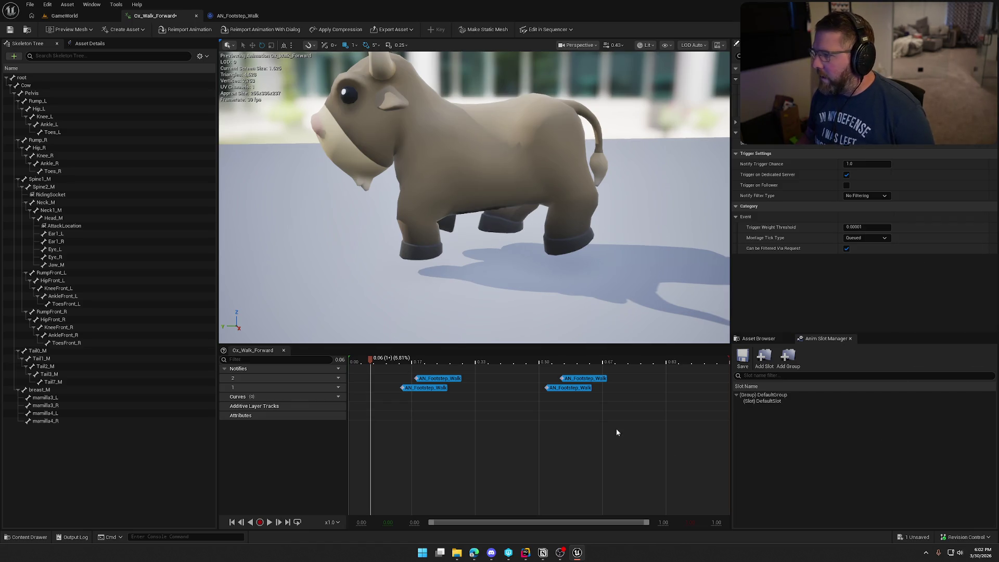
click(9, 32)
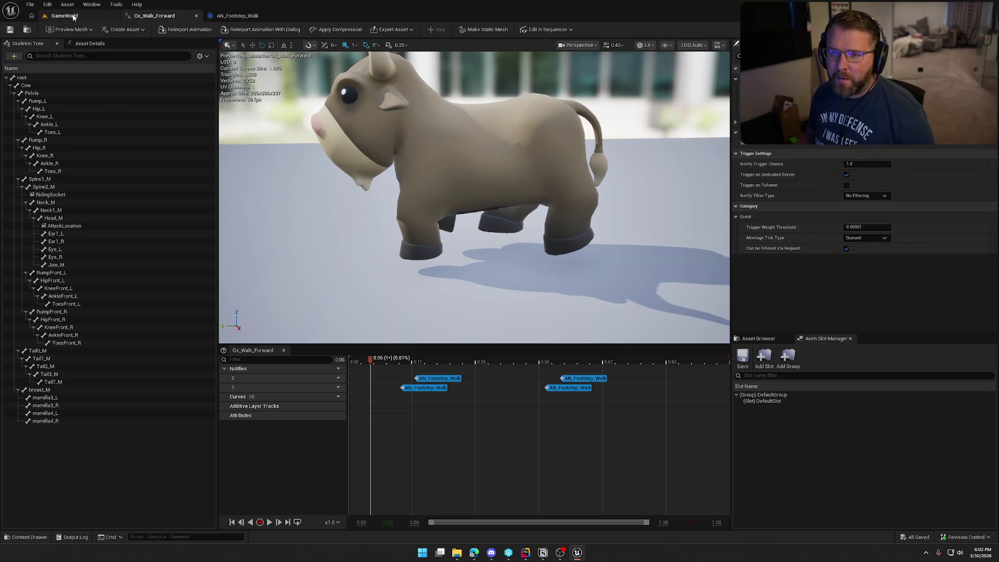
click(64, 16)
Start Play-In-Editor with Alt+P, restart it, ride the ox, then free the mouse with Shift+F1
key(alt+p)
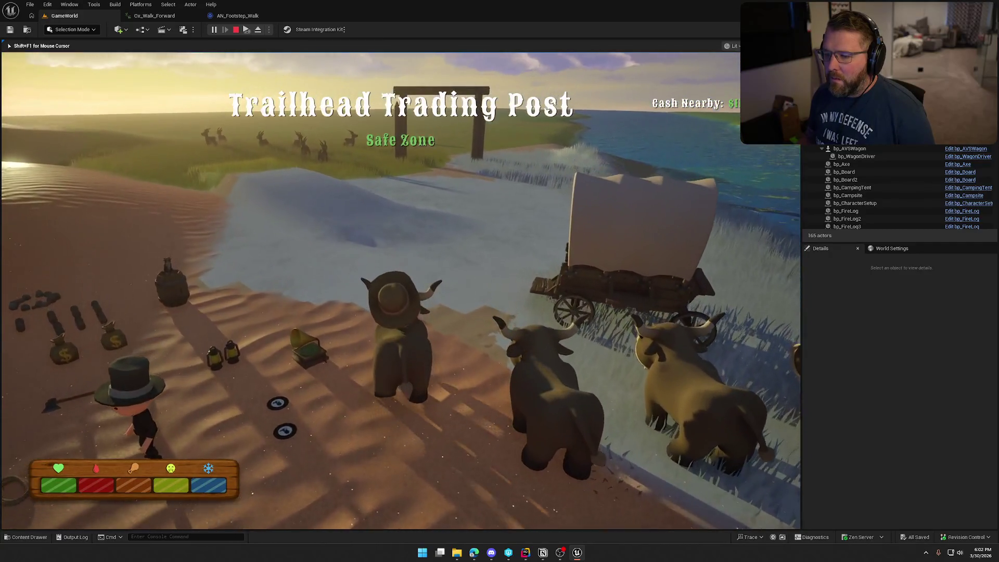
key(Escape)
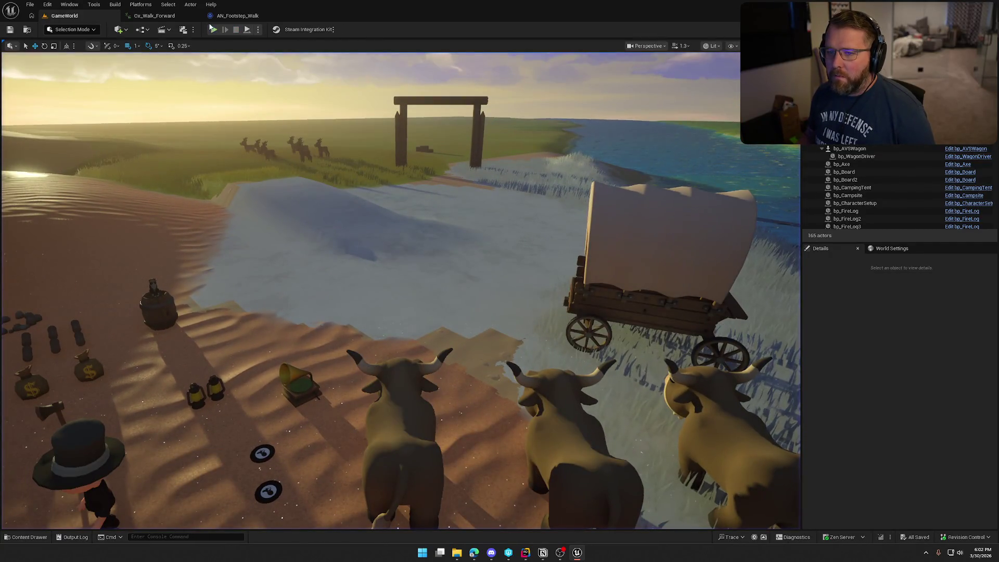
key(alt+p)
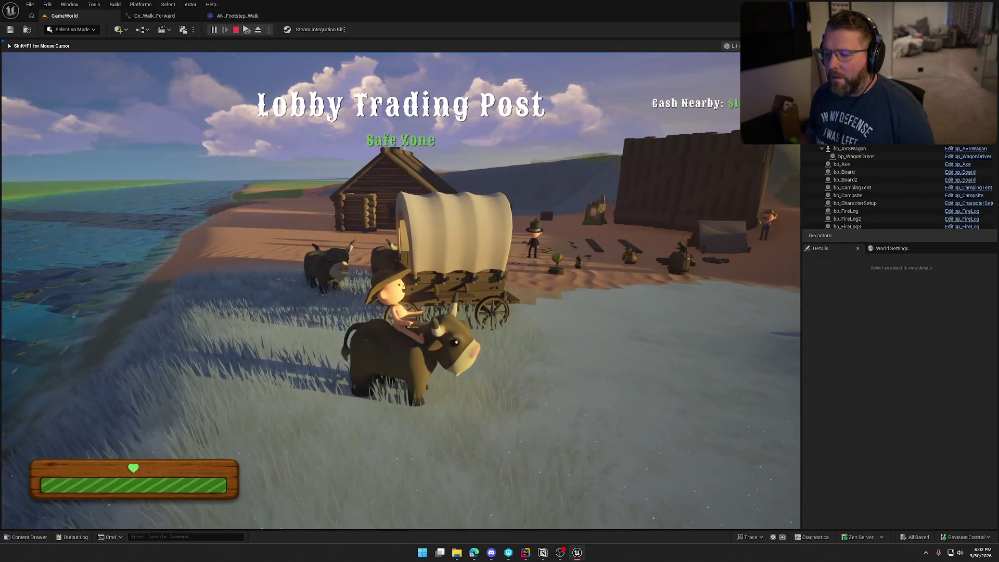
key(shift+F1)
Glance over AN_Footstep_Walk and Ox_Walk_Forward, then start a new GameWorld play session
click(230, 16)
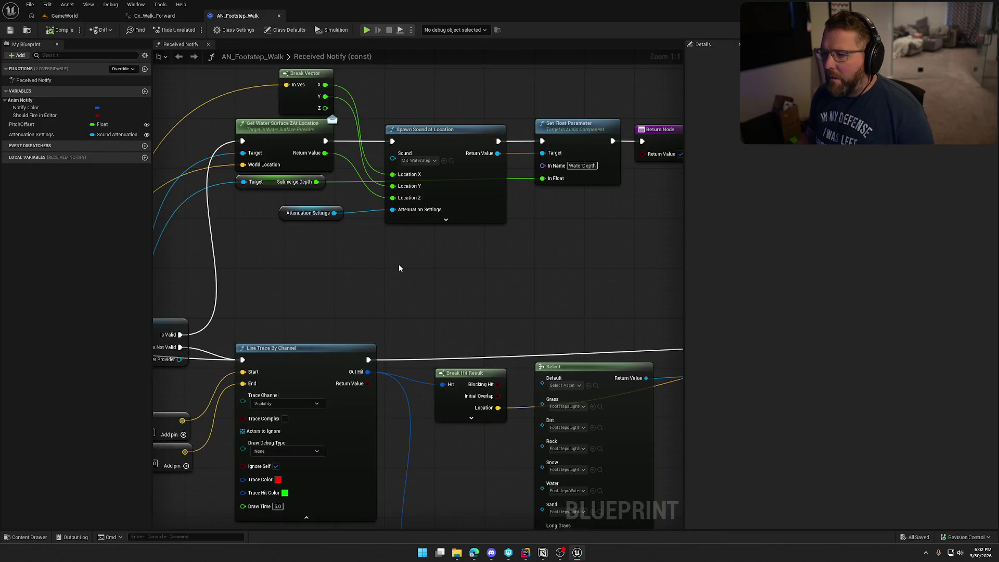
click(171, 15)
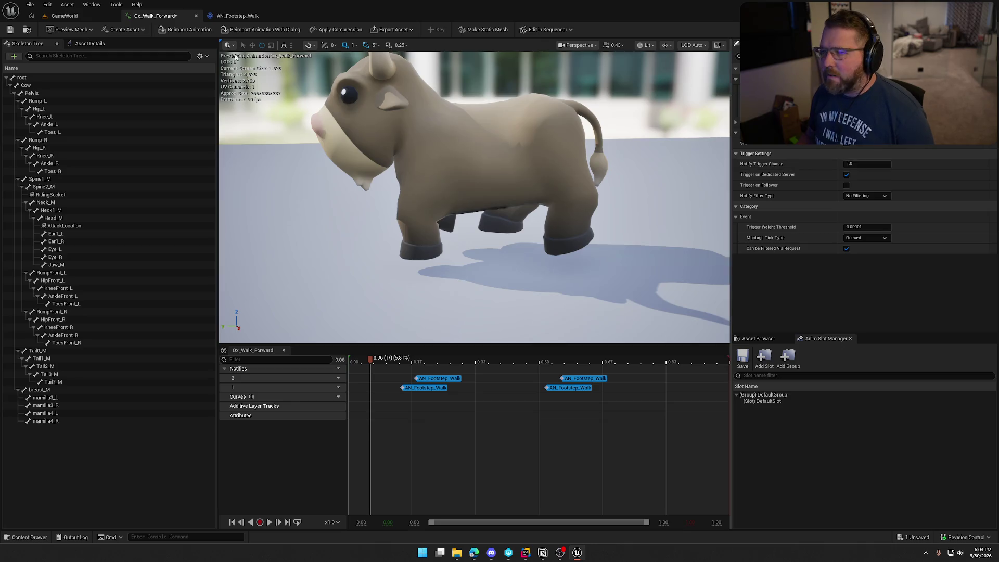
click(75, 19)
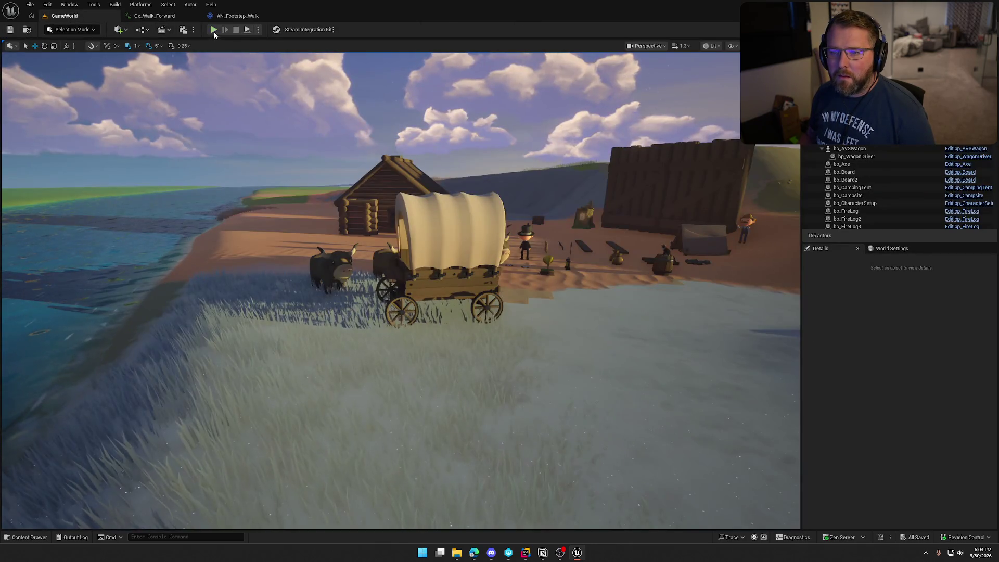
click(214, 30)
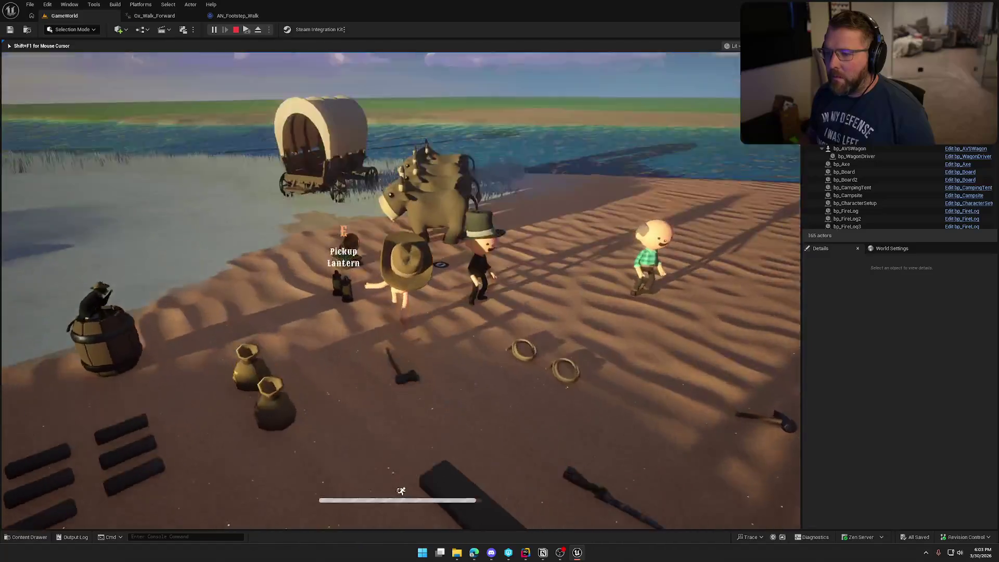
Ride the ox past the trading post, river and birch trees, then stop the play test
key(w)
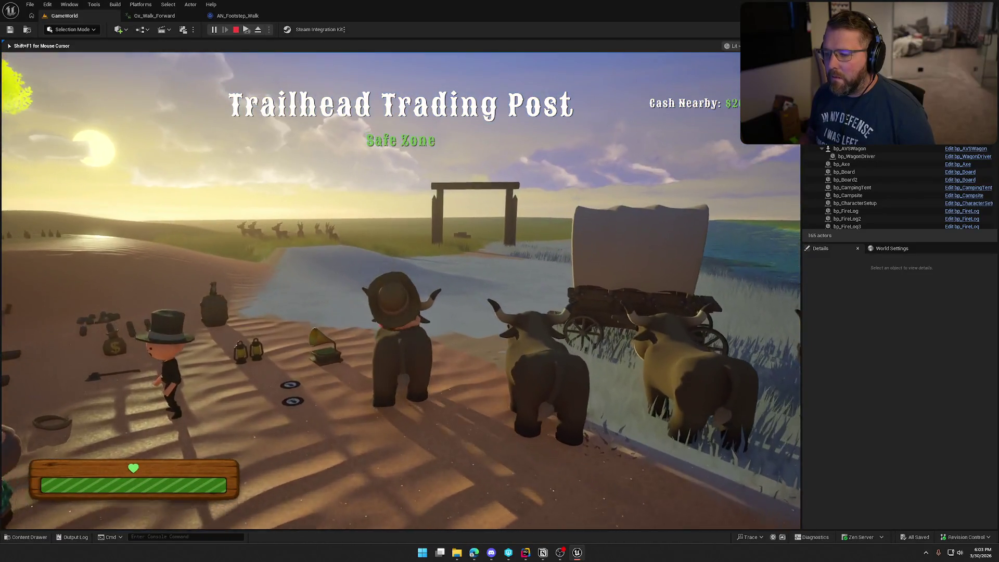
key(w)
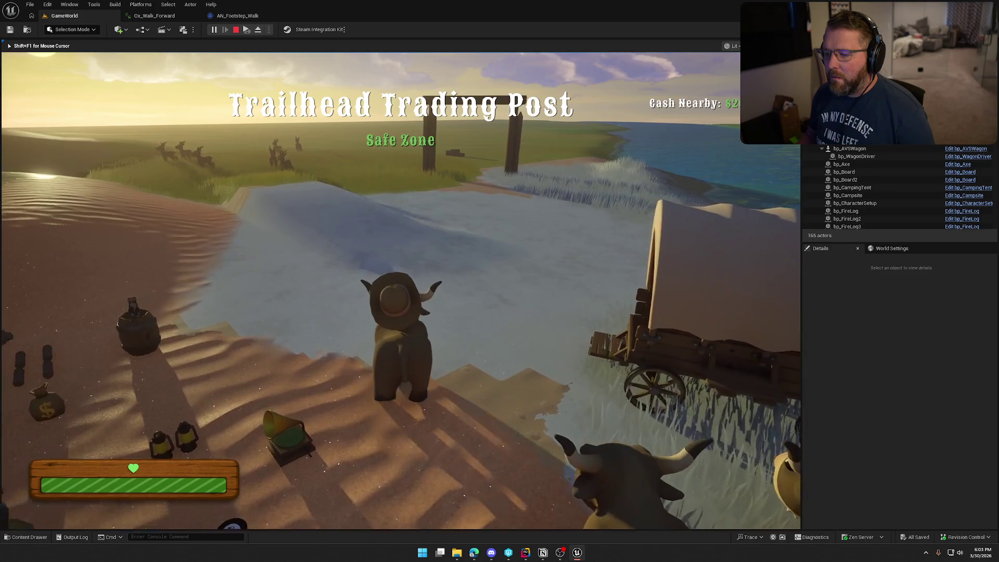
key(w)
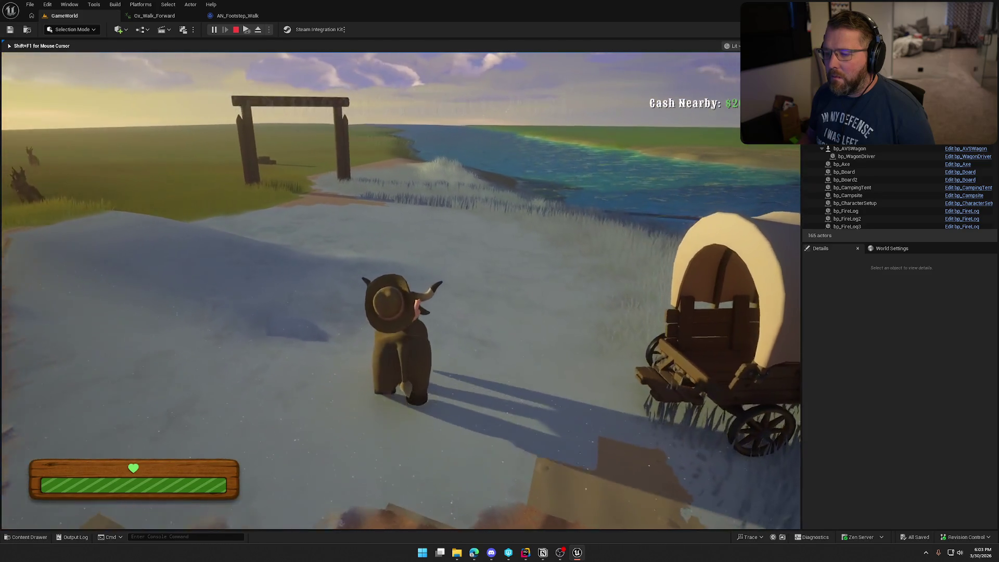
key(a)
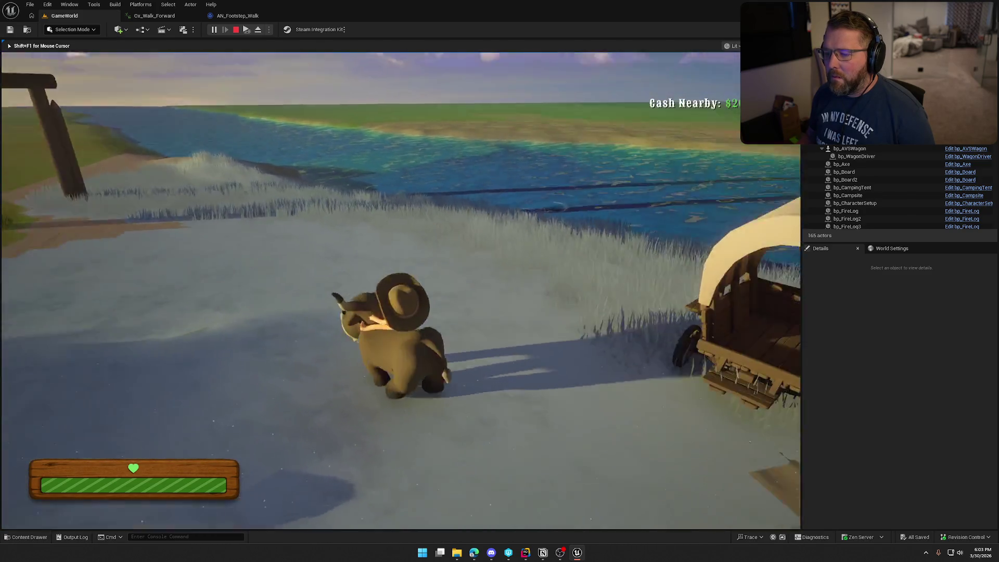
key(a)
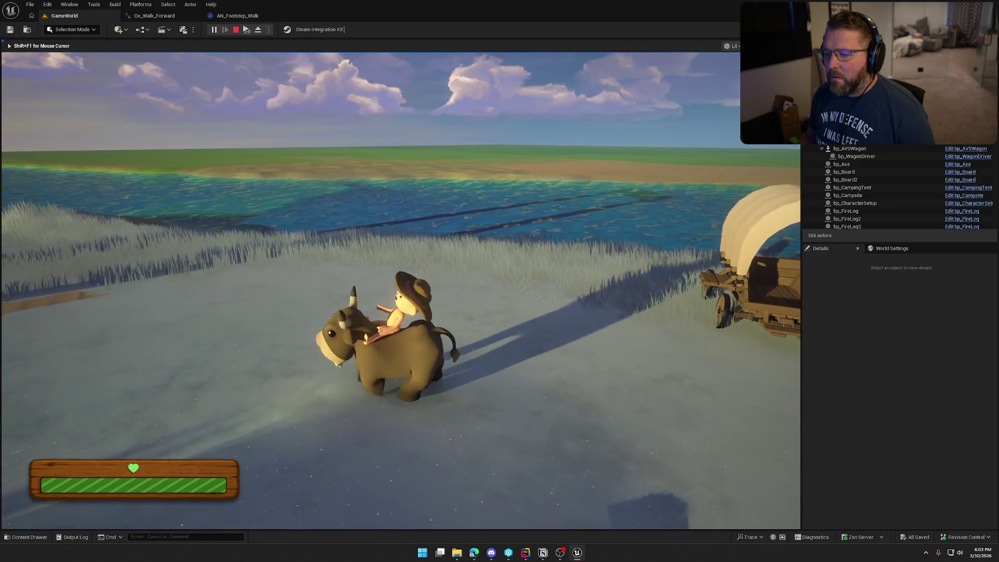
key(w)
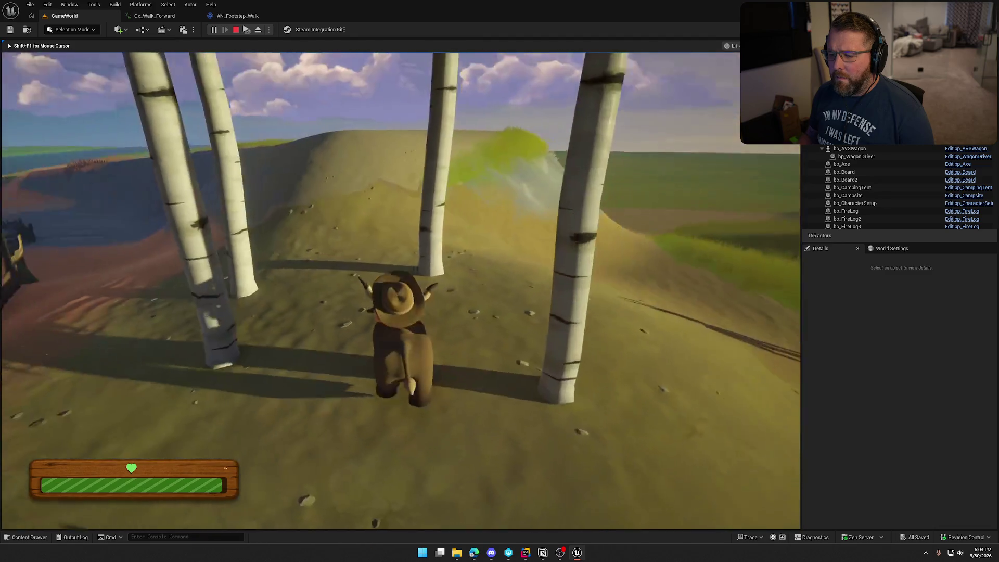
key(w)
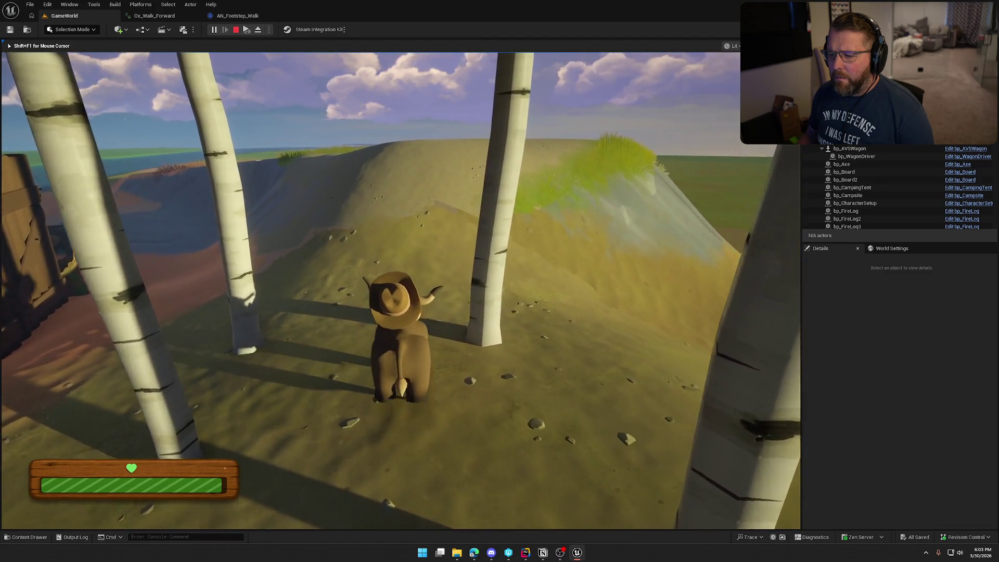
key(a)
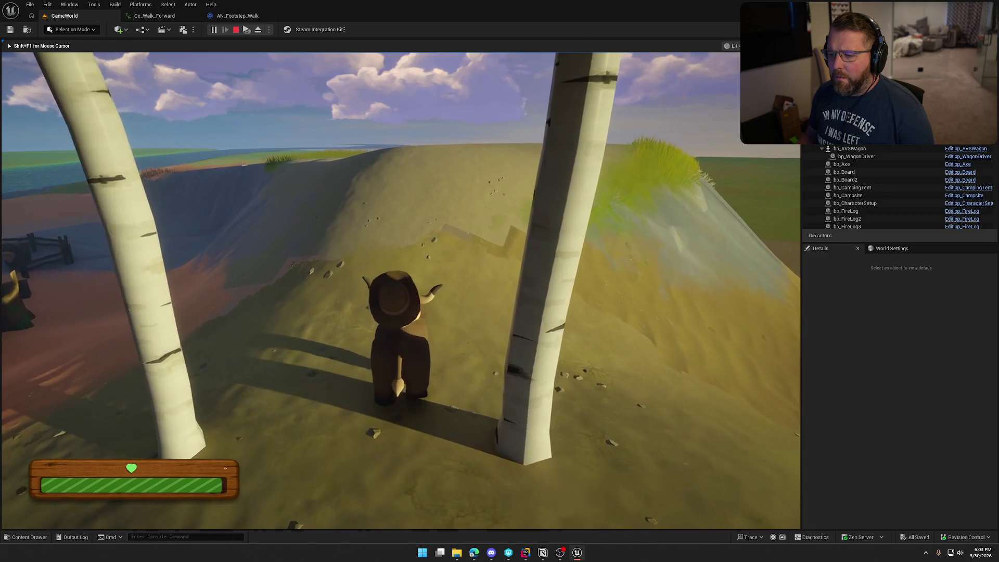
key(a)
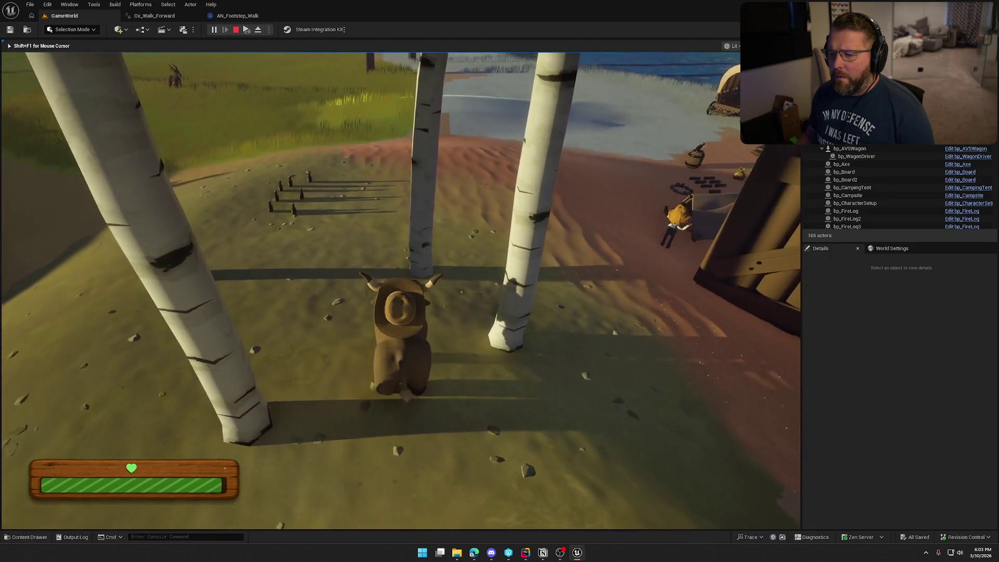
key(a)
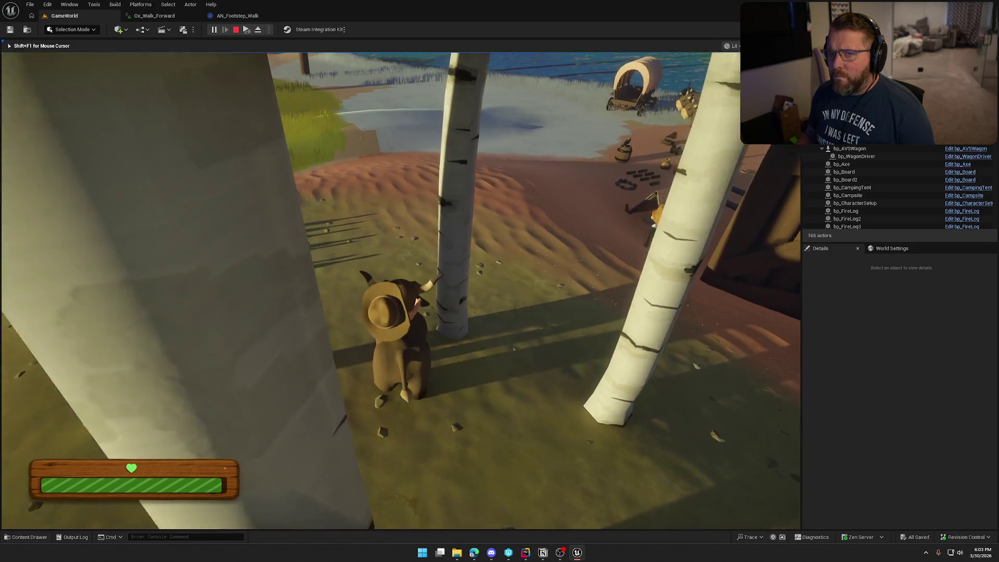
key(a)
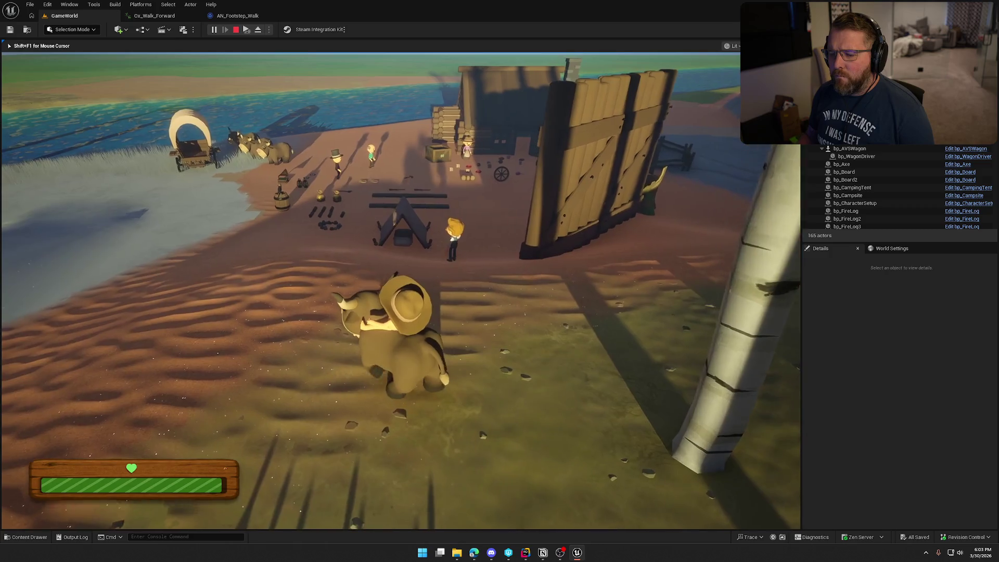
key(Escape)
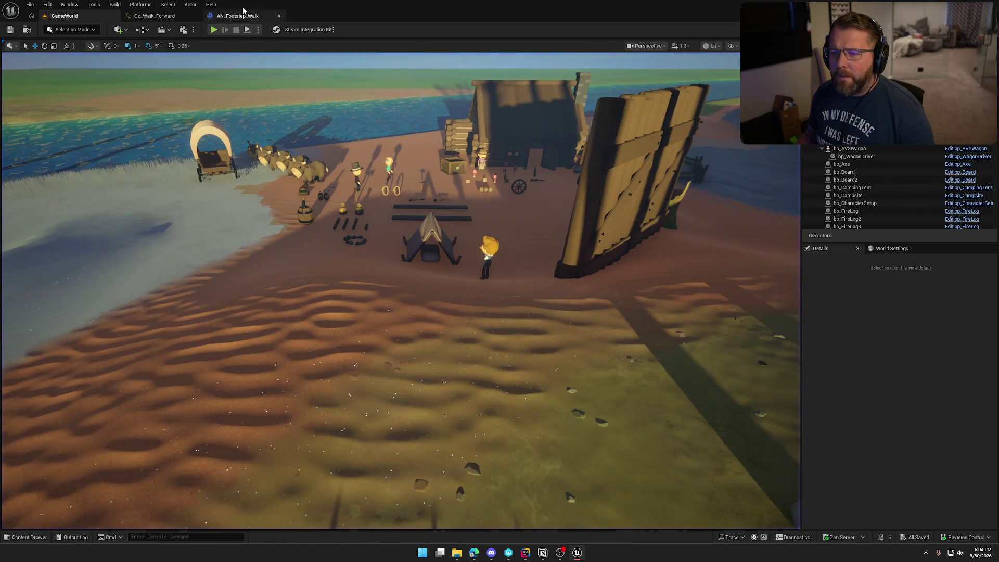
click(141, 4)
Select Ox_Walk_Forward's four footstep notifies and paste them into Ox_Trot_Forward's Notifies track
click(146, 14)
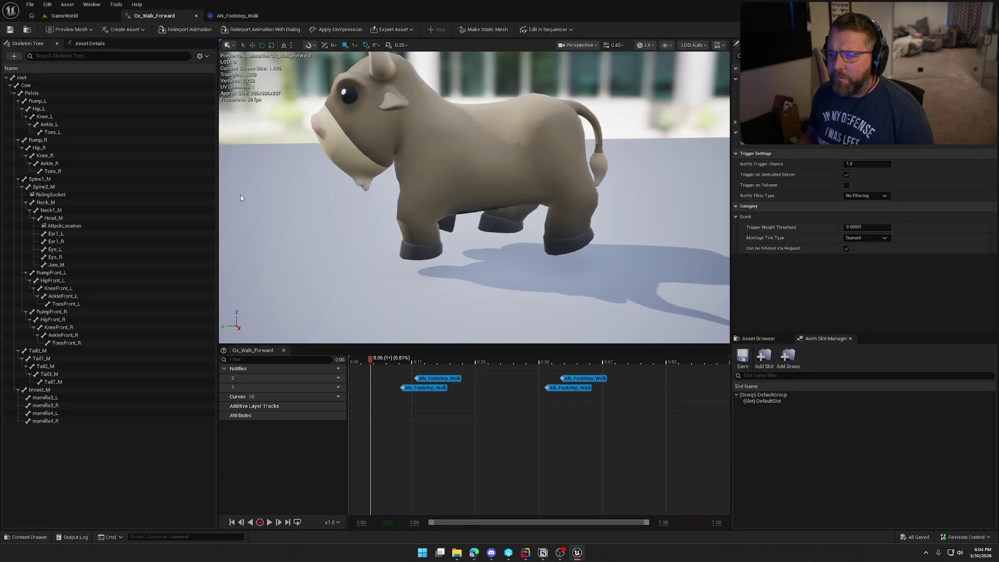
click(27, 29)
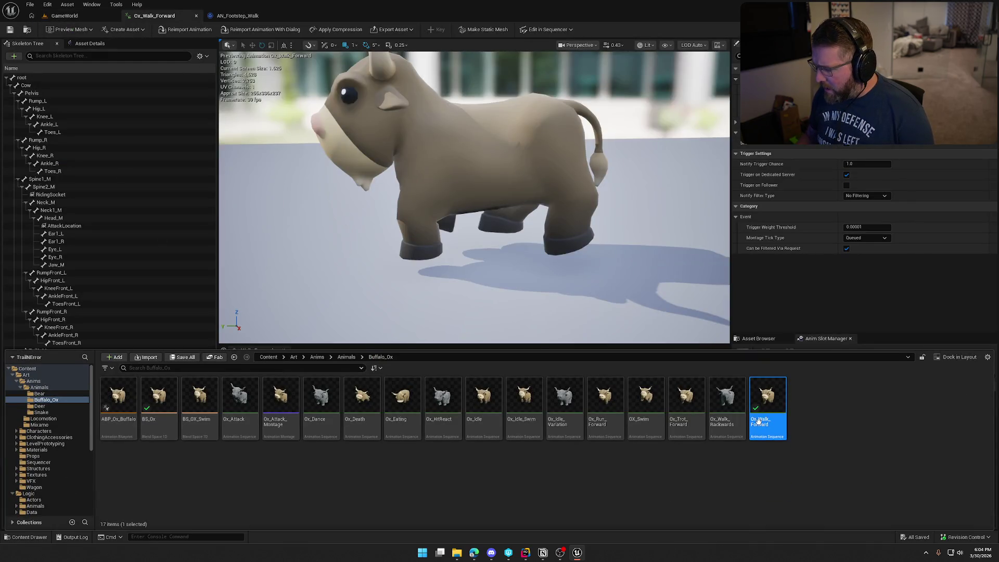
double_click(686, 408)
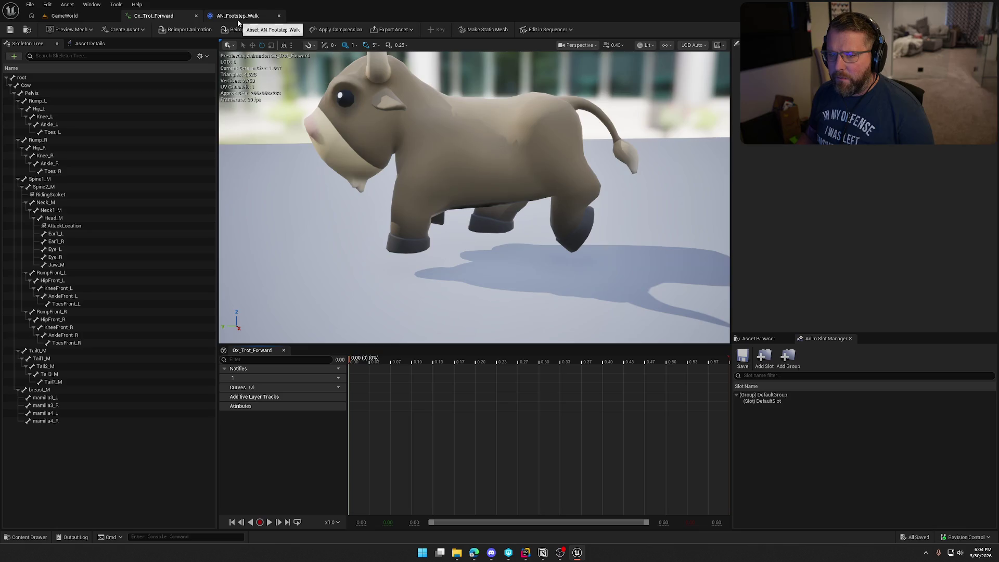
click(759, 338)
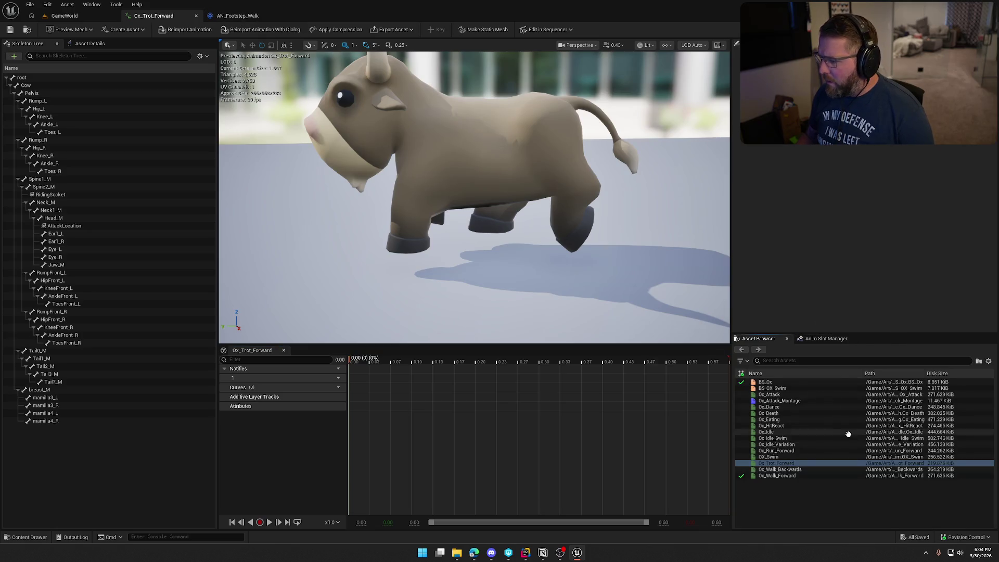
click(793, 476)
double_click(794, 476)
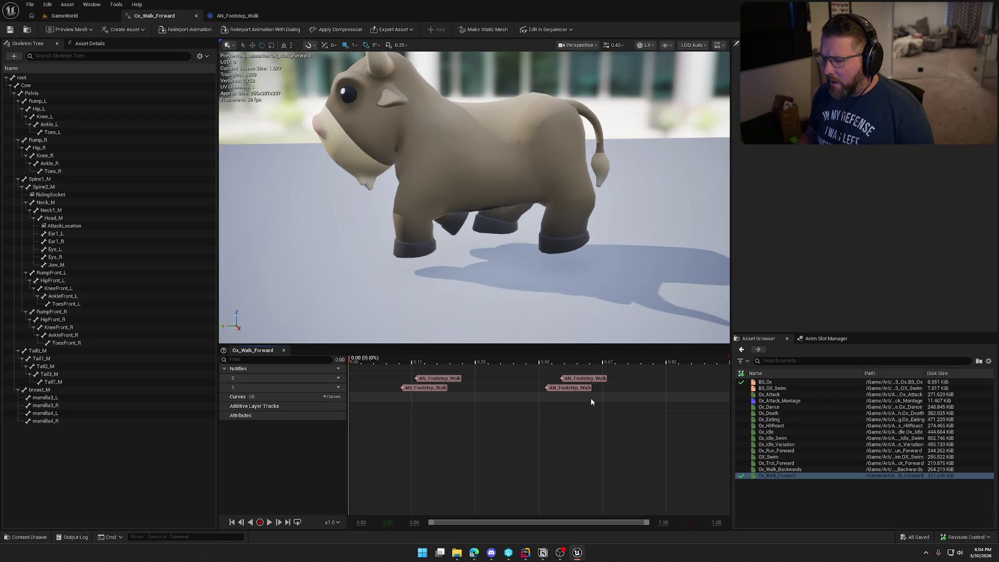
click(448, 379)
shift+click(583, 378)
shift+click(570, 387)
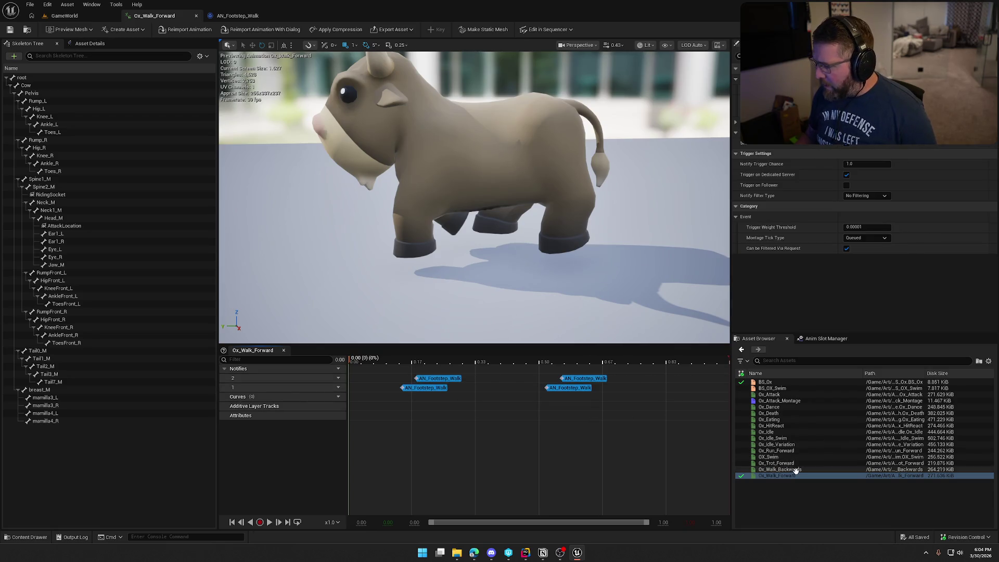
double_click(776, 463)
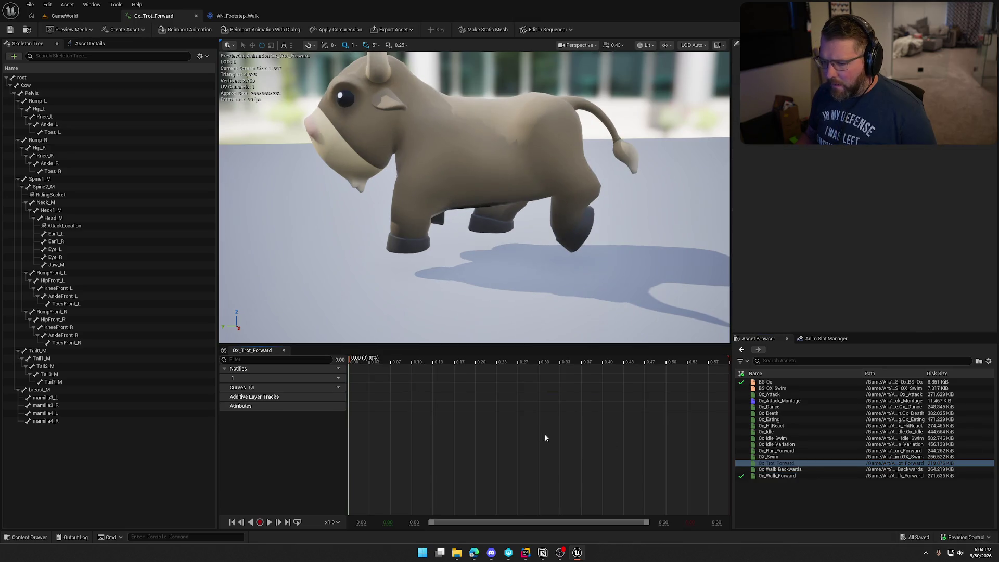
key(ctrl+v)
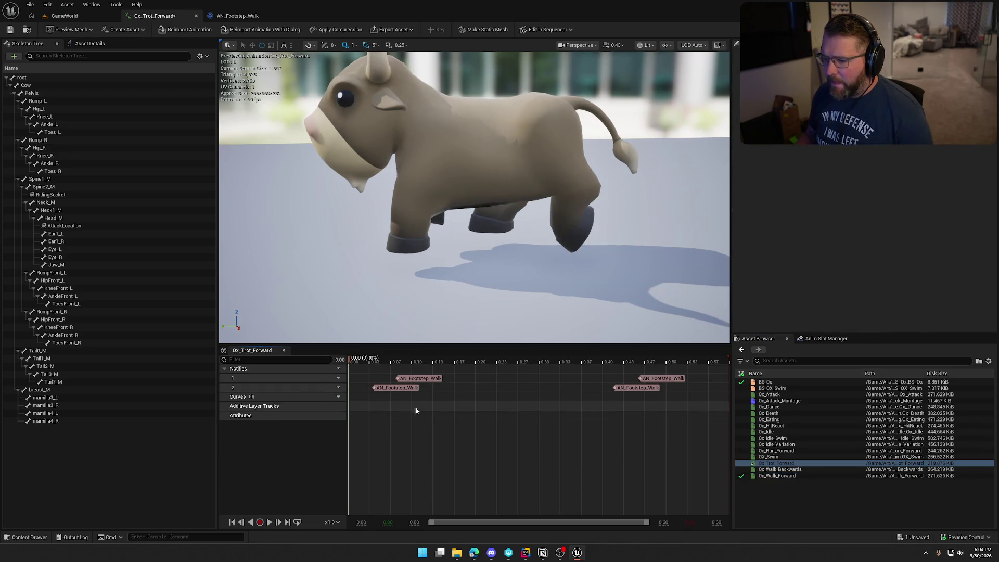
Drag the trot's footstep notifies onto the hoof falls, the first to 0.00
mouse_move(388, 361)
mouse_down()
mouse_move(423, 360)
mouse_move(373, 362)
mouse_move(496, 376)
mouse_move(372, 375)
mouse_move(402, 375)
mouse_move(417, 388)
mouse_move(436, 364)
mouse_move(583, 390)
mouse_up()
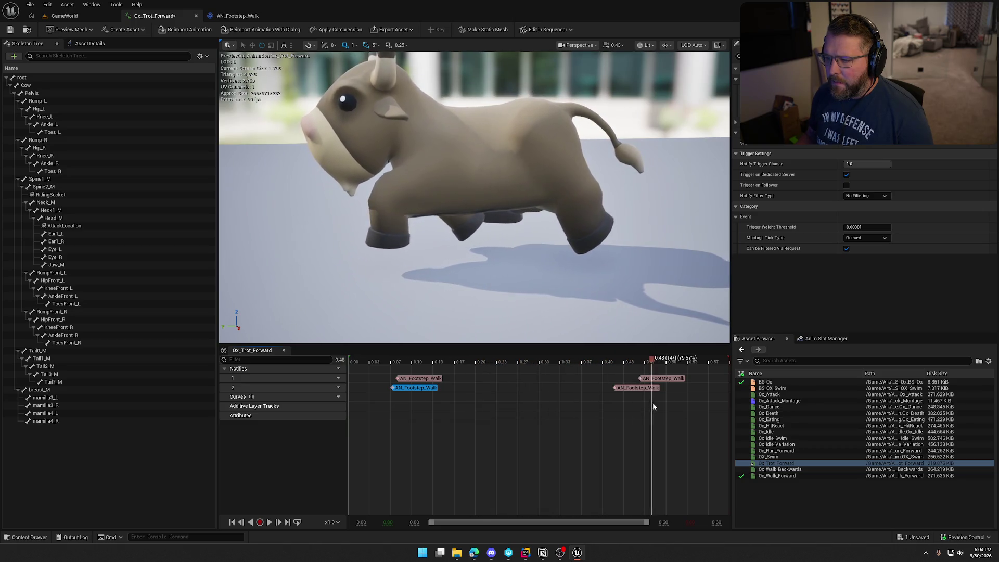
drag(598, 405, 320, 415)
drag(419, 379, 370, 380)
click(411, 362)
mouse_move(444, 371)
mouse_down()
mouse_move(626, 396)
mouse_move(562, 398)
mouse_move(589, 401)
mouse_move(606, 387)
mouse_up()
click(577, 366)
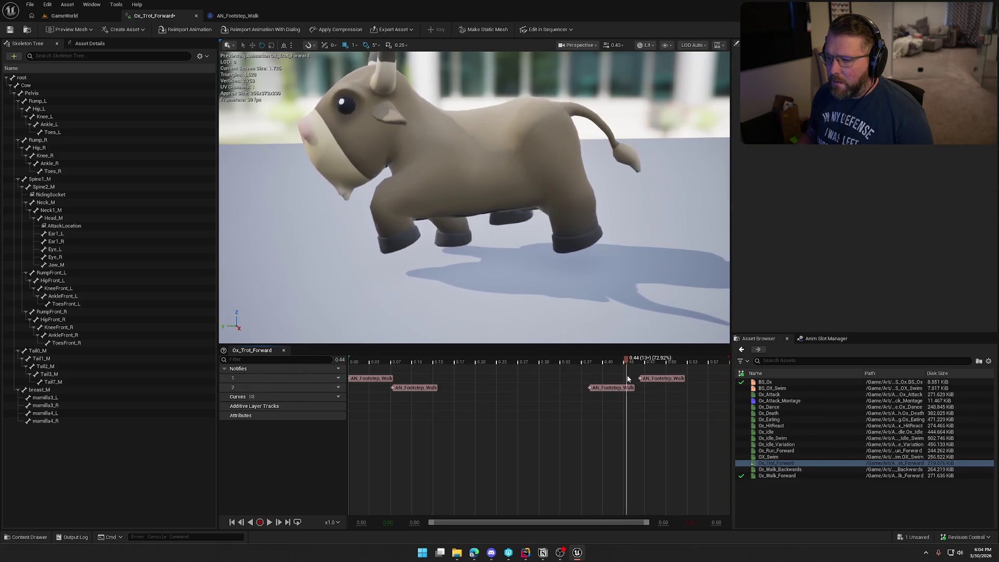
drag(658, 379, 685, 381)
mouse_move(453, 389)
mouse_down()
mouse_move(594, 392)
mouse_move(524, 399)
mouse_move(551, 400)
mouse_up()
drag(661, 382, 635, 380)
click(564, 419)
Save Ox_Trot_Forward, confirming the checkout
click(11, 31)
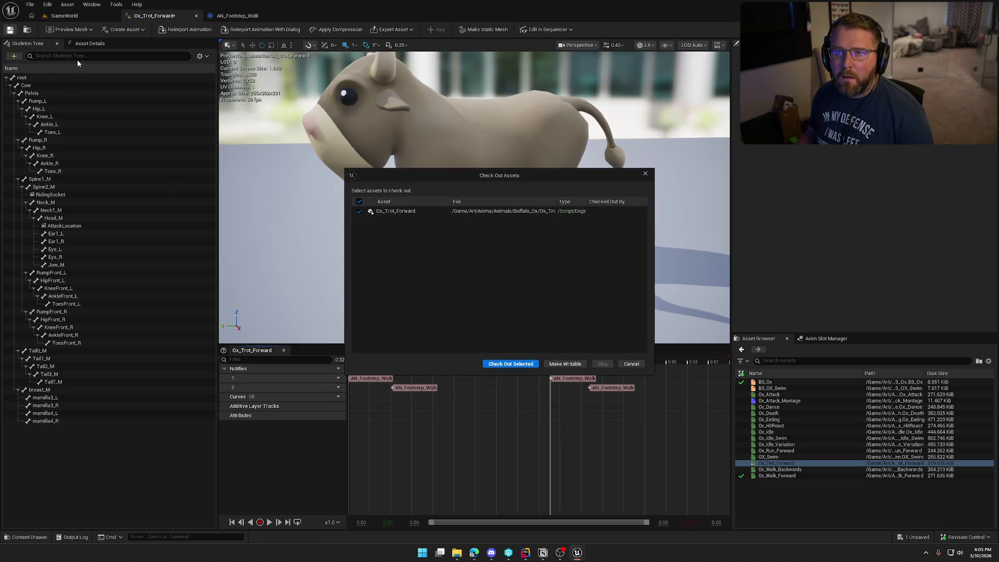
click(497, 366)
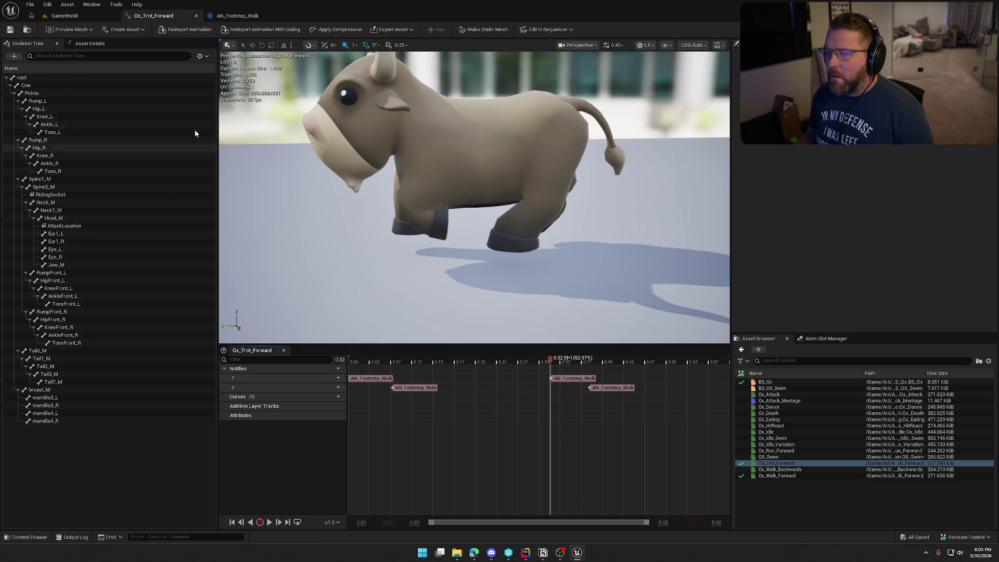
click(75, 16)
Play the level, ride the ox, then dismount and walk back to the two-ox wagon
key(alt+p)
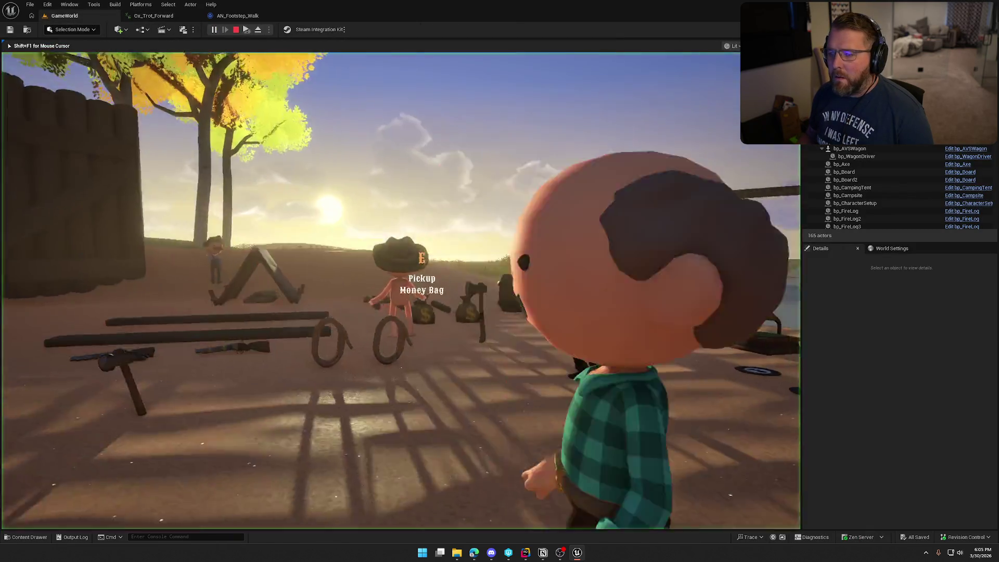
key(e)
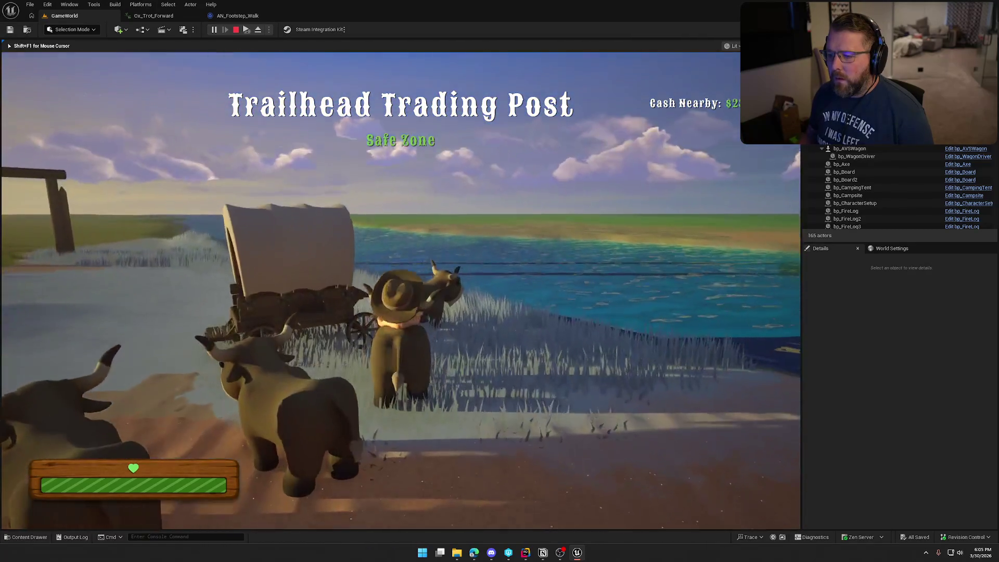
key(e)
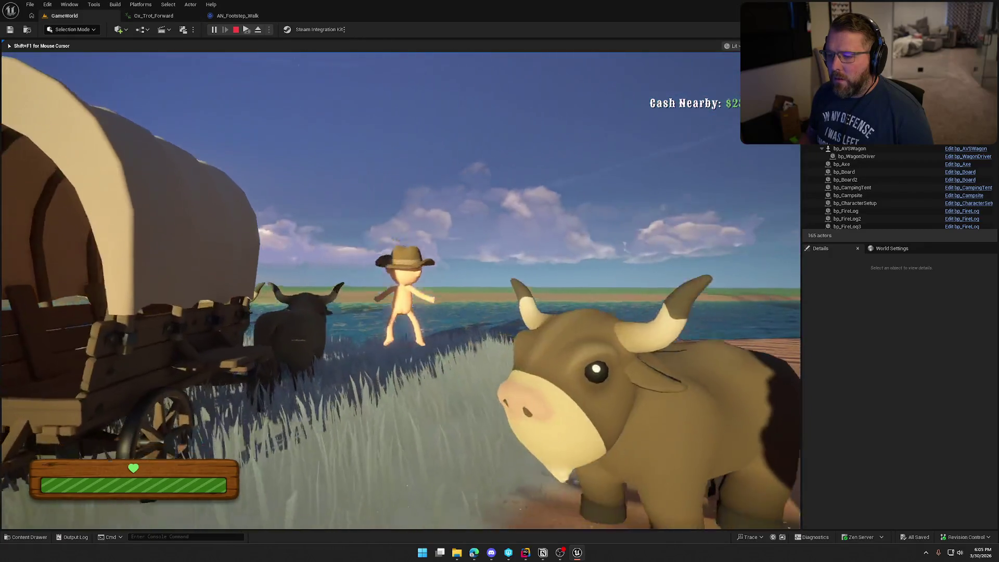
key(w)
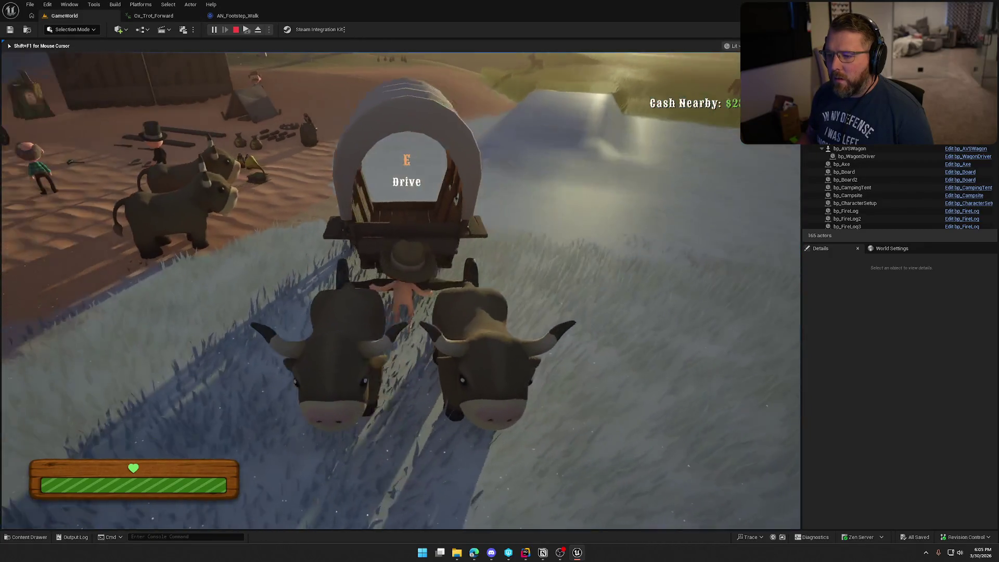
key(e)
key(w)
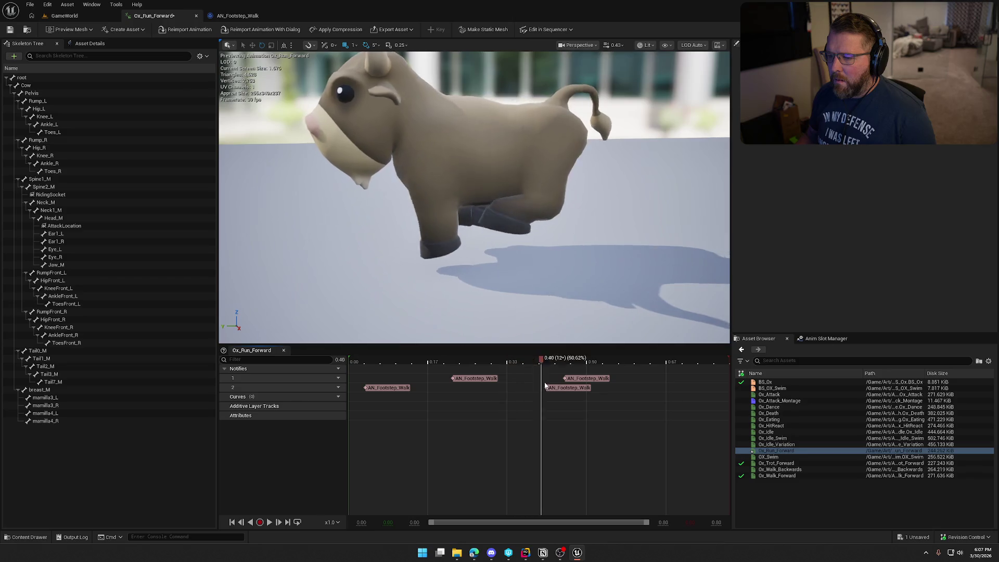
Shift two track-2 footstep notifies in Ox_Run_Forward onto the hoof falls and save with checkout
mouse_move(542, 388)
mouse_down()
mouse_move(558, 386)
mouse_move(546, 391)
mouse_up()
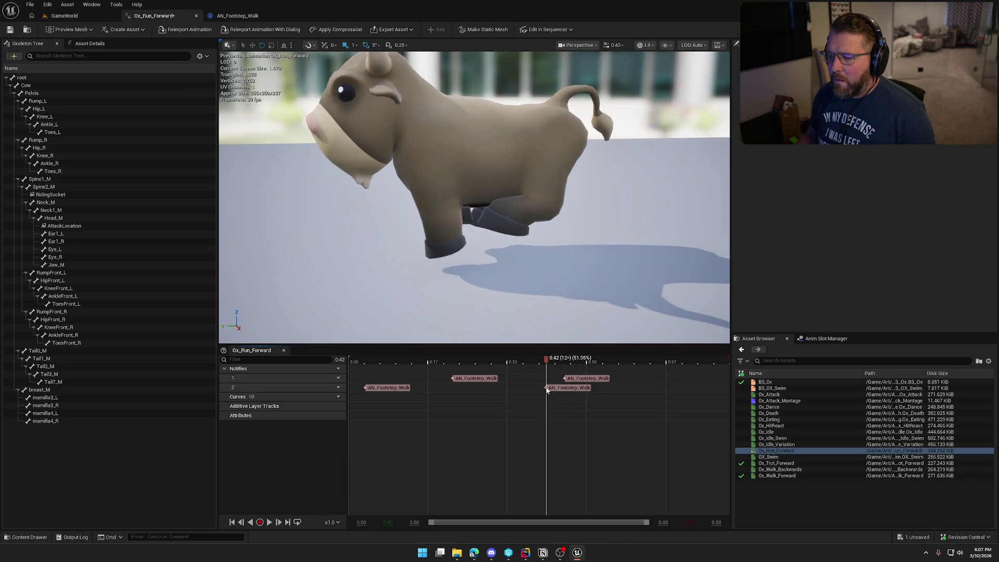
mouse_move(563, 388)
mouse_down()
mouse_move(642, 392)
mouse_move(621, 379)
mouse_move(657, 380)
mouse_up()
mouse_move(384, 388)
mouse_down()
mouse_move(572, 397)
mouse_move(491, 366)
mouse_move(629, 387)
mouse_move(732, 385)
mouse_move(325, 371)
mouse_move(686, 399)
mouse_move(326, 375)
mouse_up()
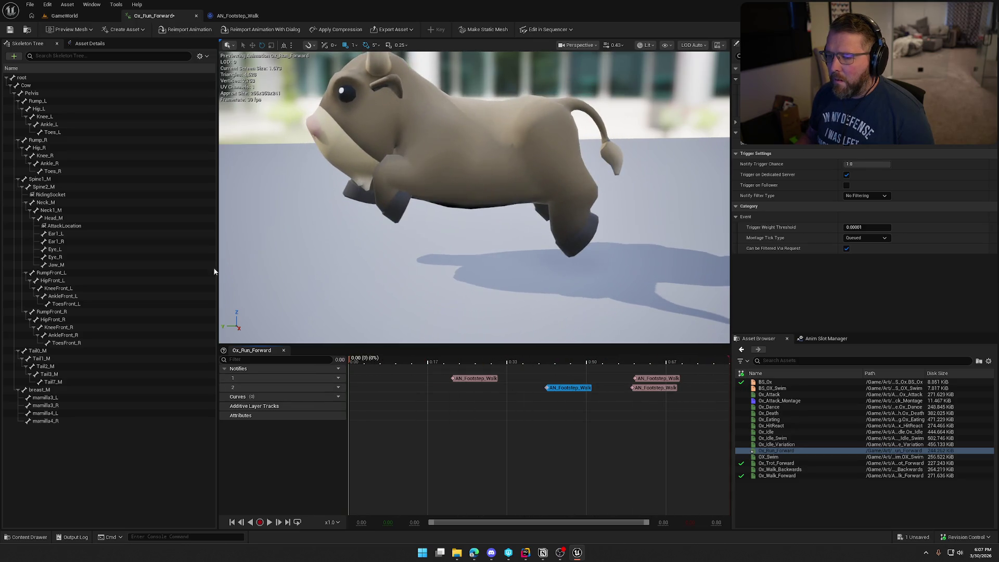
key(ctrl+s)
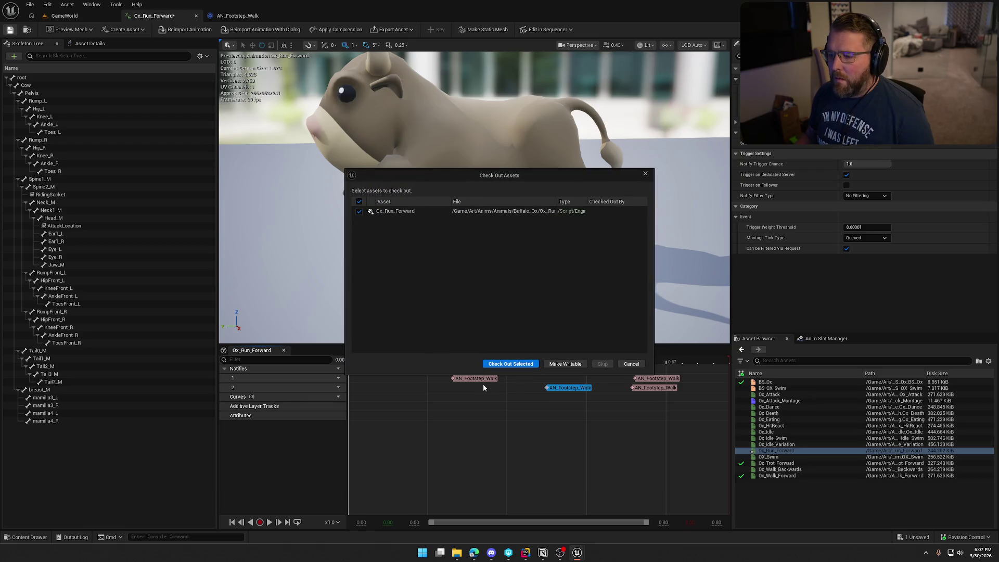
click(504, 363)
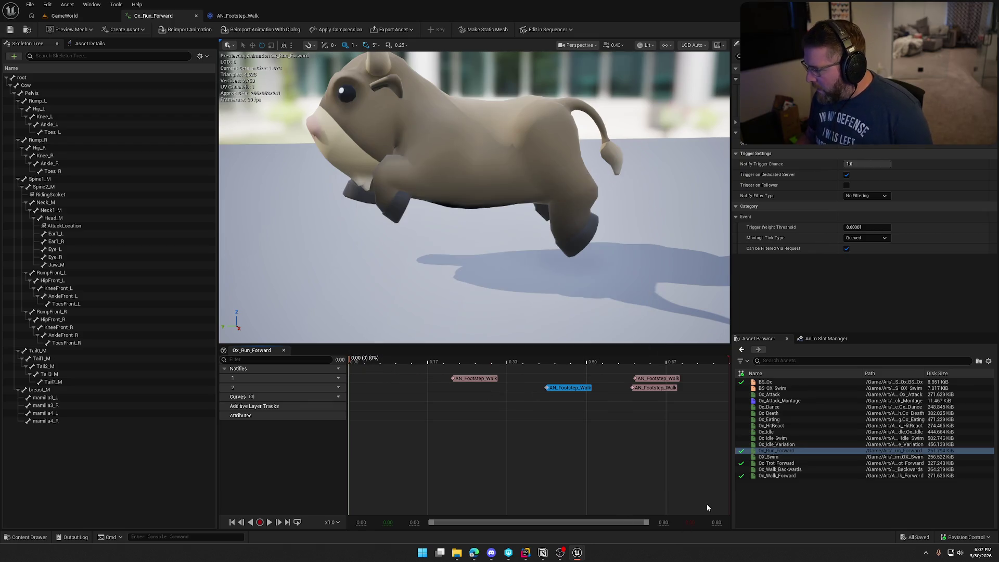
Open OX_Swim with its additive layer tracks collapsed, then preview the Ox_Dance animation
click(777, 457)
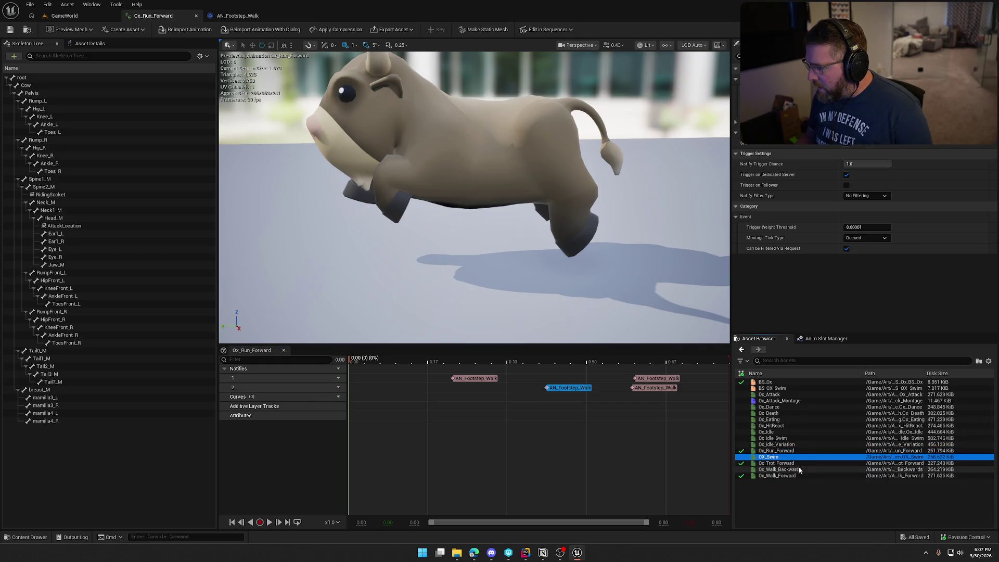
mouse_move(769, 458)
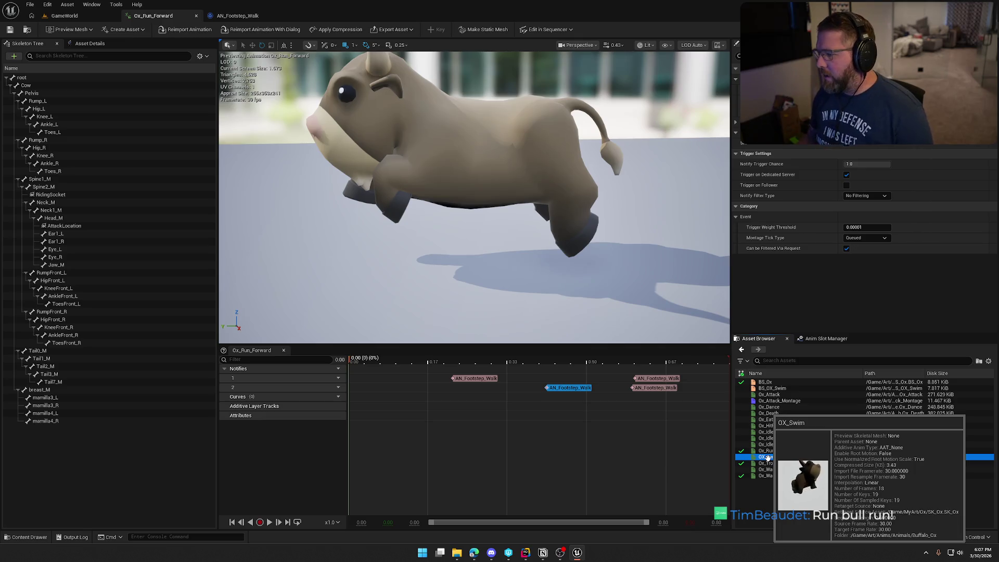
double_click(768, 458)
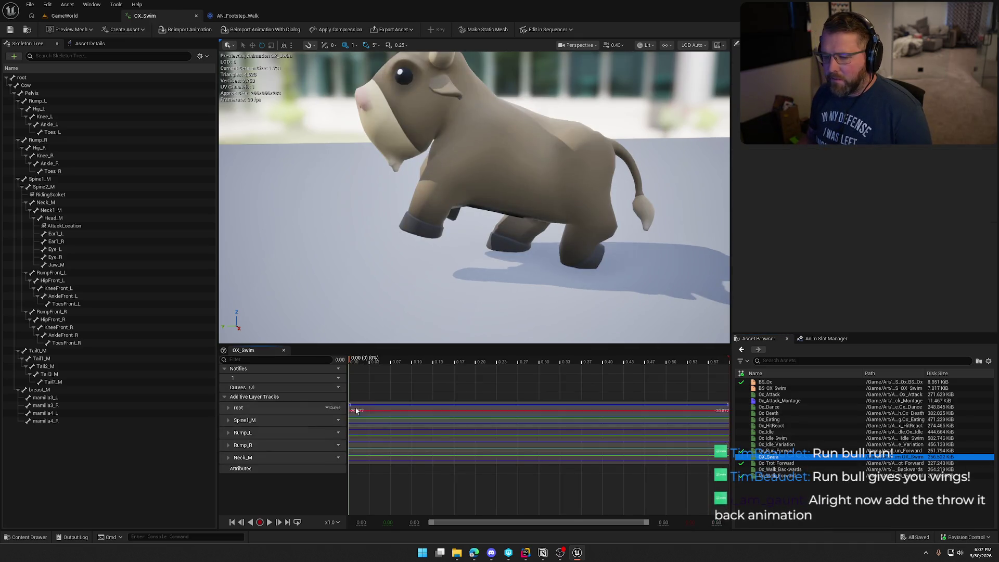
click(226, 397)
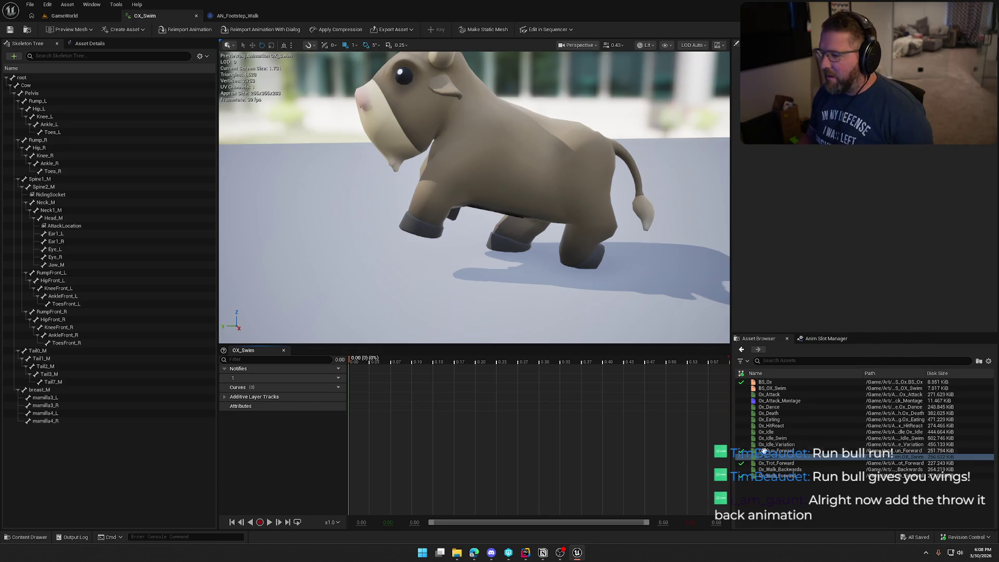
double_click(782, 408)
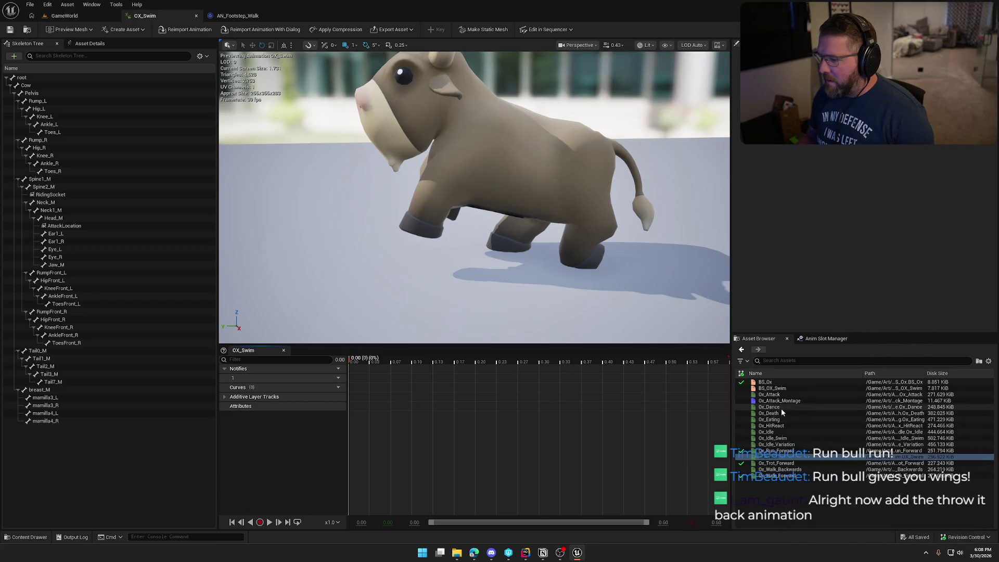
click(269, 522)
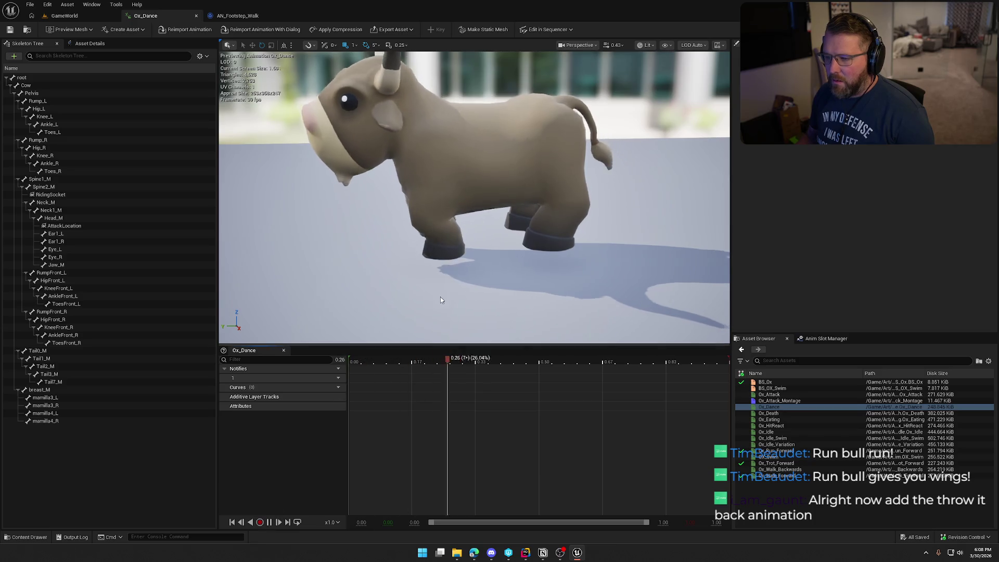
Reopen OX_Swim with a close camera on the ox, collapse additive tracks, and pause playback
drag(575, 244, 468, 245)
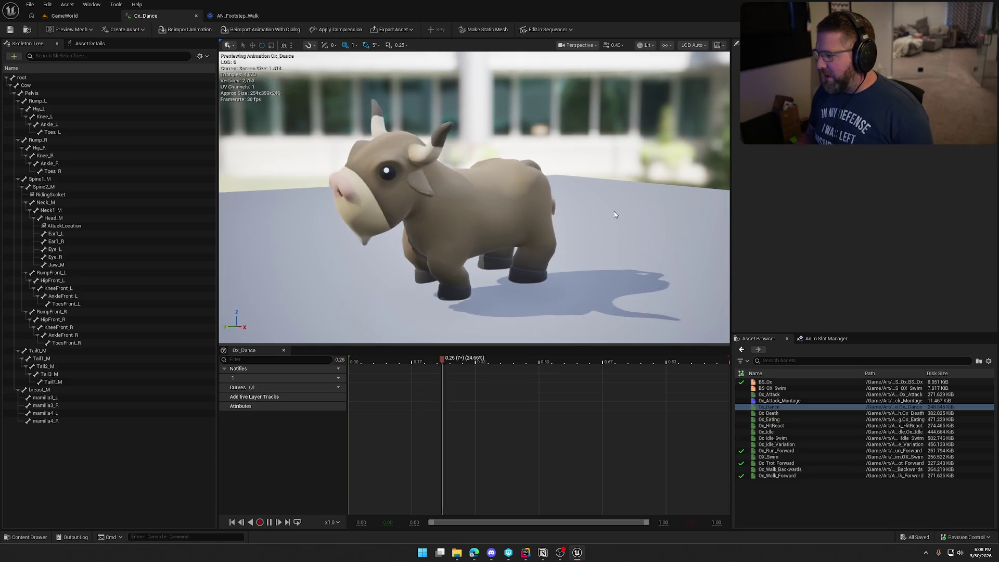
drag(614, 211, 448, 235)
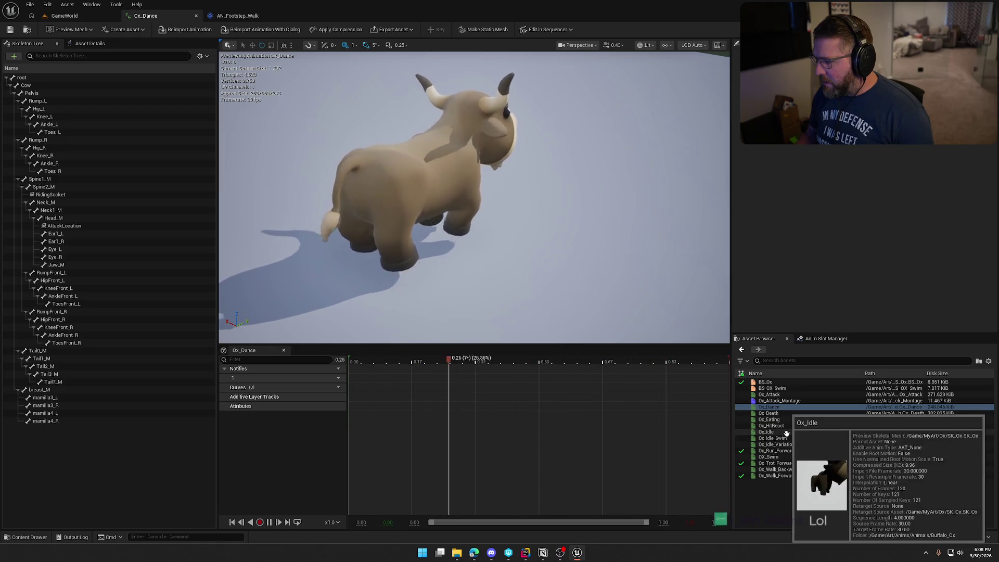
mouse_move(789, 439)
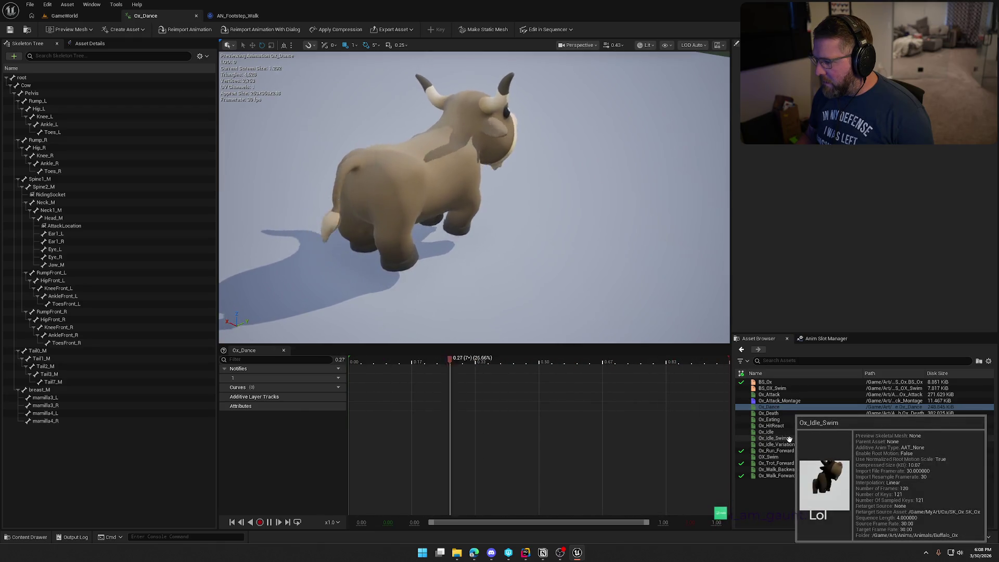
double_click(769, 457)
mouse_move(568, 239)
mouse_down()
mouse_move(549, 193)
mouse_move(531, 213)
mouse_up()
click(225, 397)
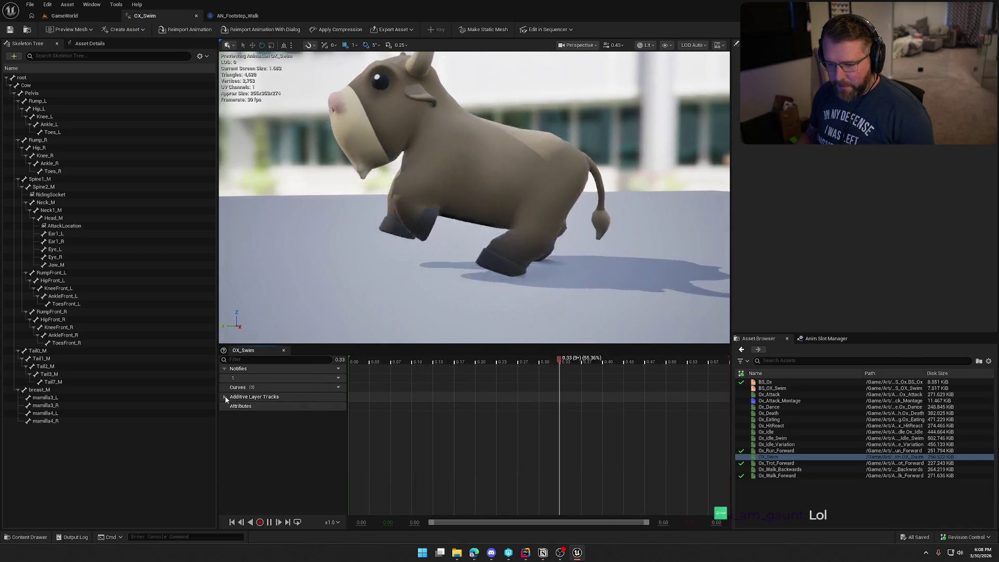
click(270, 522)
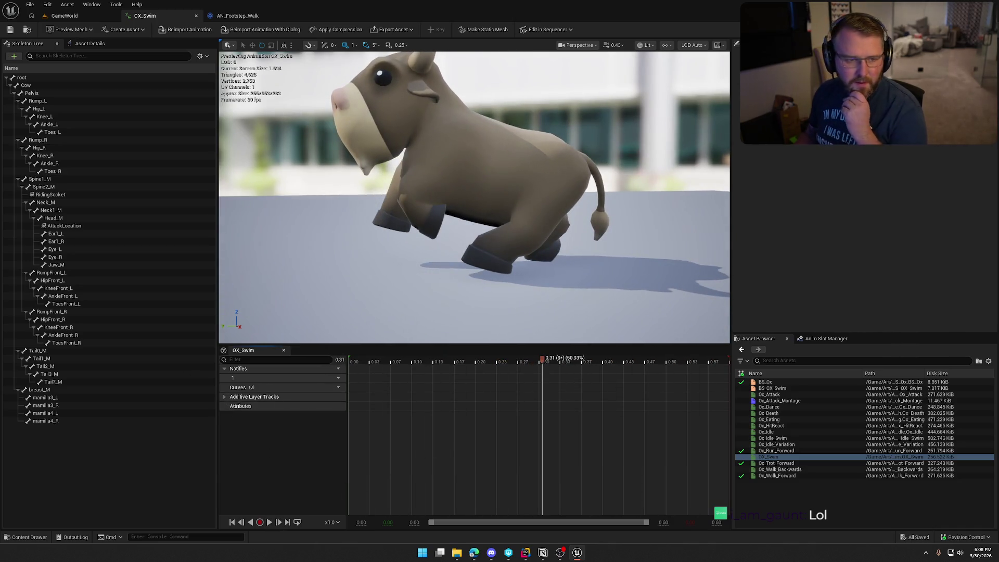
click(473, 553)
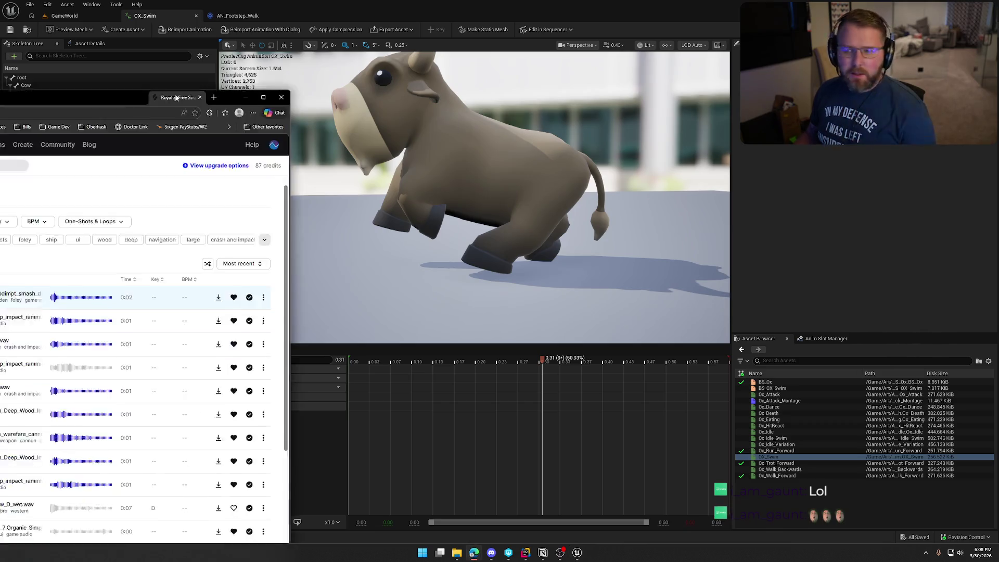
Search Splice for 'splash' sounds and browse the water splash results
double_click(532, 62)
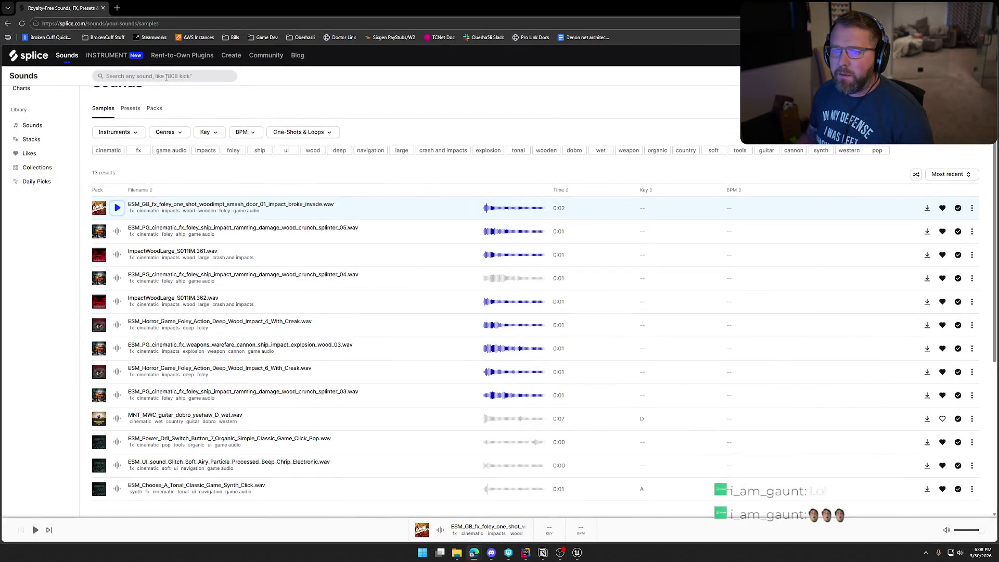
click(166, 77)
key(Return)
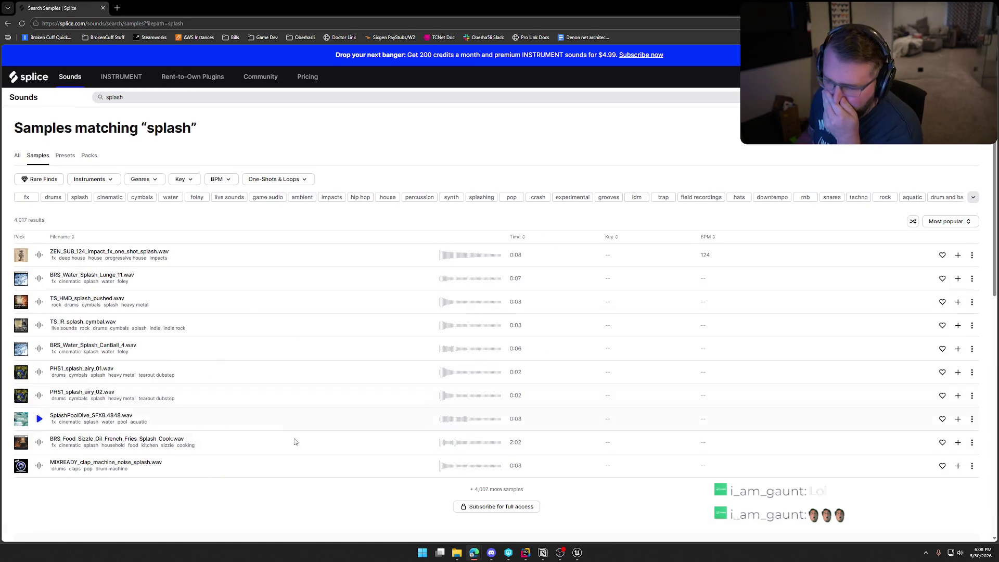
scroll(412, 478, down, 3)
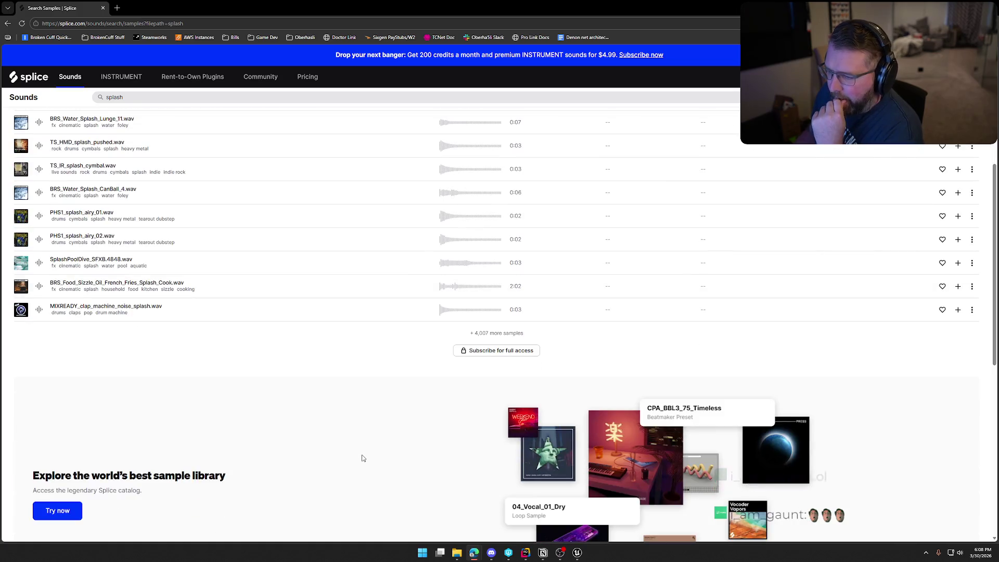
scroll(343, 437, up, 3)
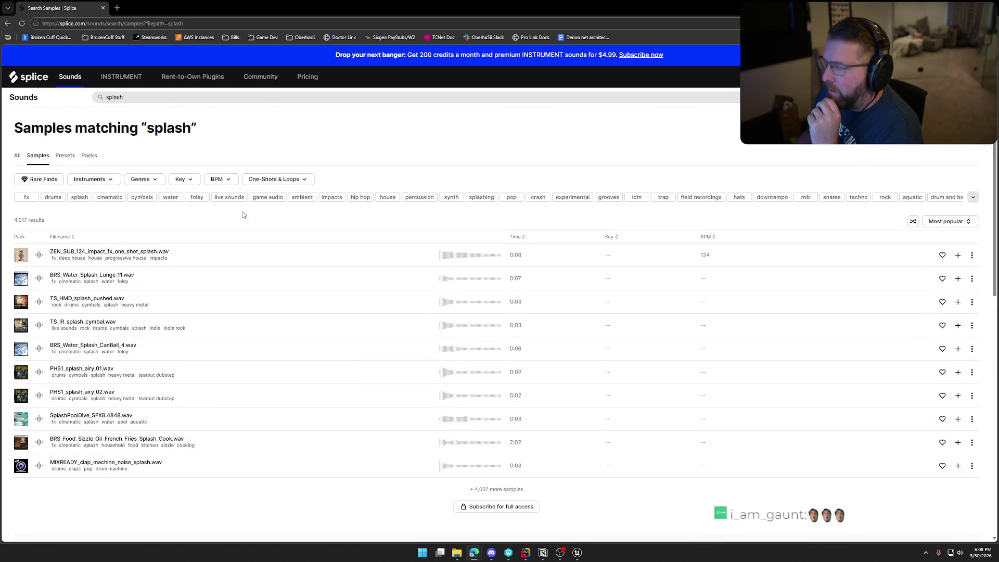
key(alt+Tab)
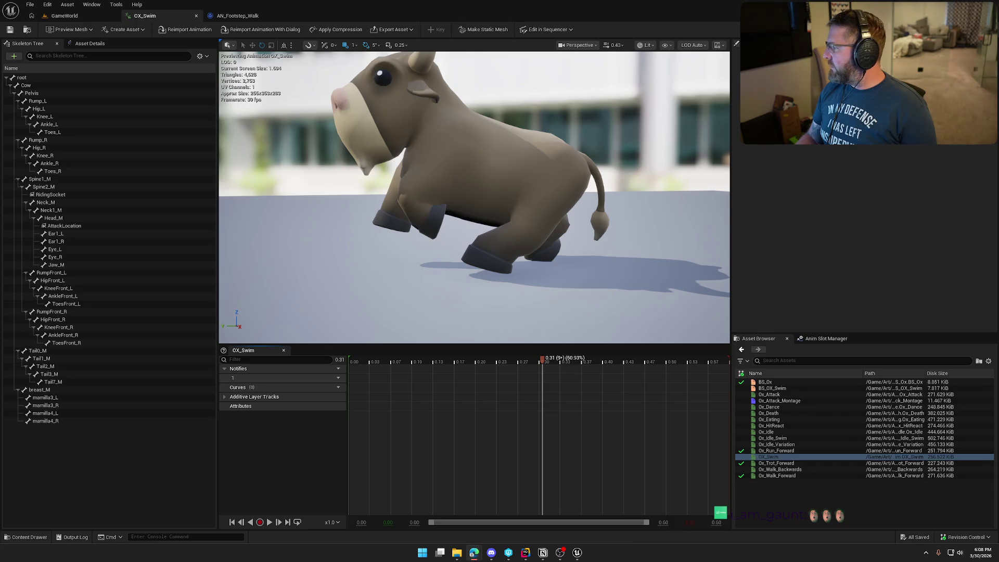
key(alt+Tab)
double_click(547, 67)
scroll(615, 283, down, 3)
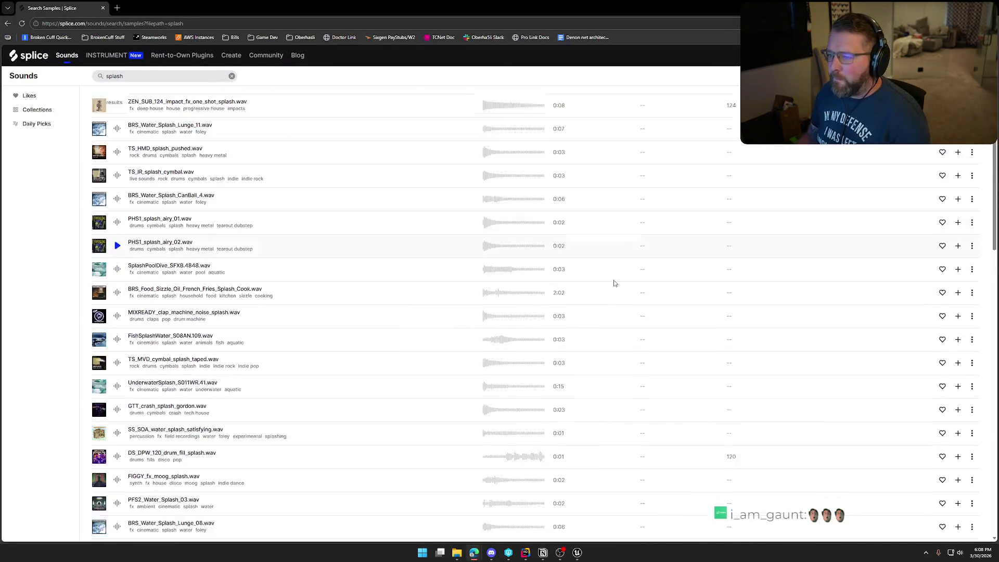
Preview the ZEN_SUB impact splash, then change the search to 'water splash'
scroll(365, 258, up, 5)
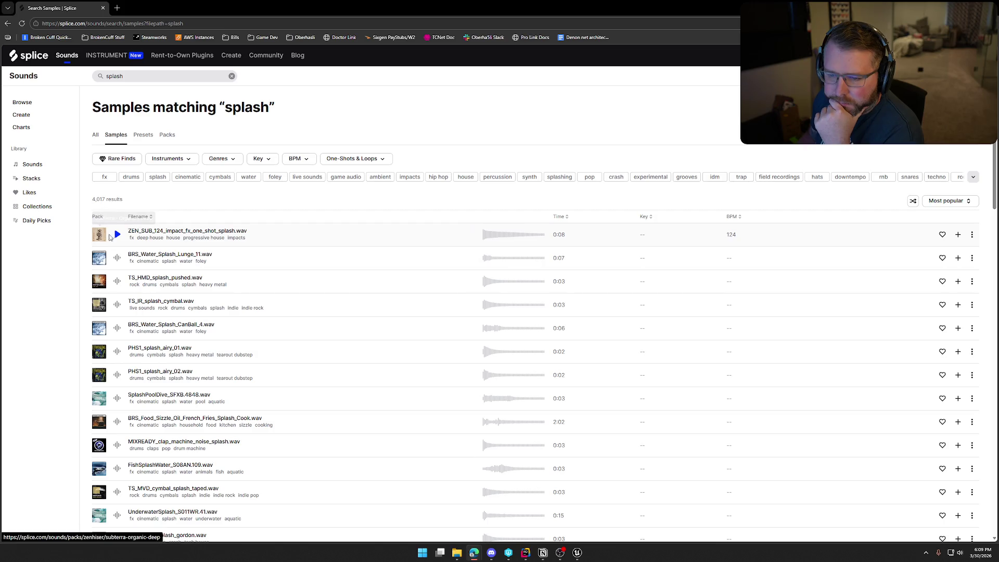
click(116, 235)
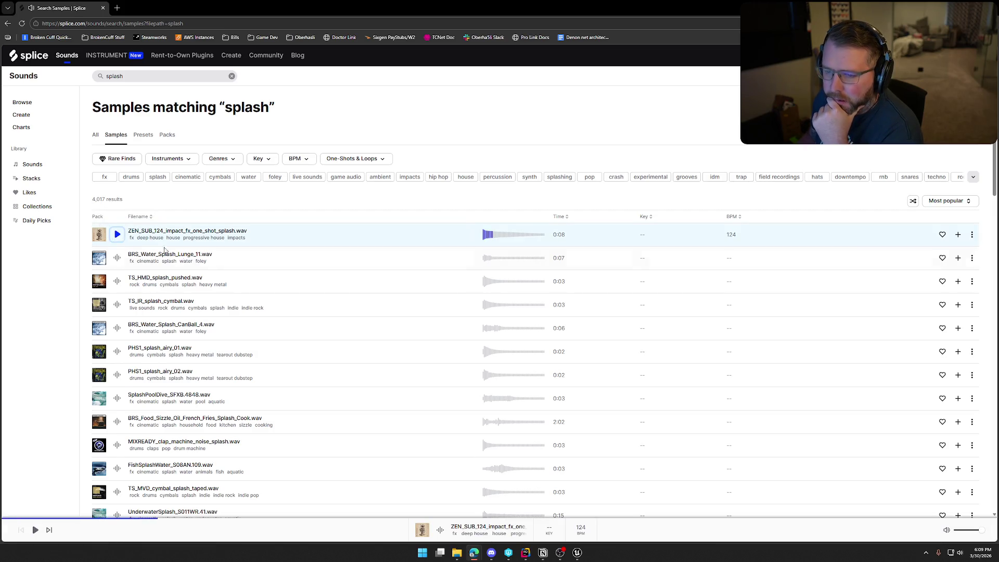
scroll(263, 272, down, 2)
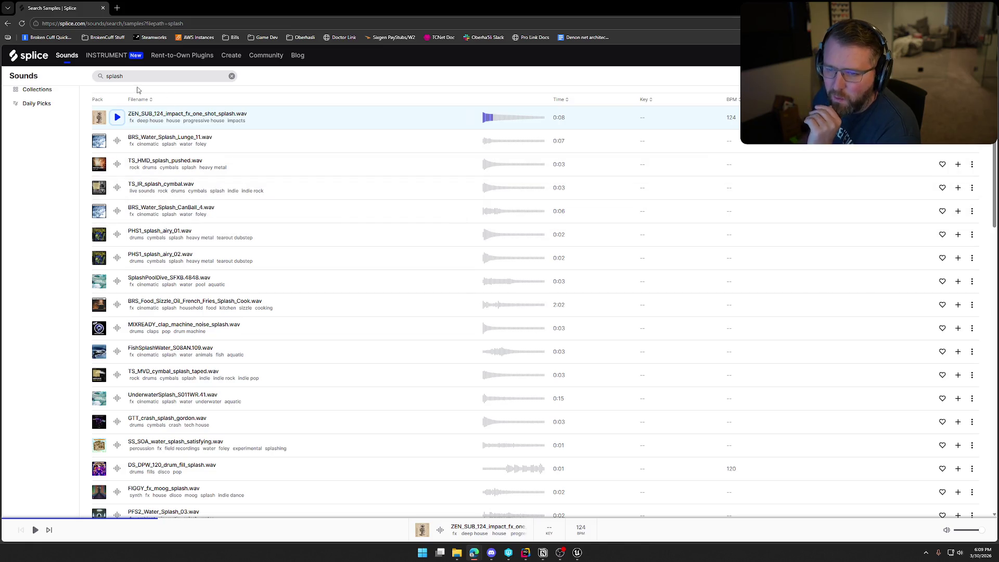
click(144, 76)
text(water)
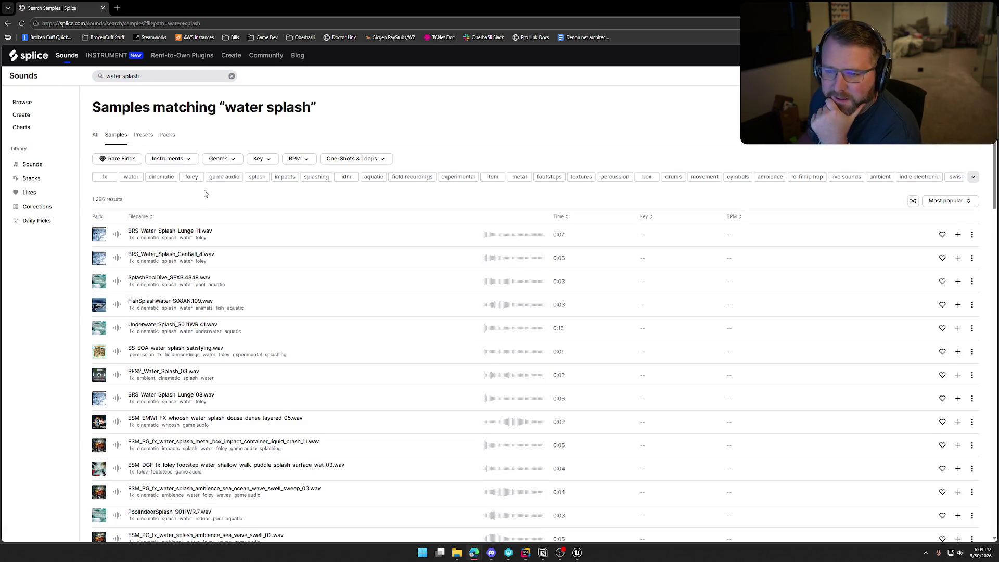
Preview BRS_Water_Splash_Lunge_11, CanBall_4, SplashPoolDive, FishSplashWater and UnderwaterSplash samples
click(117, 236)
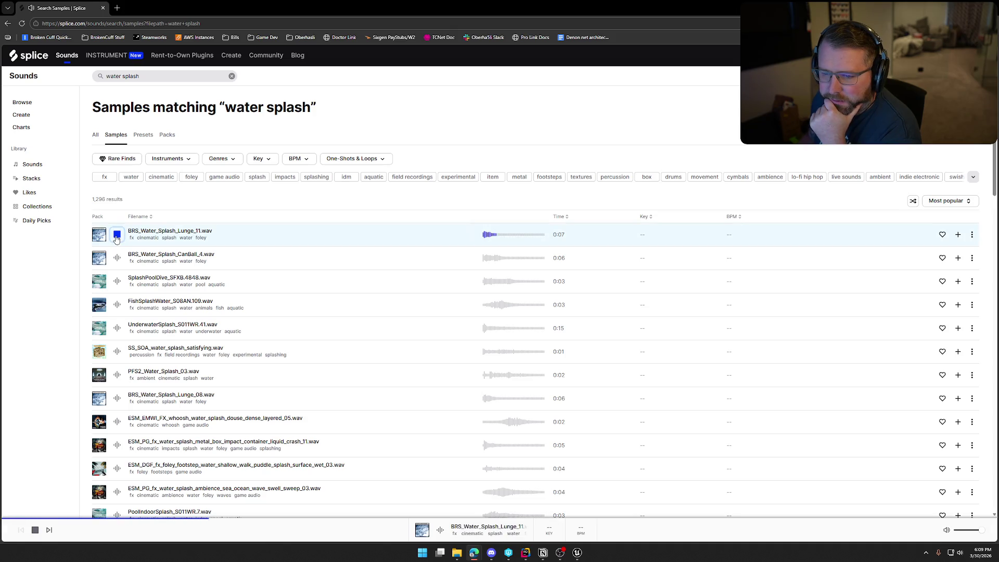
click(117, 257)
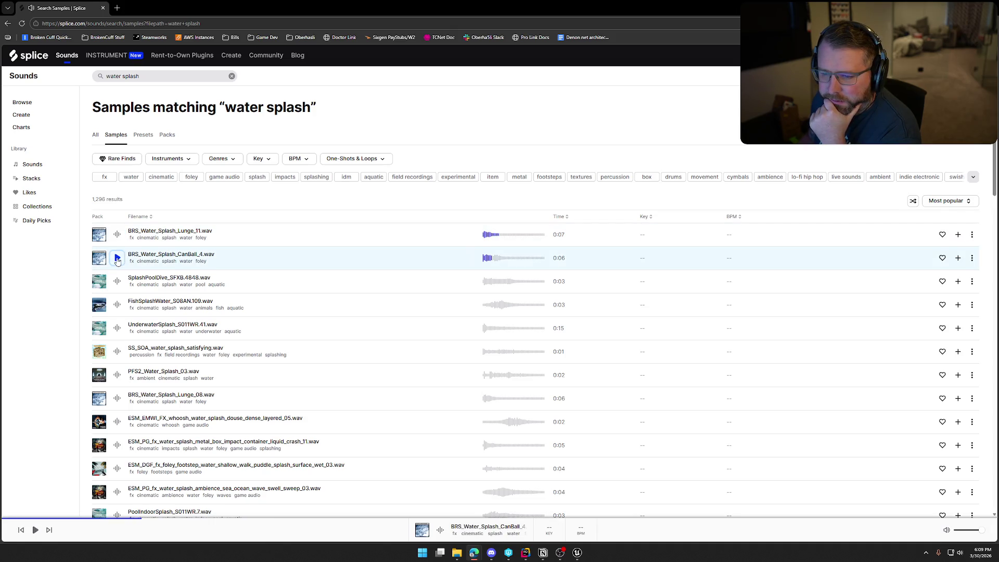
scroll(118, 261, down, 1)
click(118, 246)
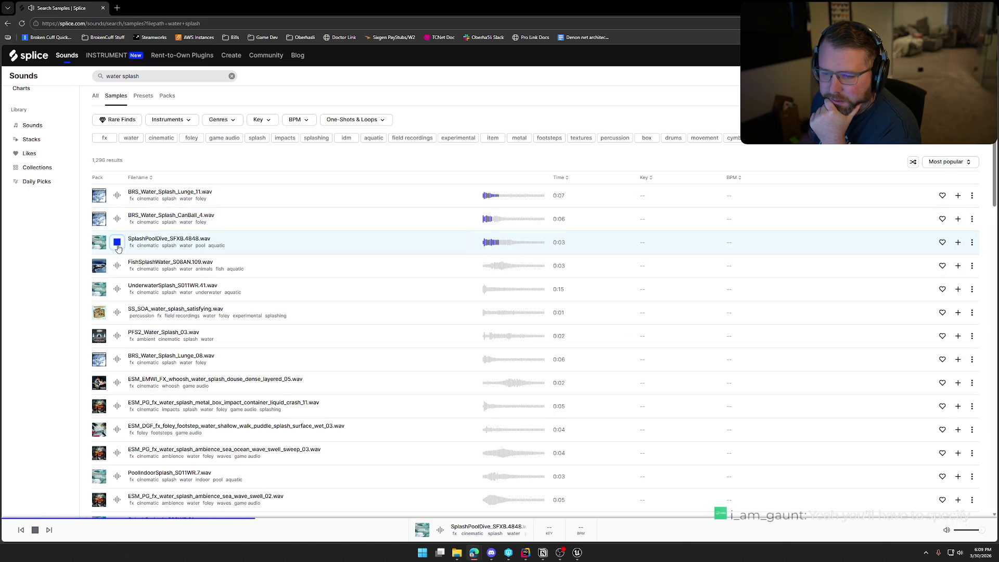
scroll(118, 245, down, 1)
click(118, 229)
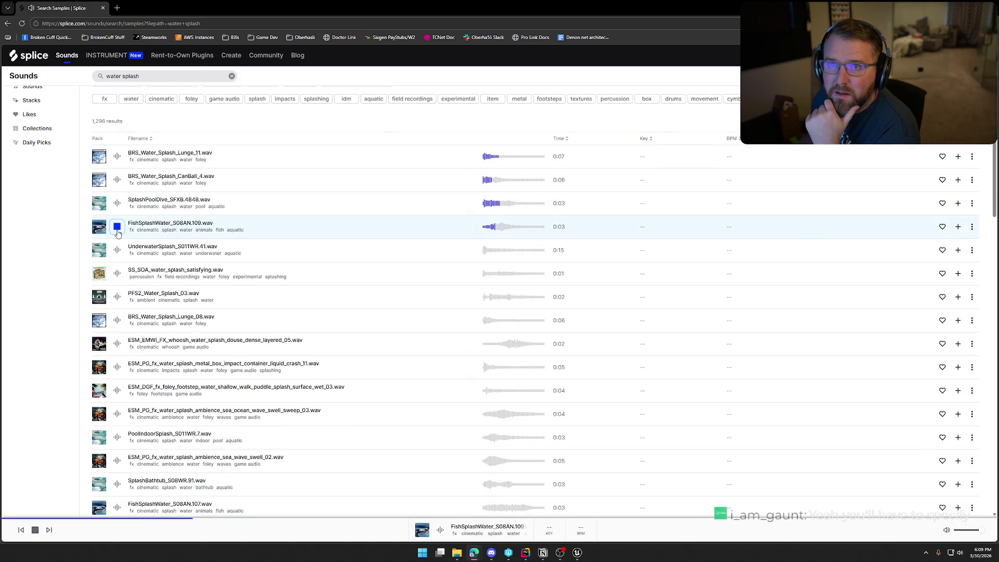
click(117, 251)
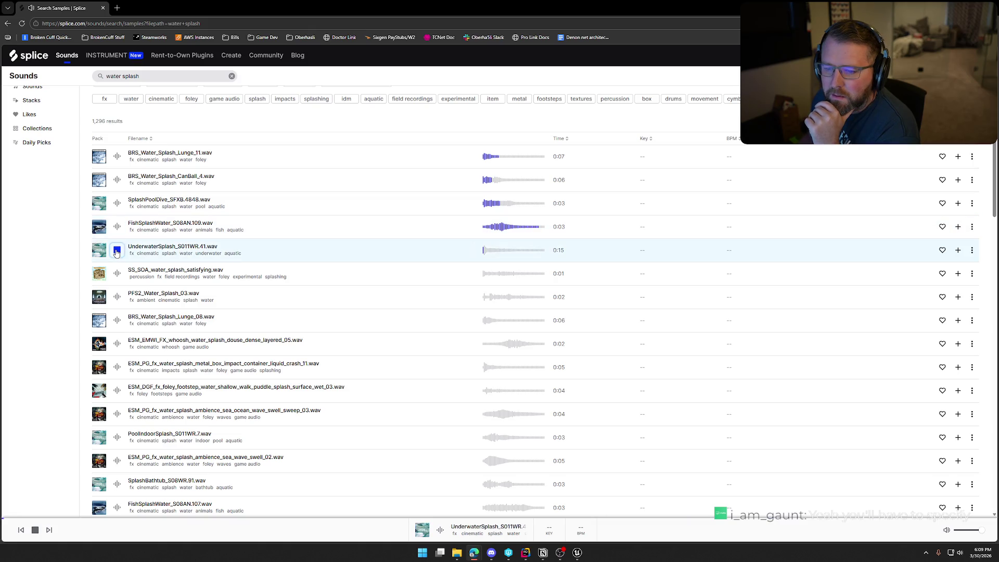
click(116, 251)
Preview satisfying splash, PFS2_Water_Splash_03, Lunge_08, whoosh douse and metal box splash samples
scroll(117, 245, down, 3)
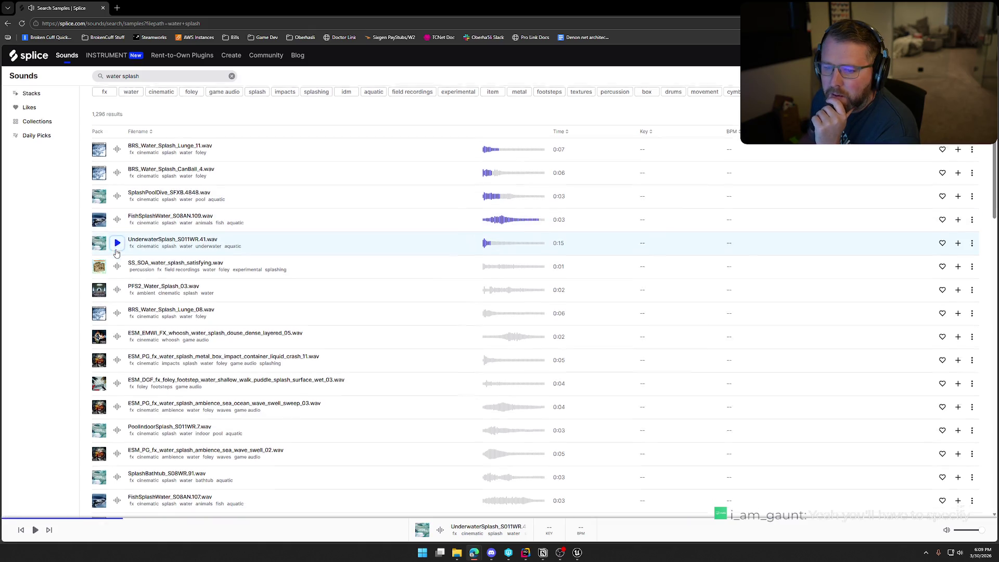
click(118, 156)
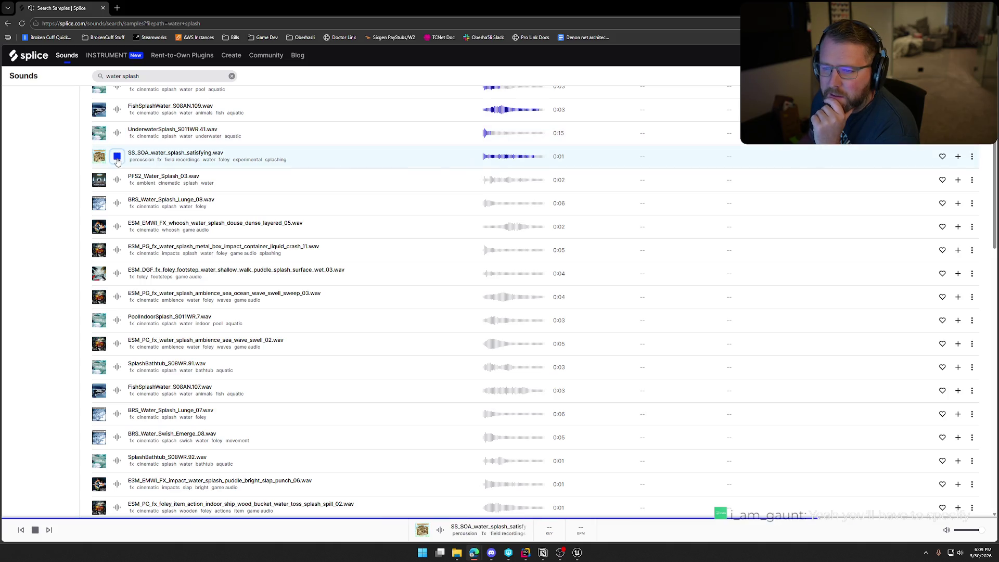
click(117, 180)
click(118, 203)
click(118, 228)
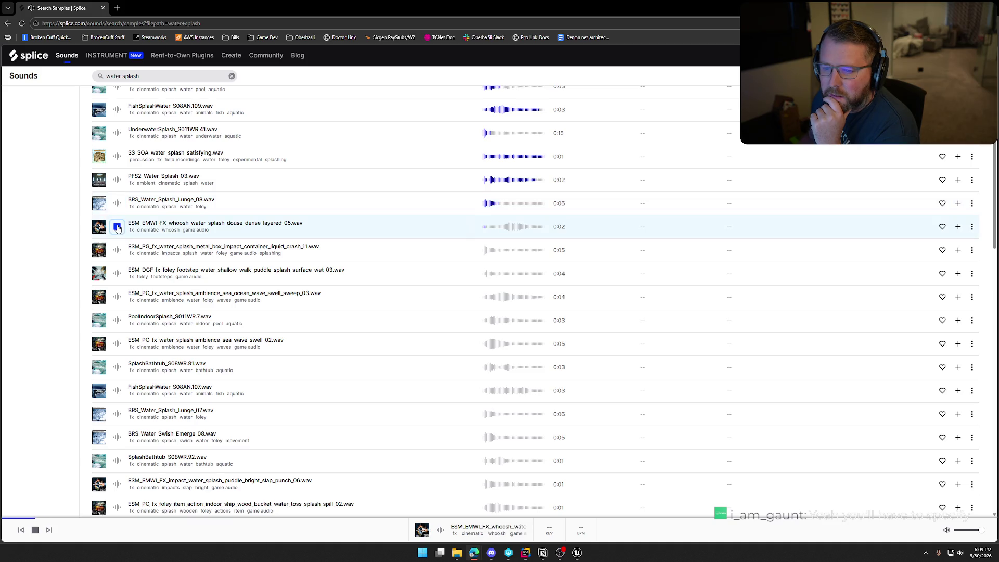
click(117, 251)
scroll(119, 237, up, 2)
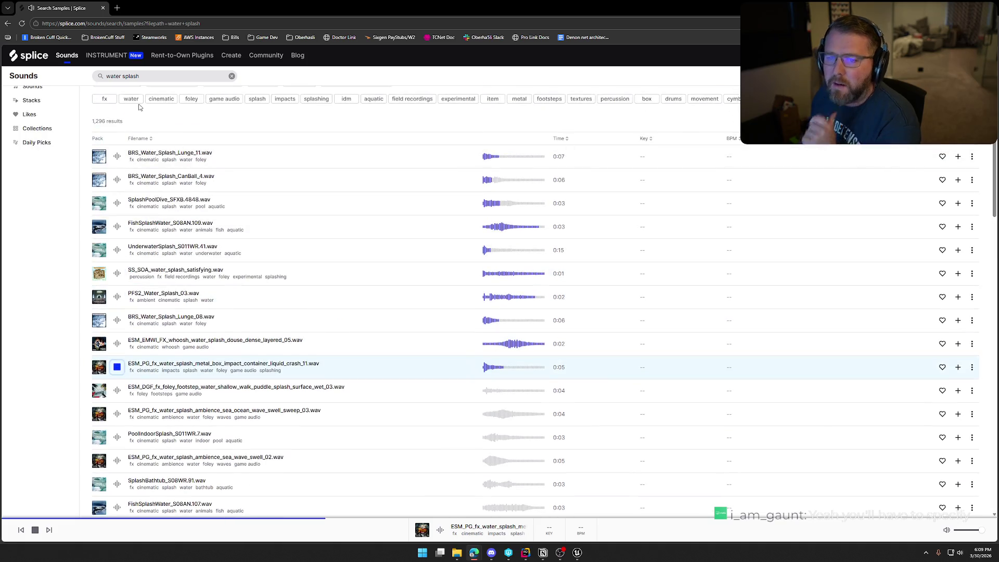
click(104, 84)
Search 'swimming' and preview the pool ambience, ORBIT swim loops and th2_prc_swim samples
text(ng)
key(Return)
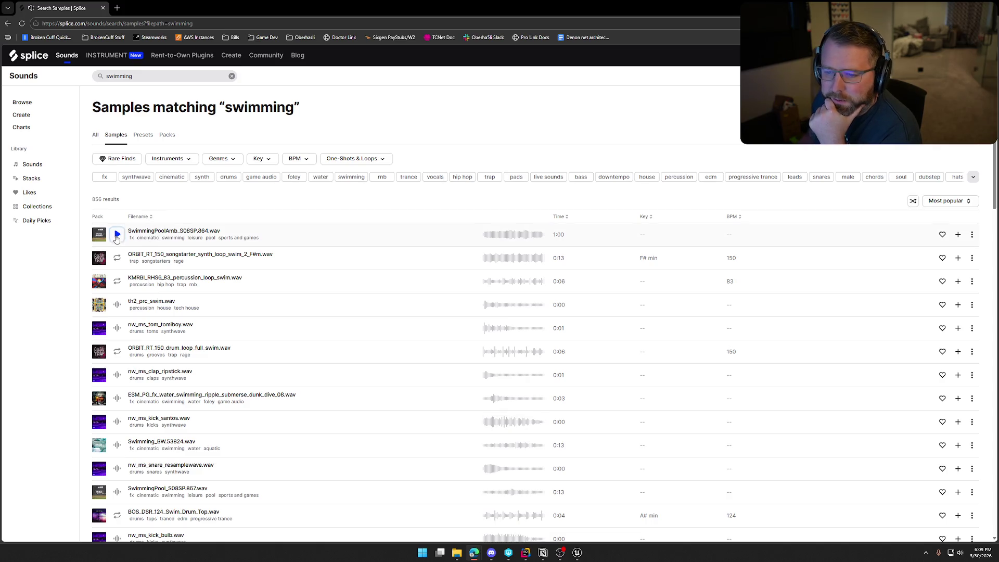
click(117, 235)
scroll(255, 254, down, 1)
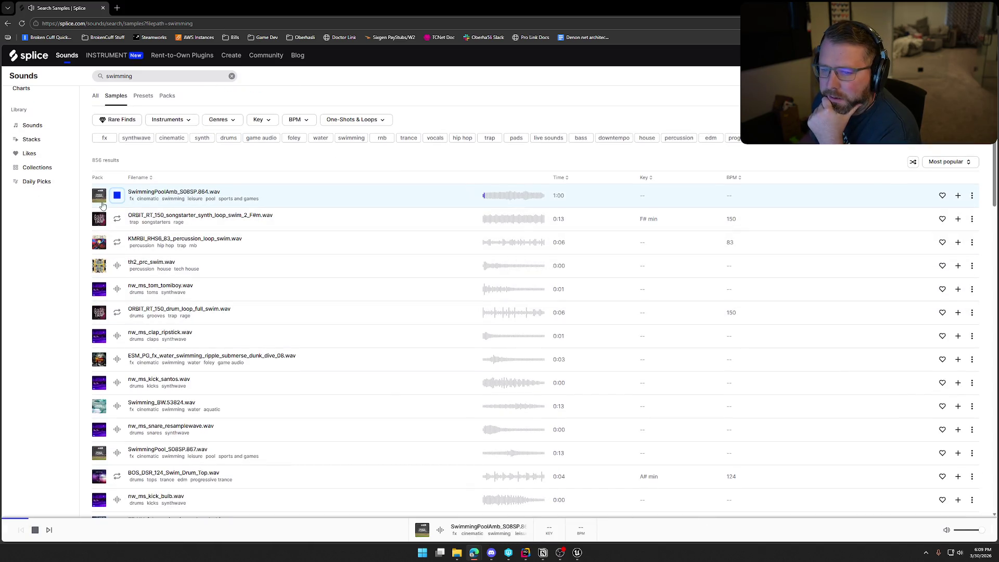
click(117, 219)
scroll(207, 261, down, 1)
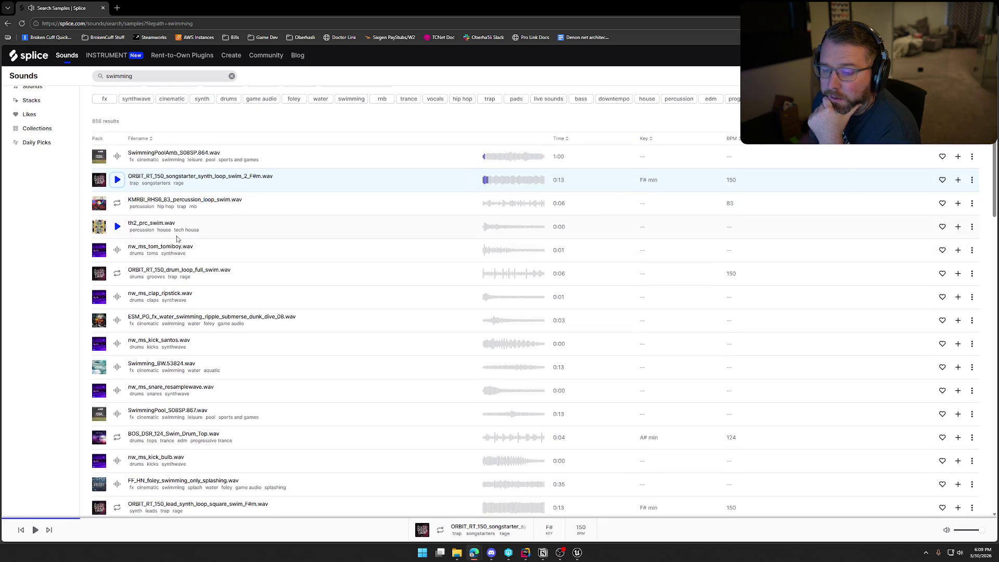
click(117, 227)
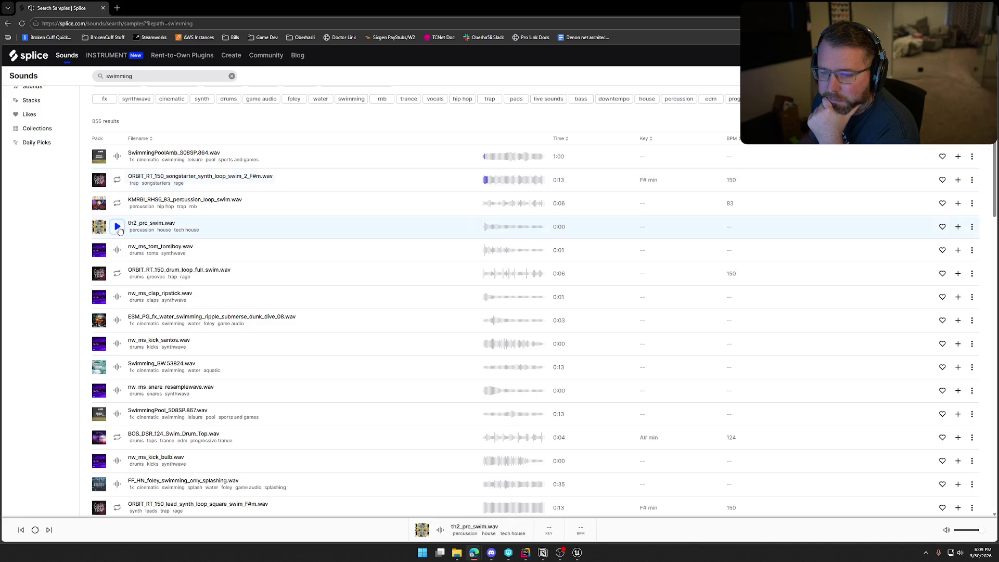
scroll(266, 328, down, 2)
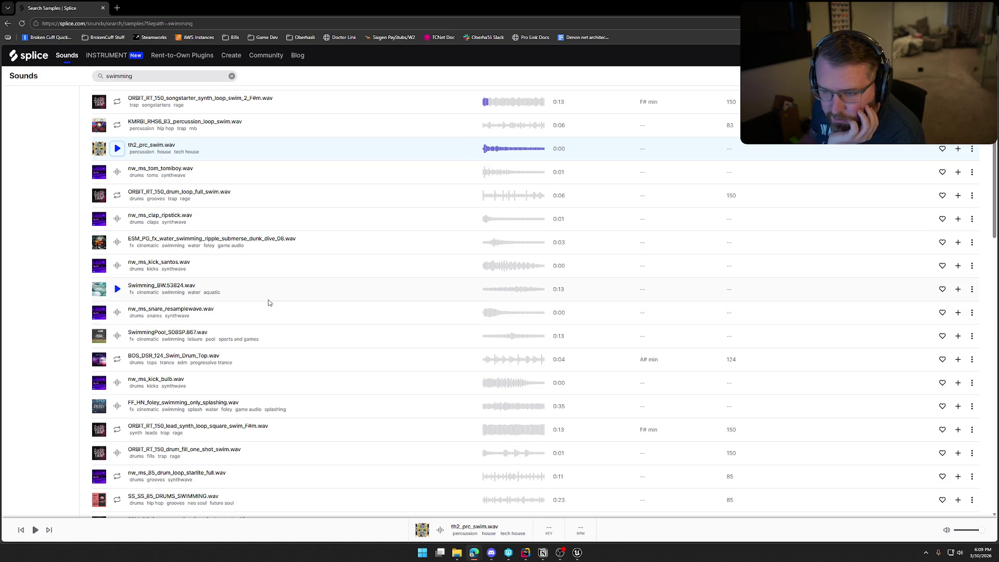
click(117, 196)
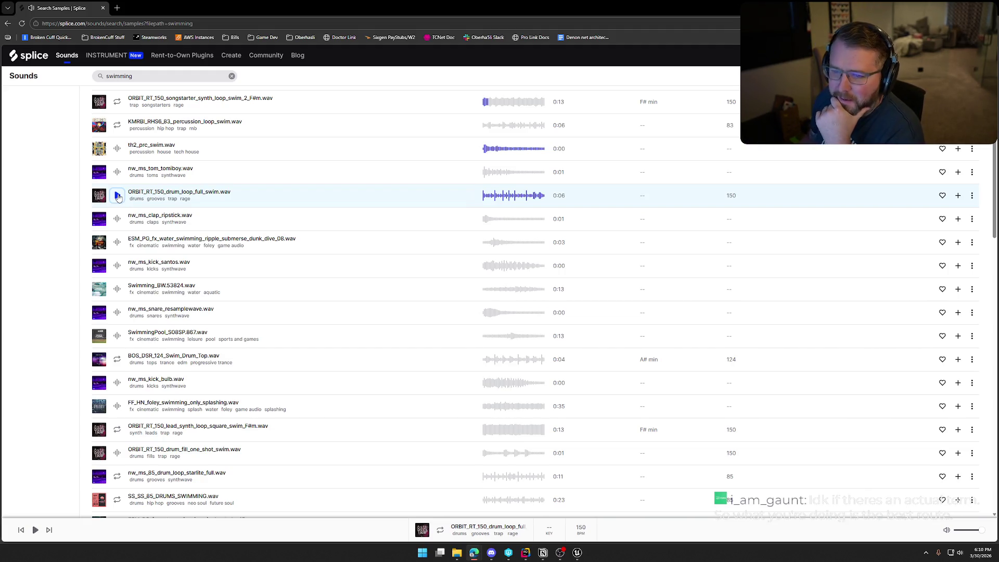
Preview nw_ms_clap_ripstick, the water ripple submerse dunk and Swimming_BW.53824 samples
scroll(119, 192, down, 2)
click(117, 141)
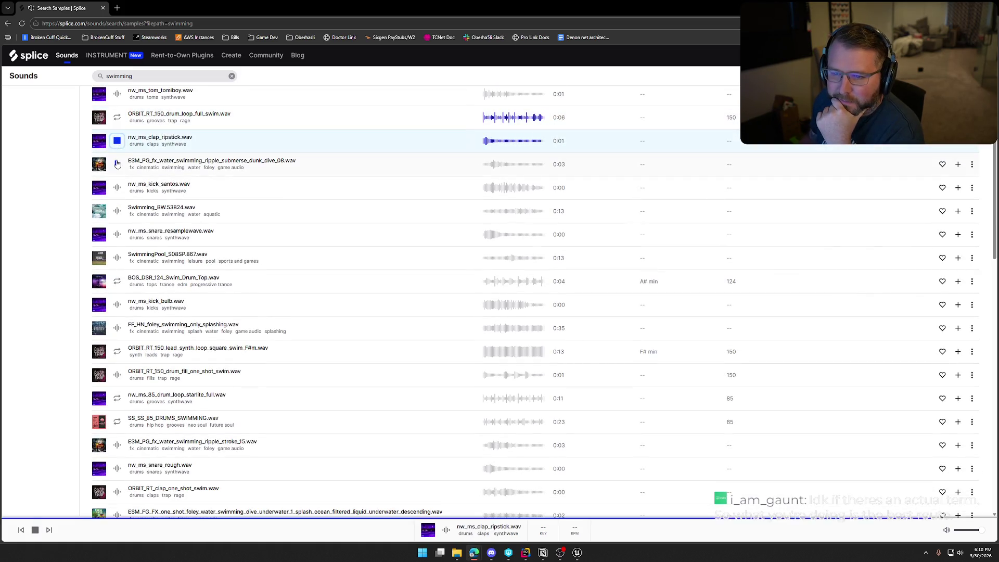
click(117, 164)
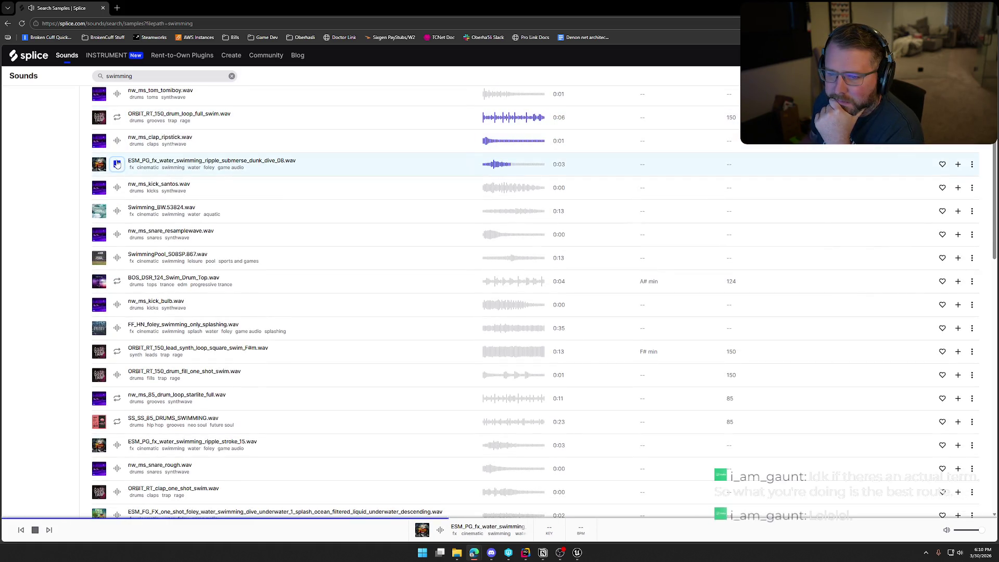
click(117, 213)
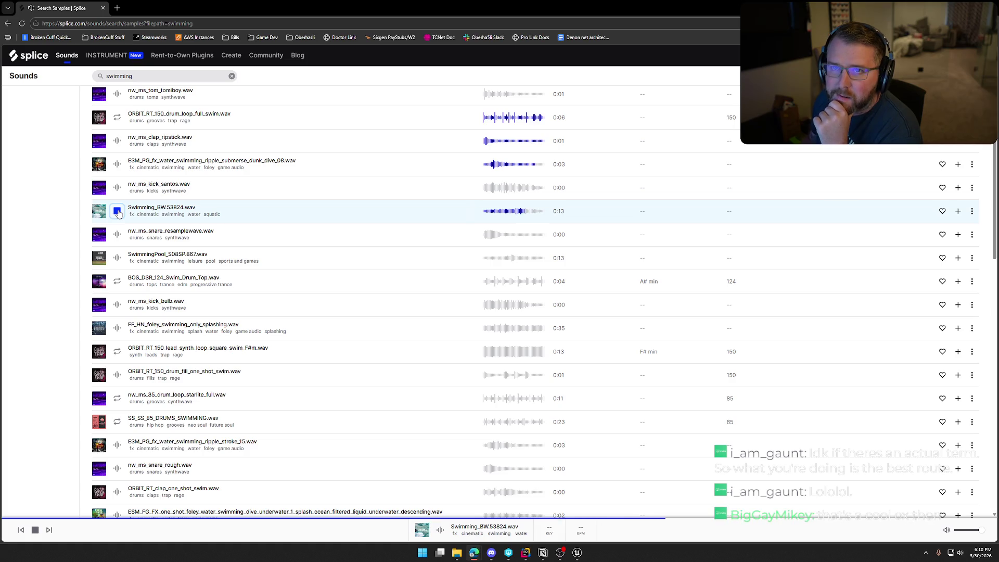
click(118, 213)
scroll(330, 261, down, 1)
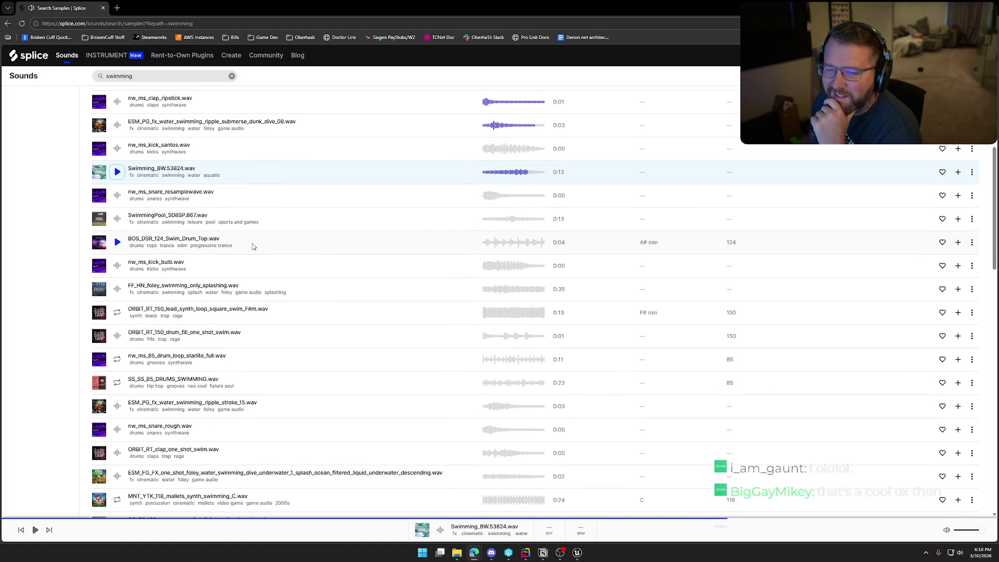
Preview SwimmingPool_S08SP.867, swim drum top, kick bulb, splashing foley and ripple stroke 15 samples
click(117, 221)
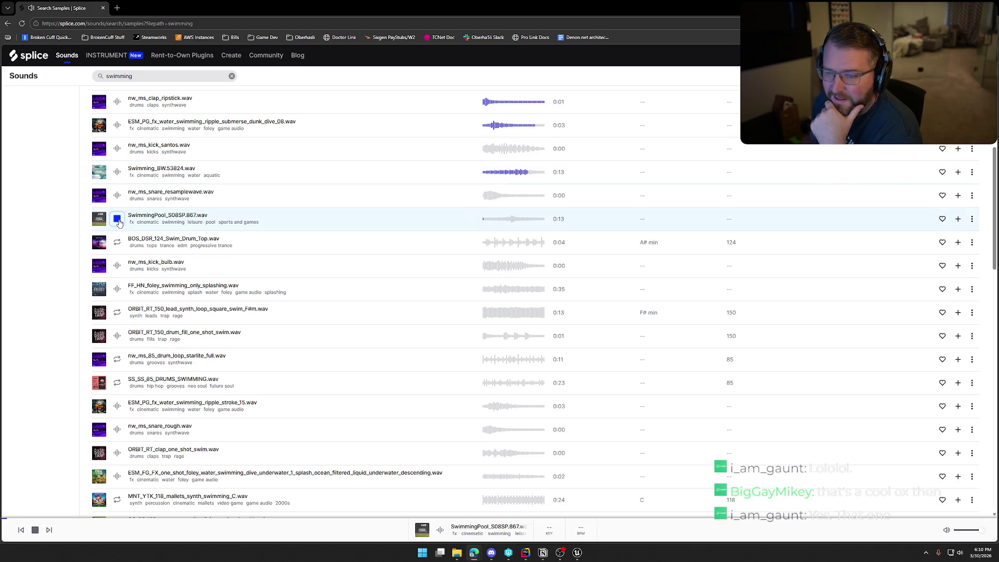
click(118, 243)
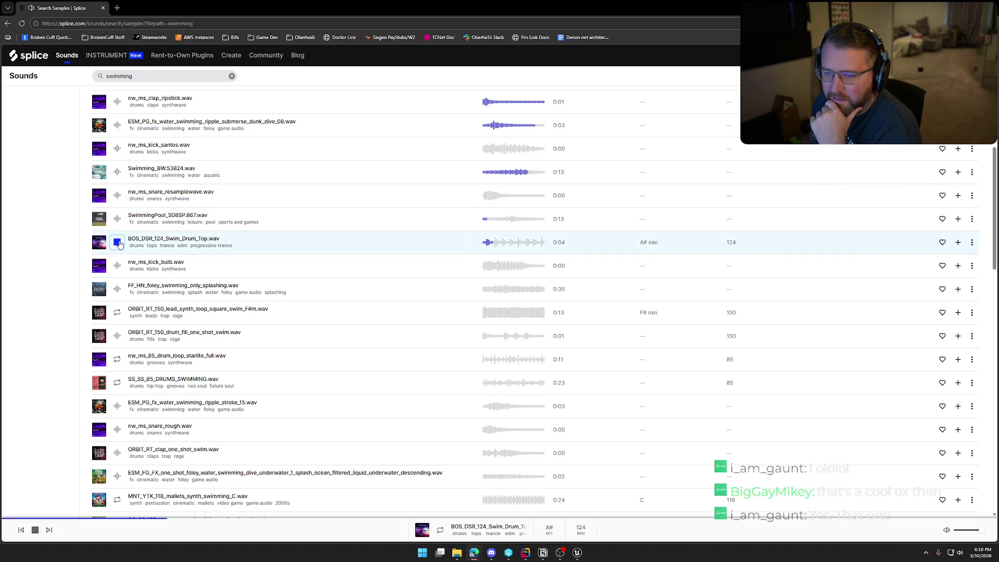
click(117, 267)
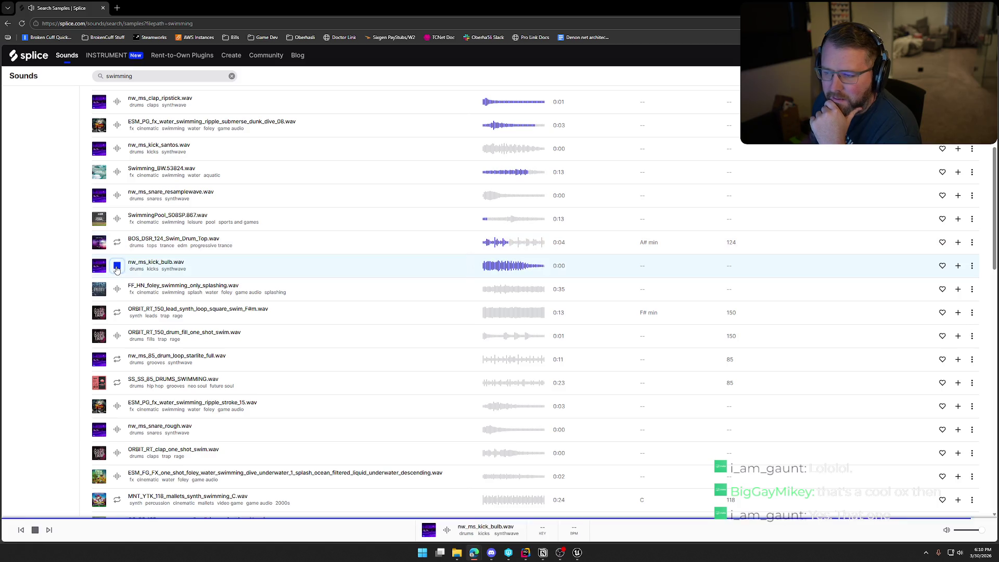
click(118, 290)
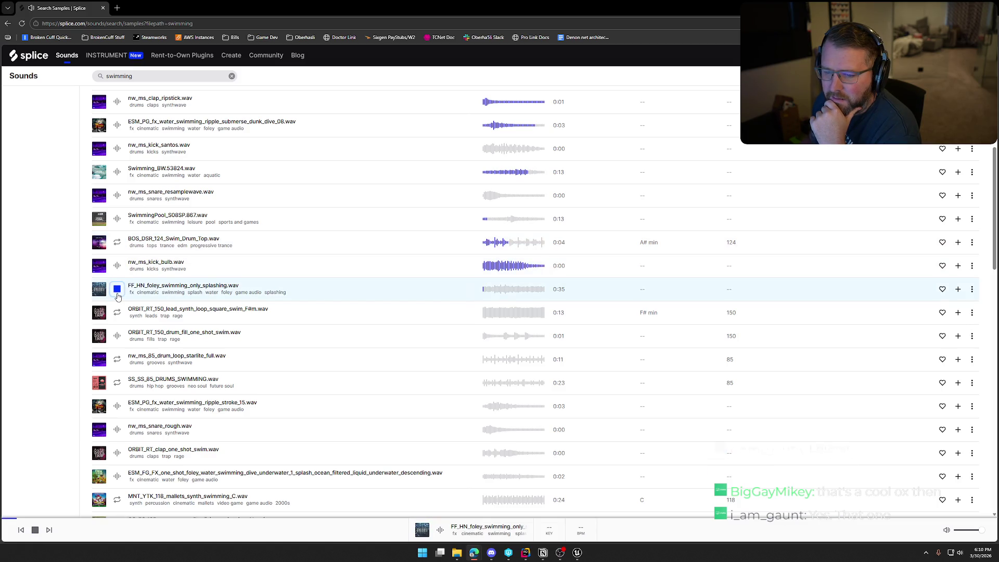
click(117, 290)
scroll(130, 297, down, 3)
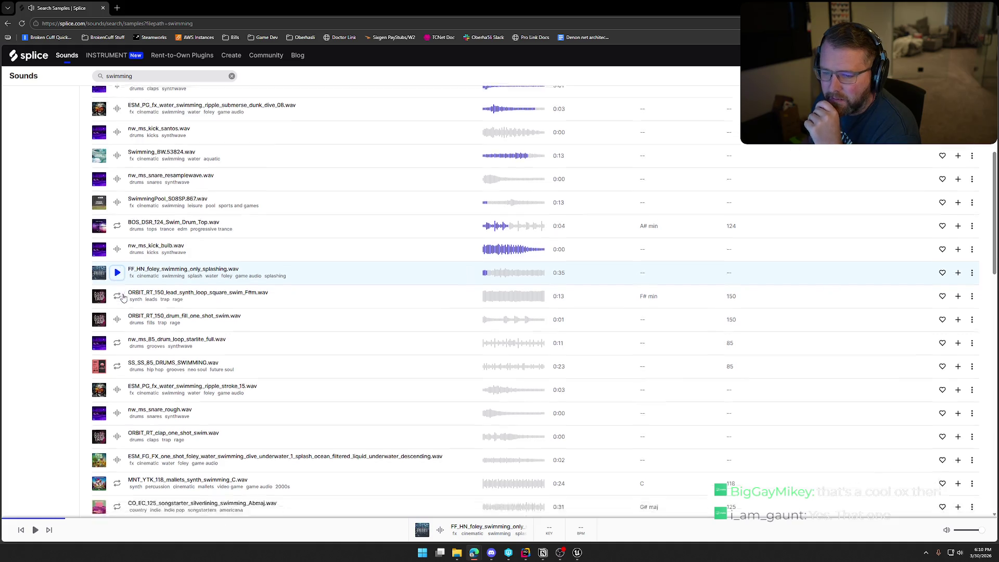
scroll(142, 298, down, 1)
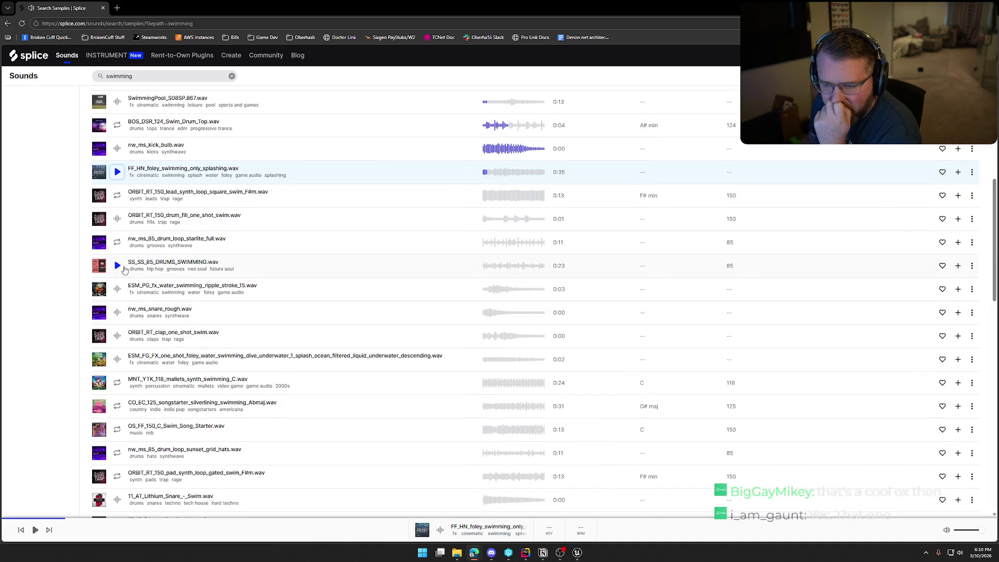
click(117, 290)
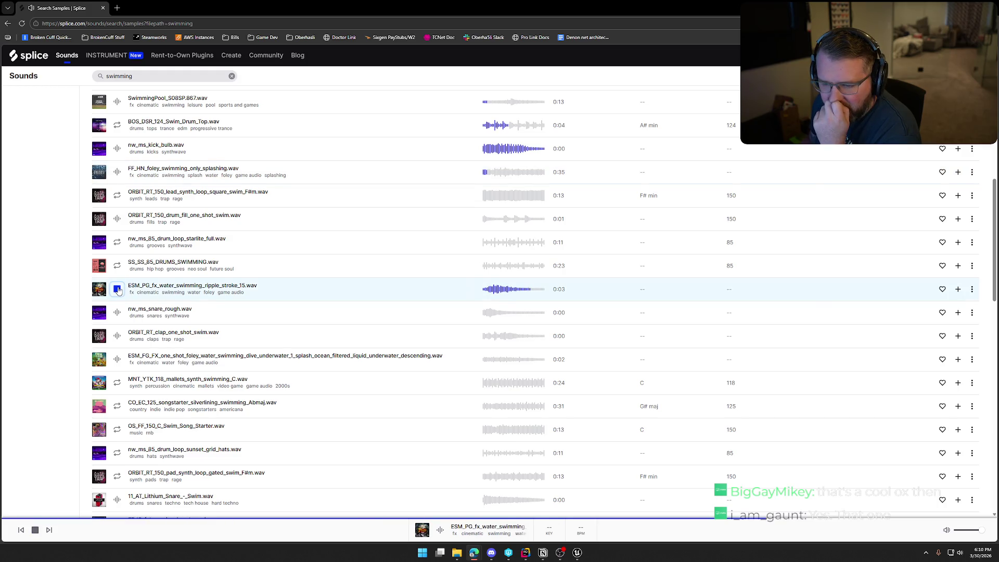
scroll(131, 293, down, 1)
scroll(130, 293, down, 1)
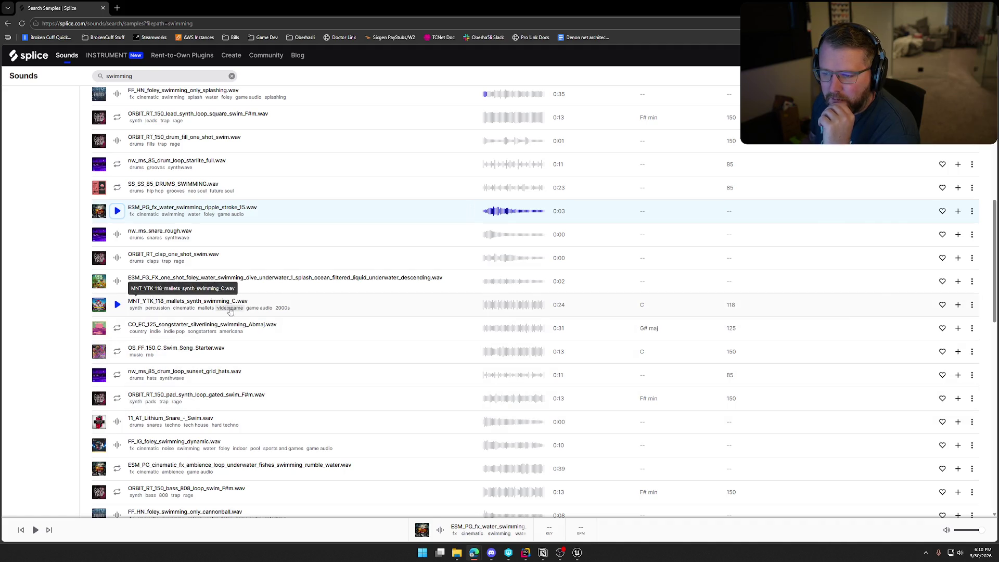
scroll(276, 356, down, 2)
Preview the dynamic swimming foley, underwater fishes ambience, shaker swim and underwater dive splash samples
scroll(276, 356, down, 3)
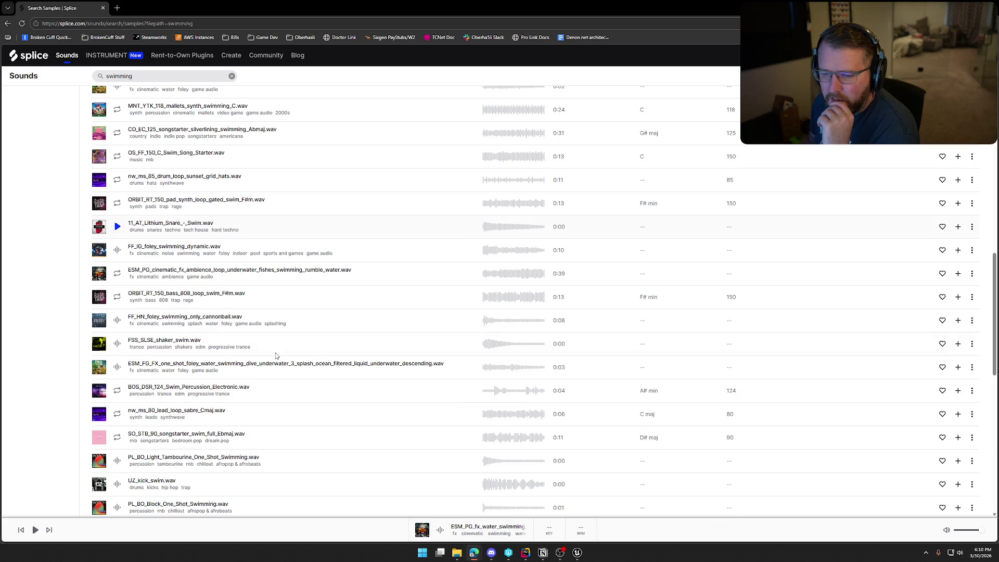
click(117, 251)
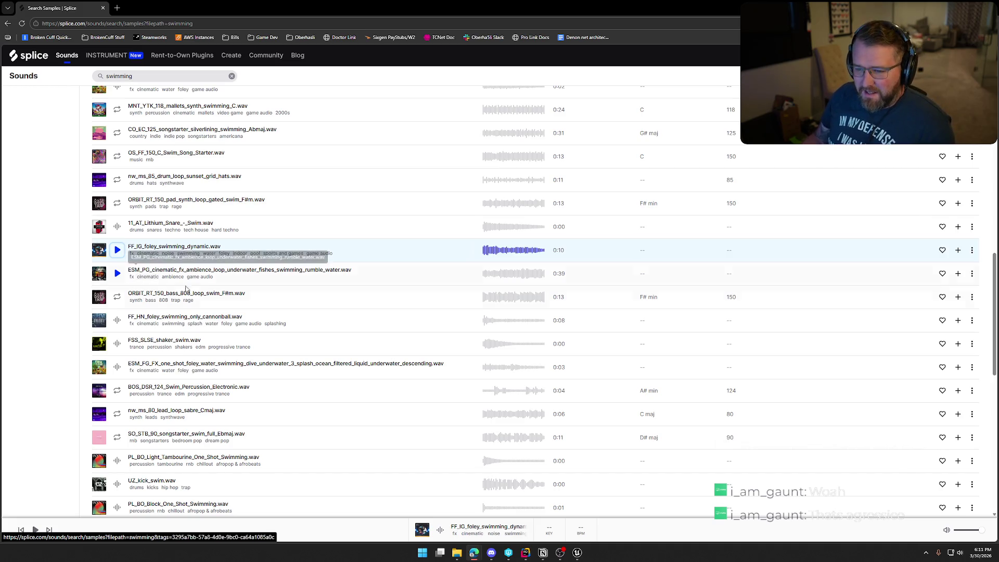
scroll(111, 264, down, 1)
click(117, 235)
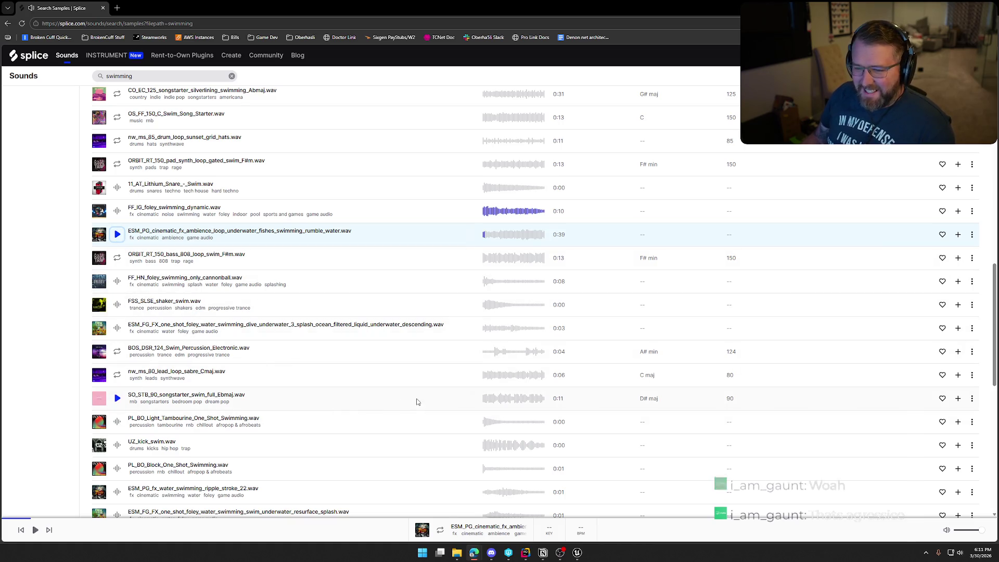
click(118, 305)
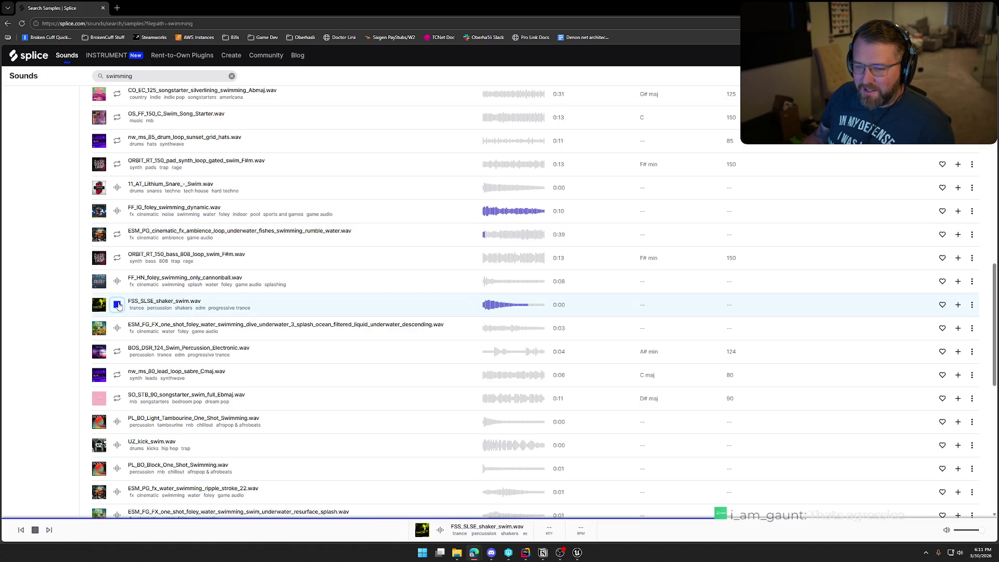
click(119, 329)
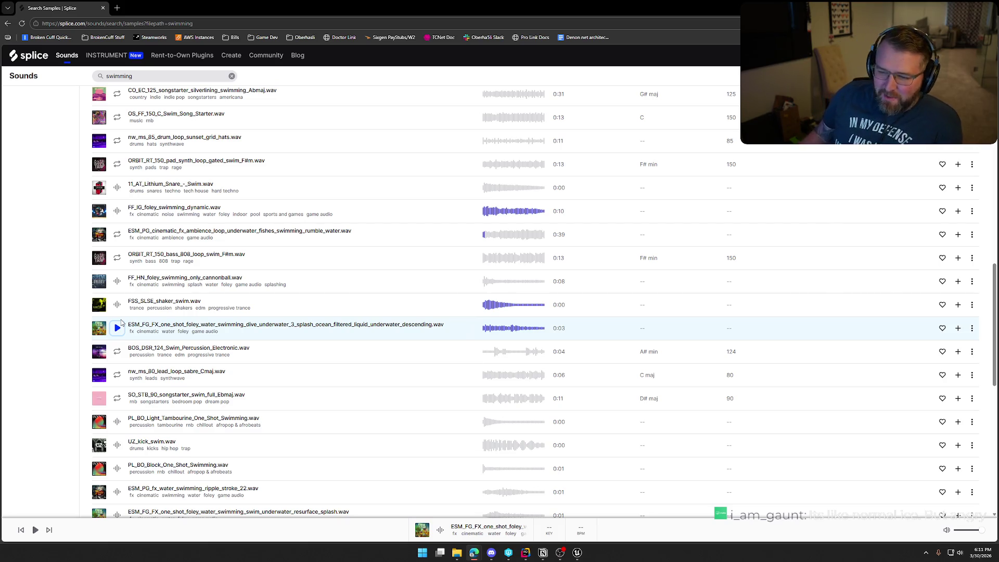
Preview the tambourine swimming one-shots and UZ_kick_swim, then replay the dynamic swimming foley
scroll(292, 462, down, 1)
scroll(291, 462, down, 2)
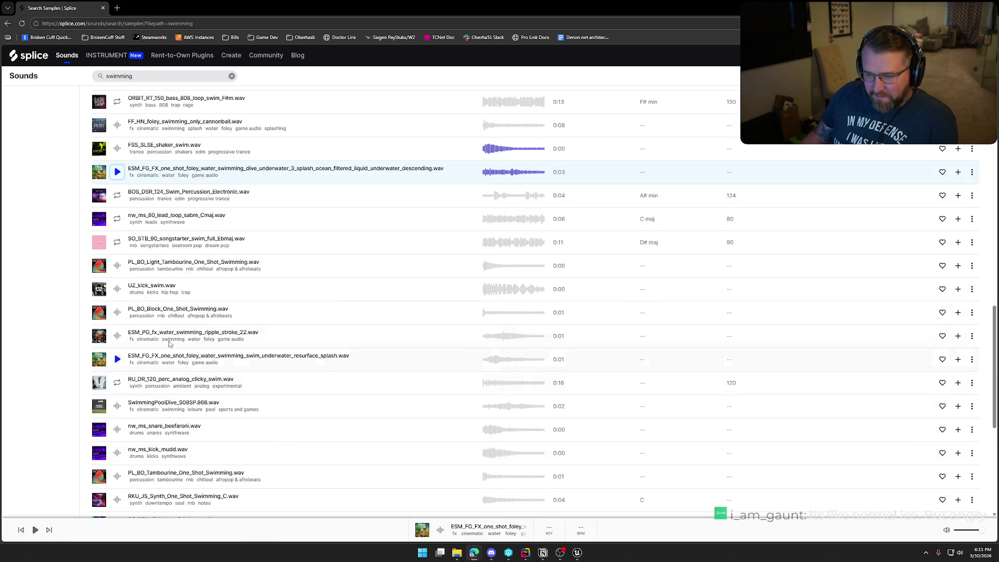
click(117, 266)
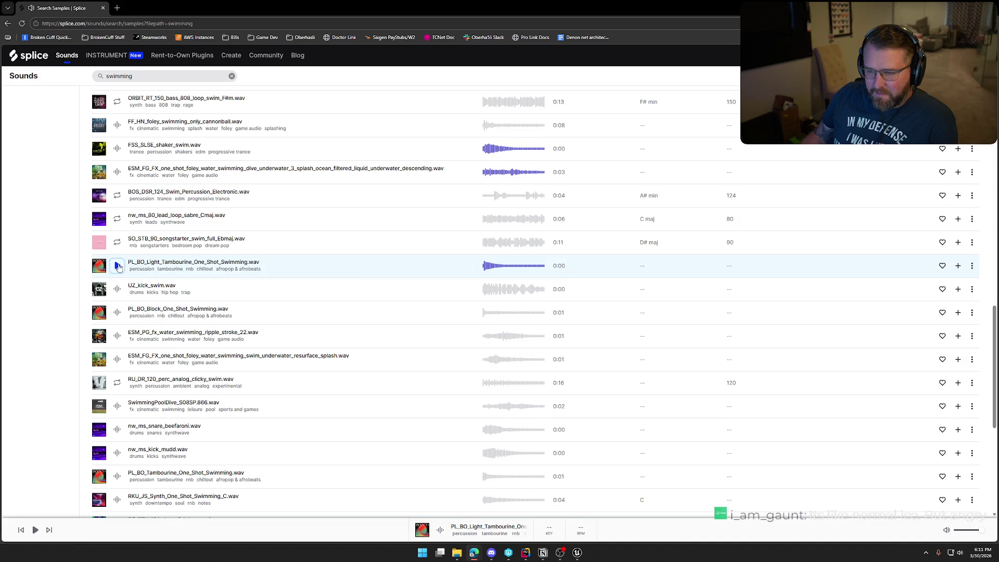
click(117, 290)
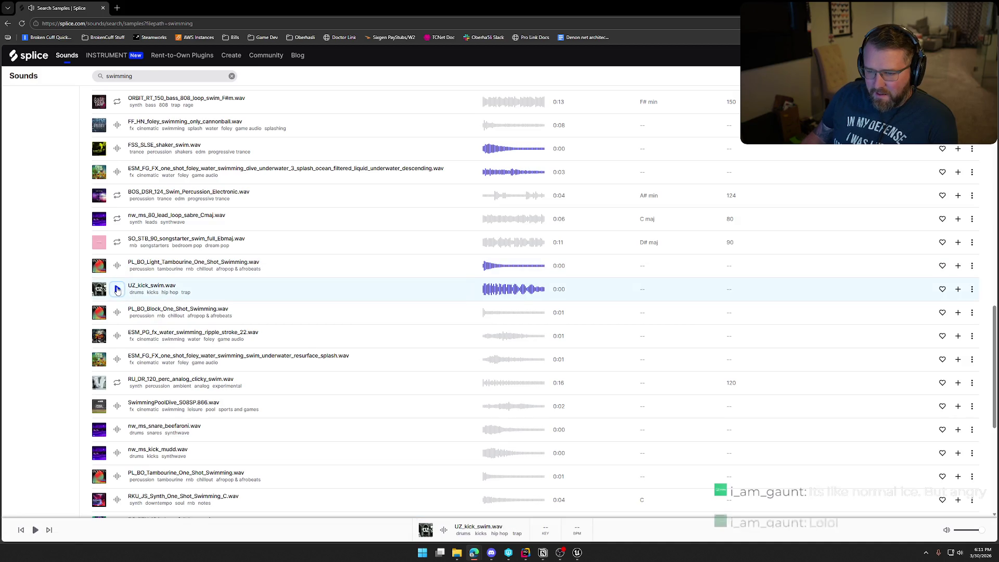
scroll(117, 292, down, 1)
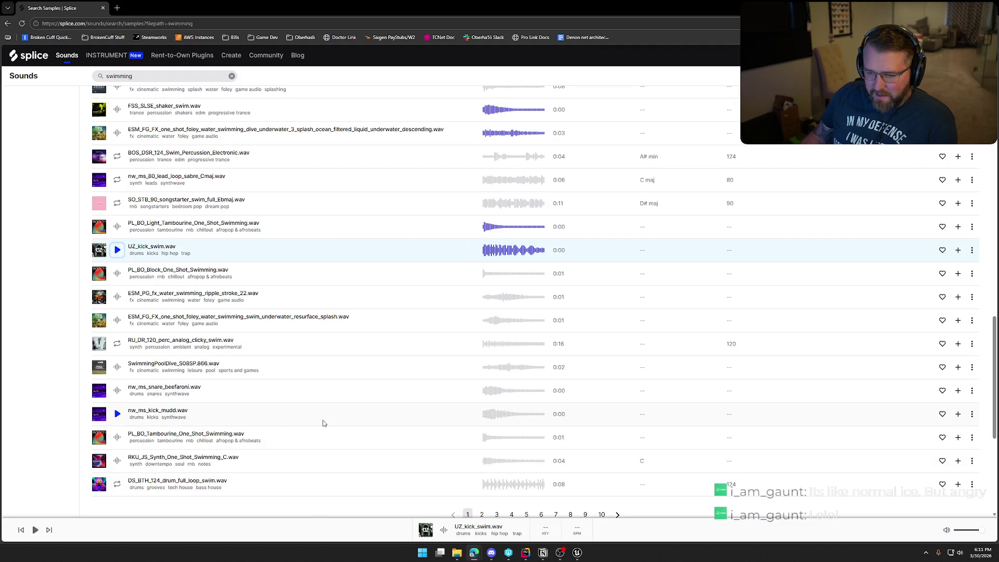
click(117, 440)
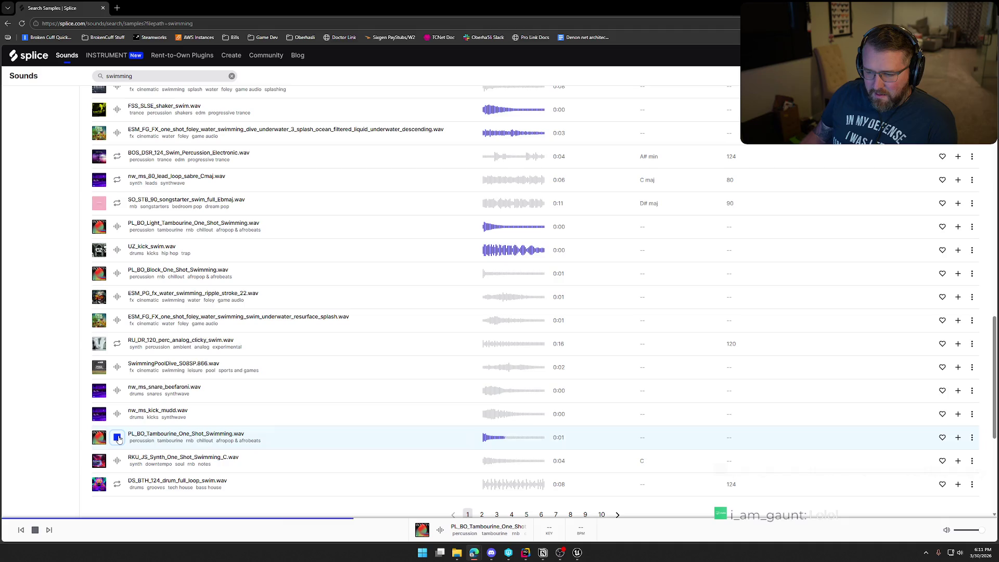
scroll(322, 465, up, 5)
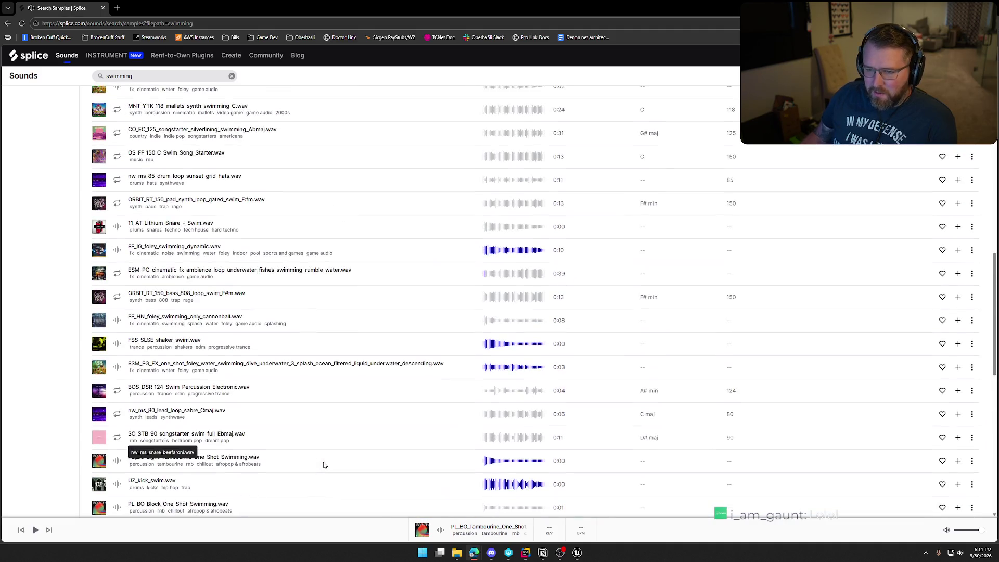
click(117, 251)
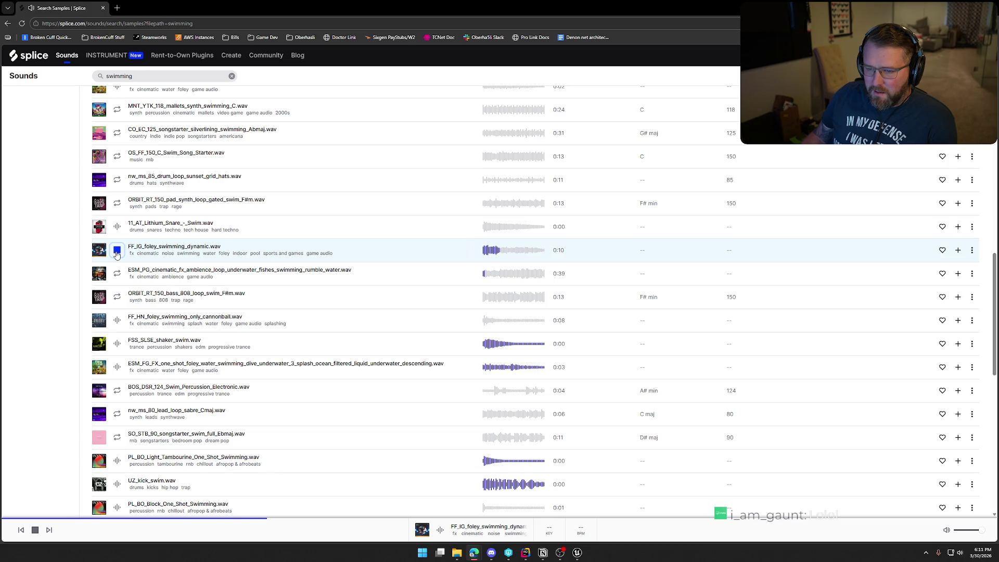
scroll(254, 427, up, 10)
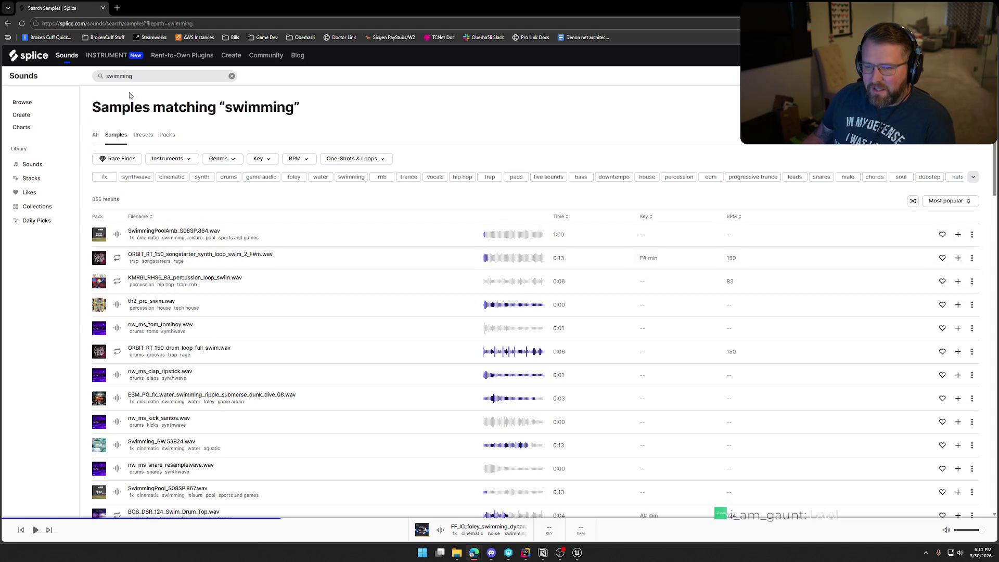
double_click(139, 77)
Search 'water splash', preview SplashPoolDive and FishSplashWater_S08AN.109.wav, and add FishSplashWater to the library
text(water)
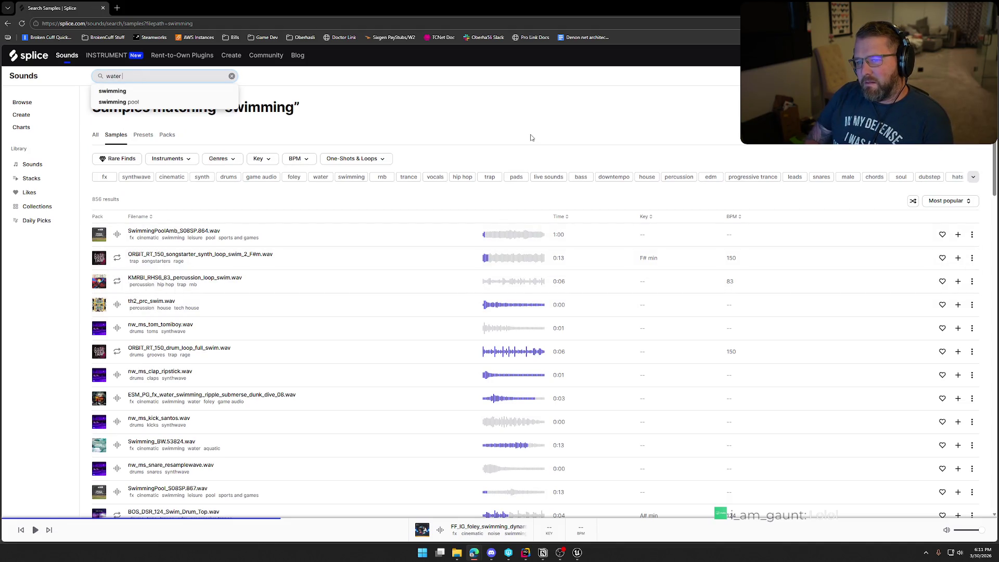
text(sh)
key(Return)
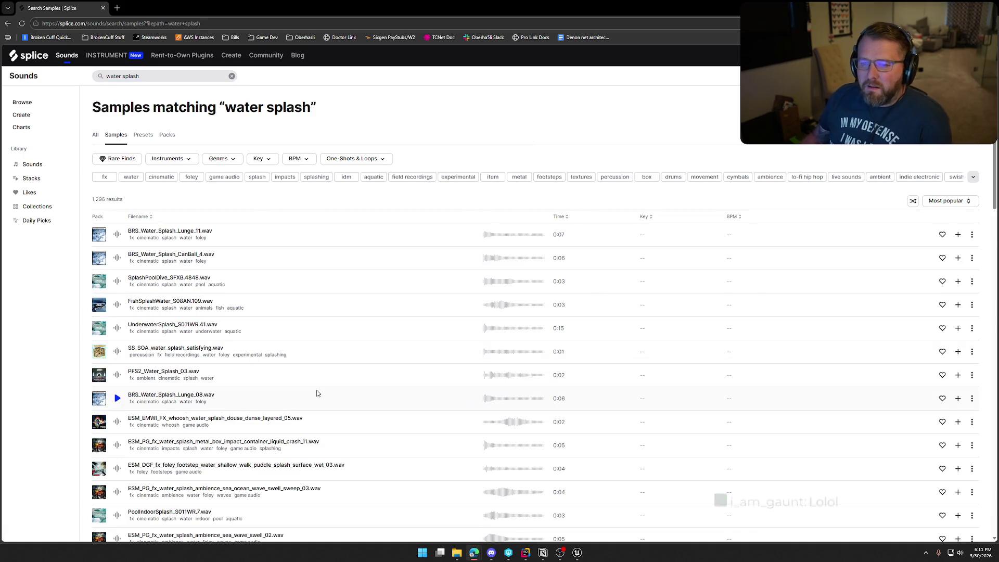
click(117, 282)
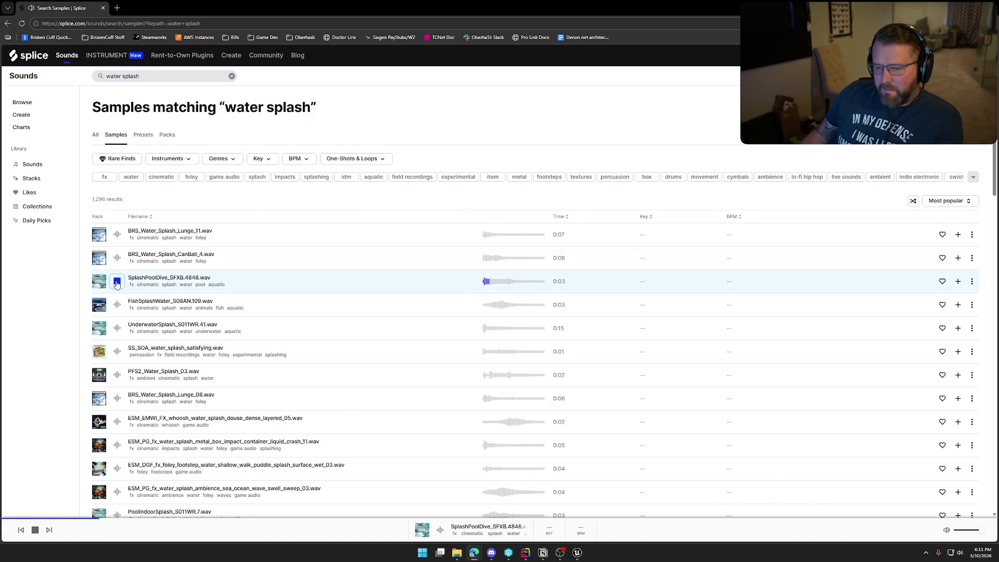
click(117, 305)
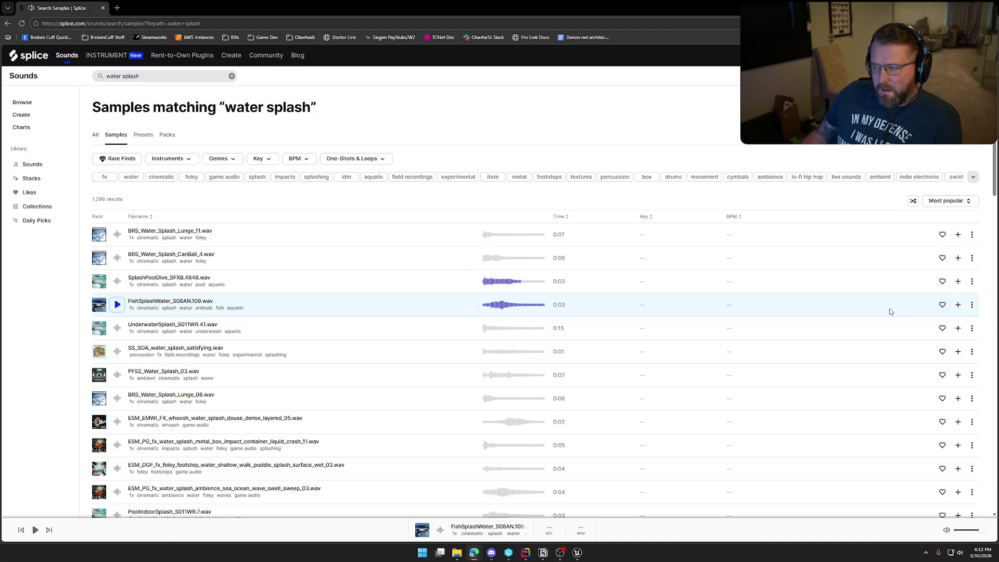
click(958, 304)
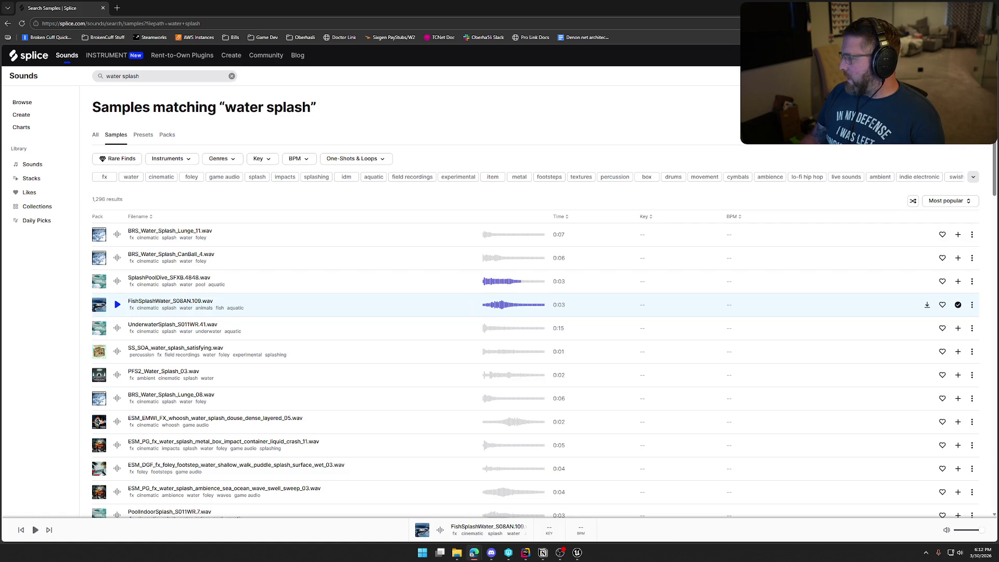
click(580, 555)
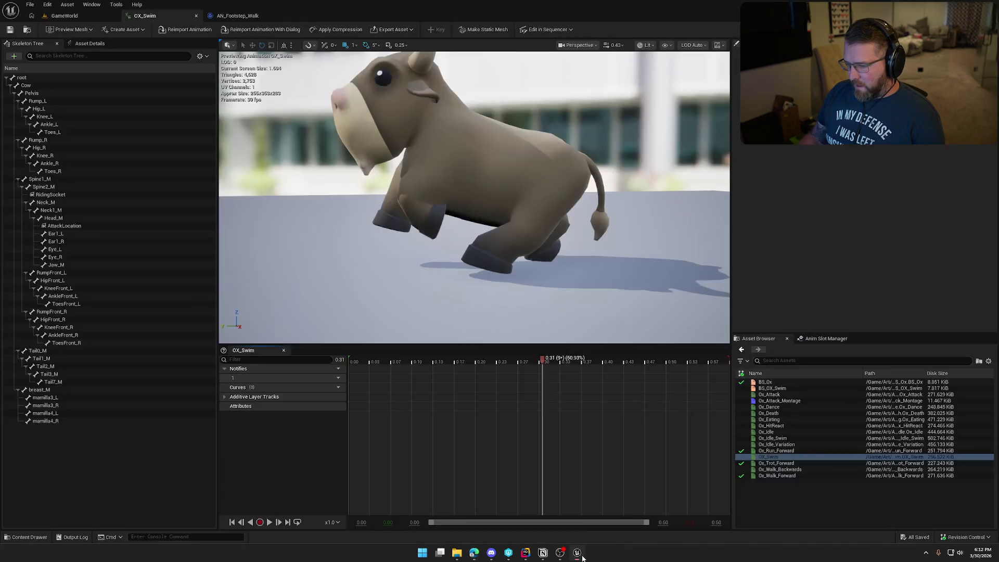
Import the AnimalSwim .wav into Content > Sounds > Animals through the Content Drawer
key(ctrl+space)
scroll(67, 468, down, 3)
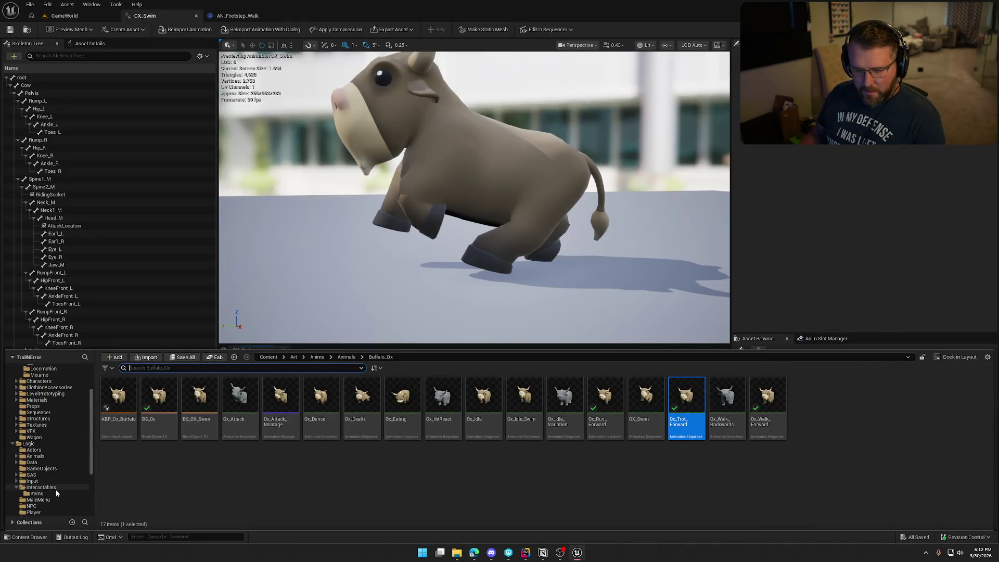
click(43, 463)
scroll(46, 468, up, 2)
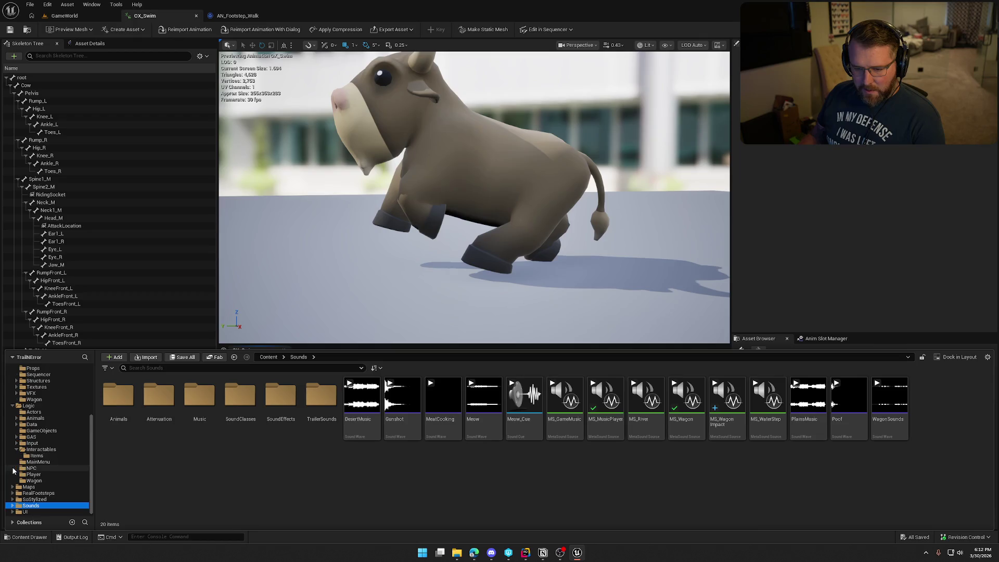
double_click(281, 398)
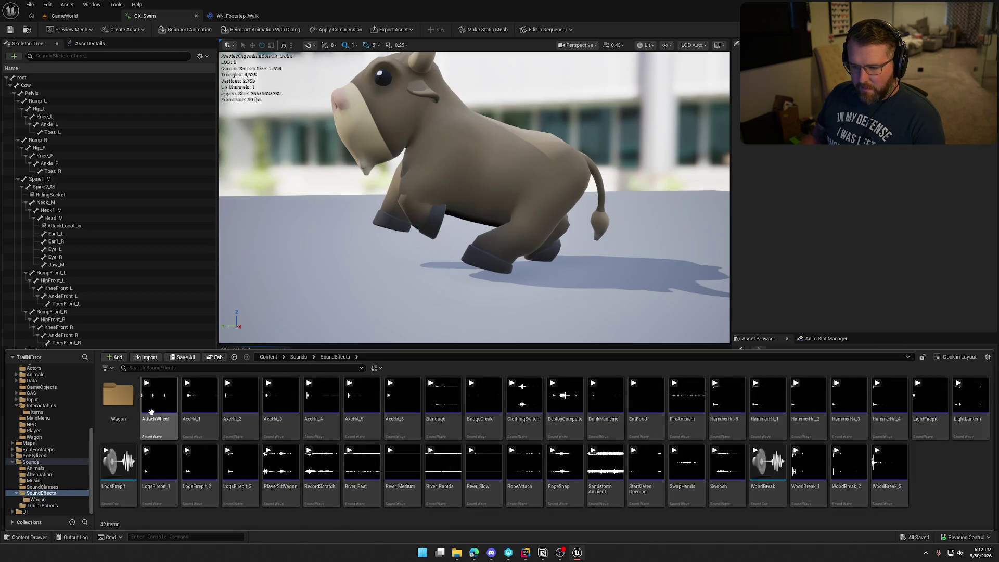
click(299, 357)
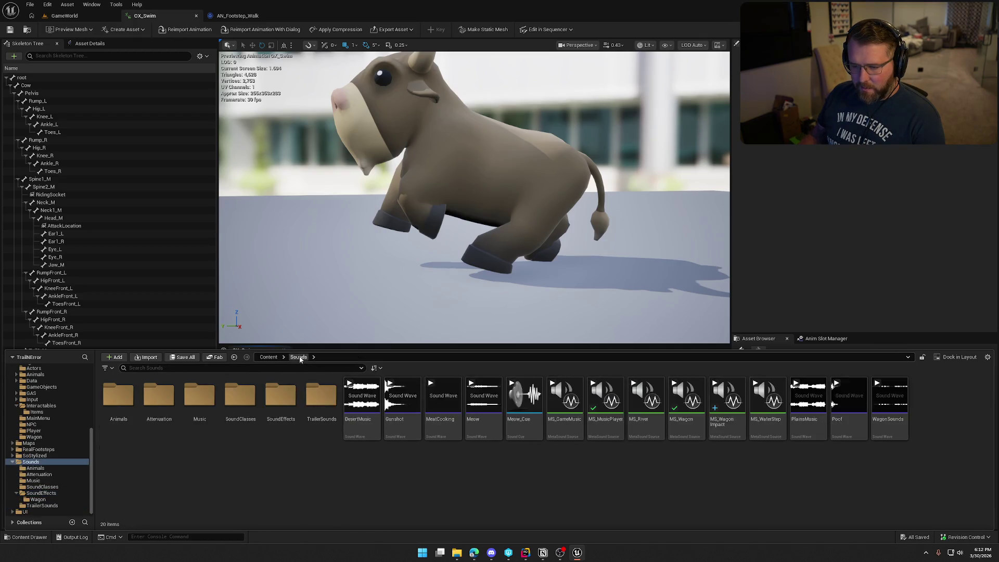
double_click(118, 398)
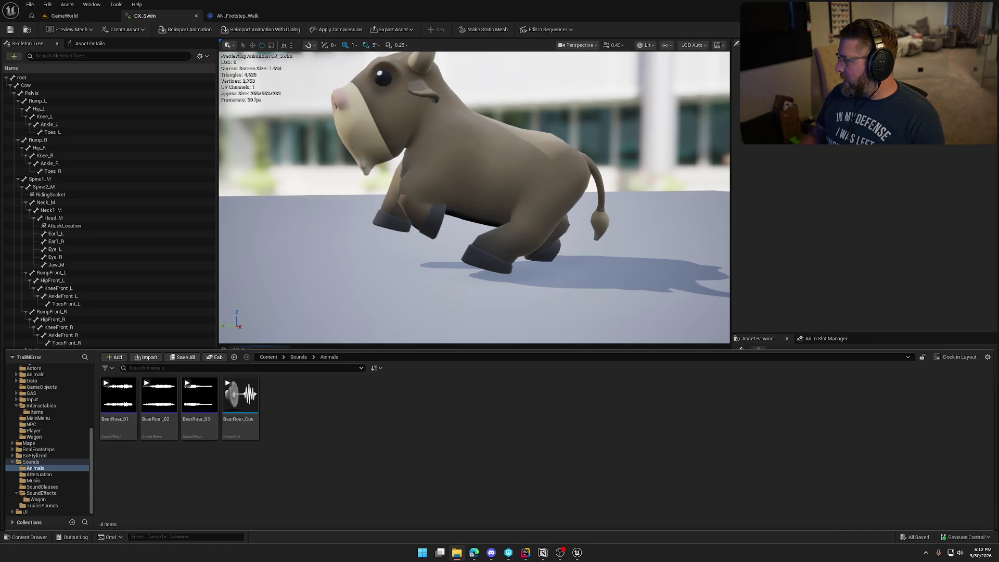
drag(563, 409, 503, 430)
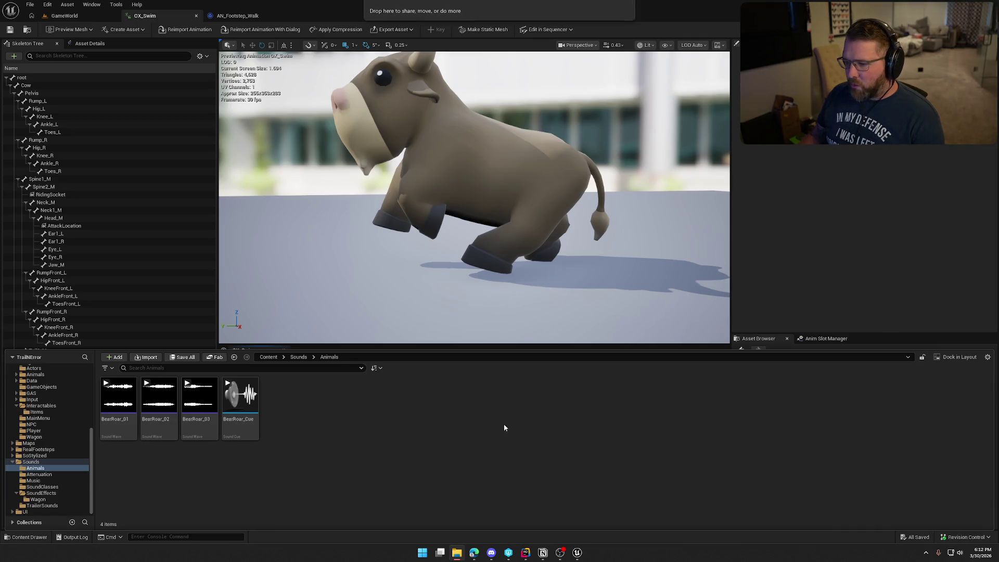
key(ctrl+space)
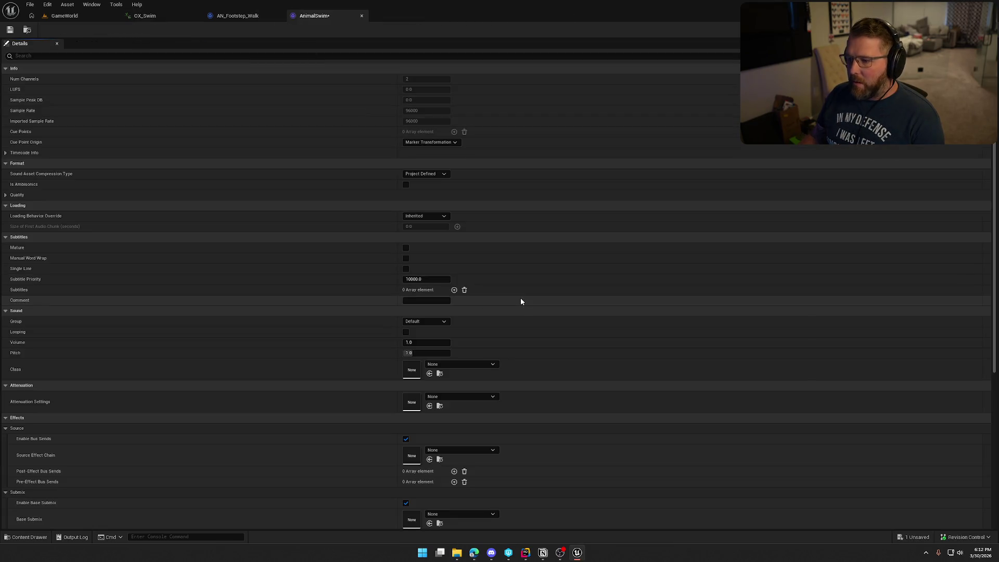
Give AnimalSwim the SFX sound class and Wagon_Atten attenuation settings
scroll(475, 270, down, 2)
click(462, 313)
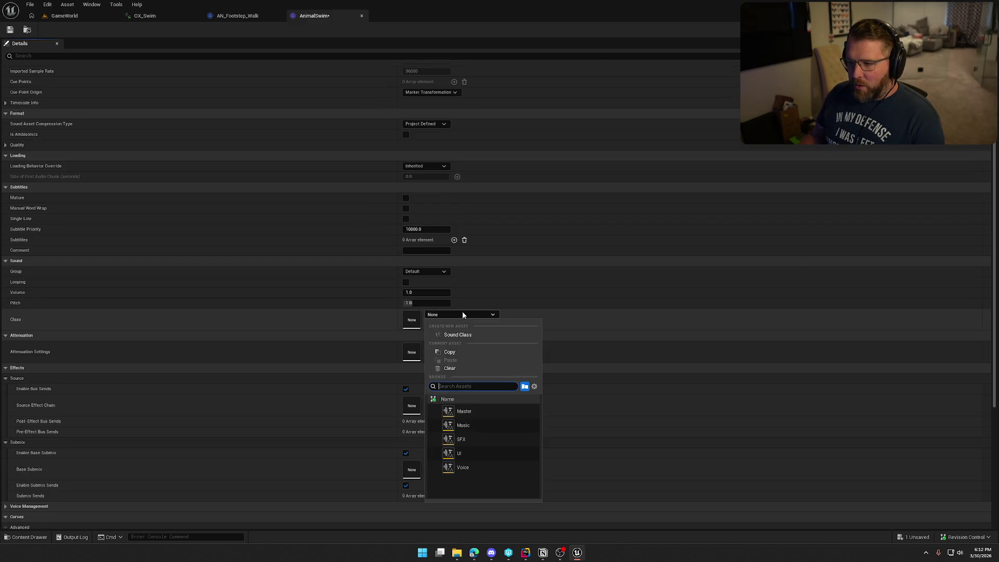
click(489, 443)
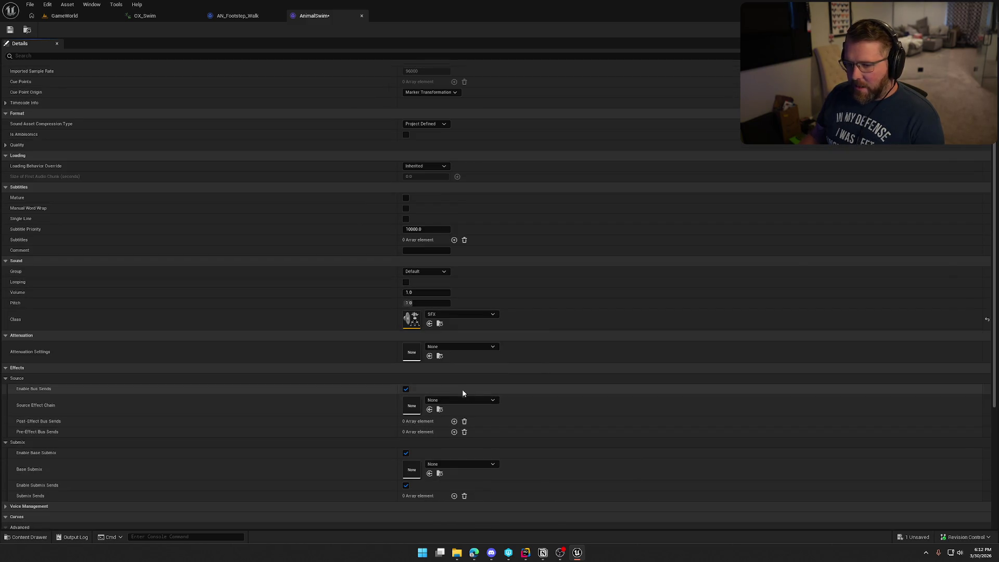
click(461, 346)
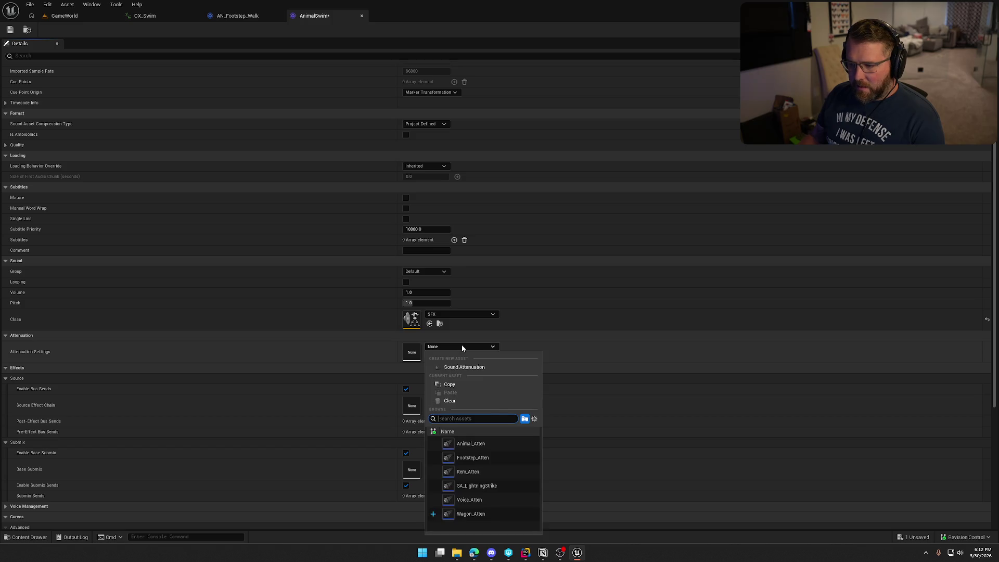
click(471, 514)
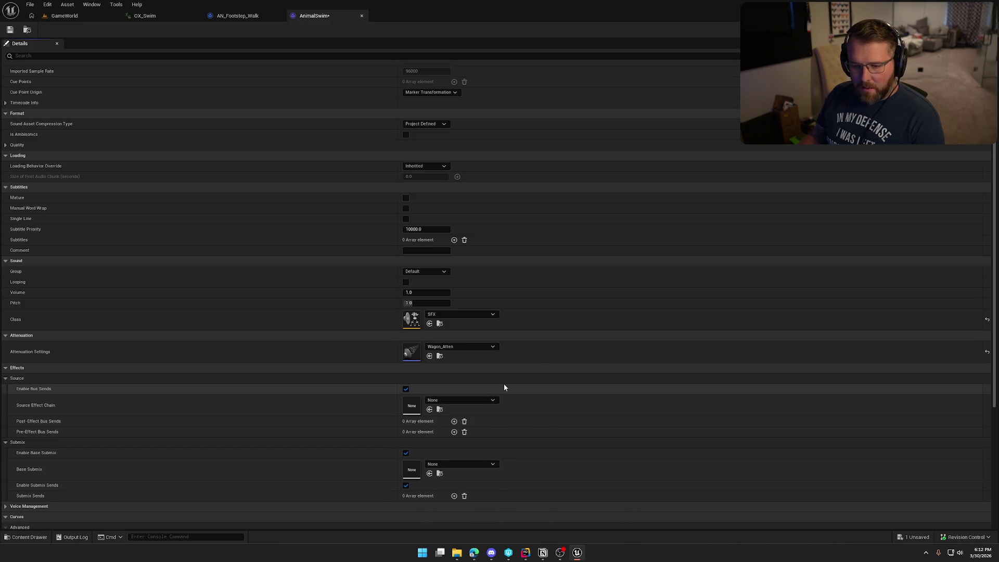
Set AnimalSwim's Virtualization Mode to Play when Silent and save the asset
scroll(504, 386, down, 5)
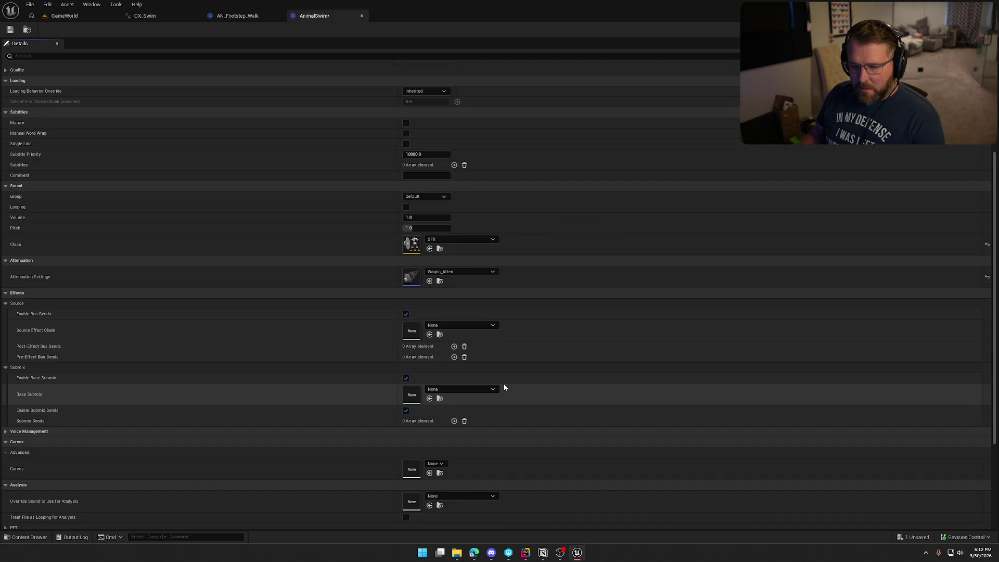
scroll(476, 440, up, 1)
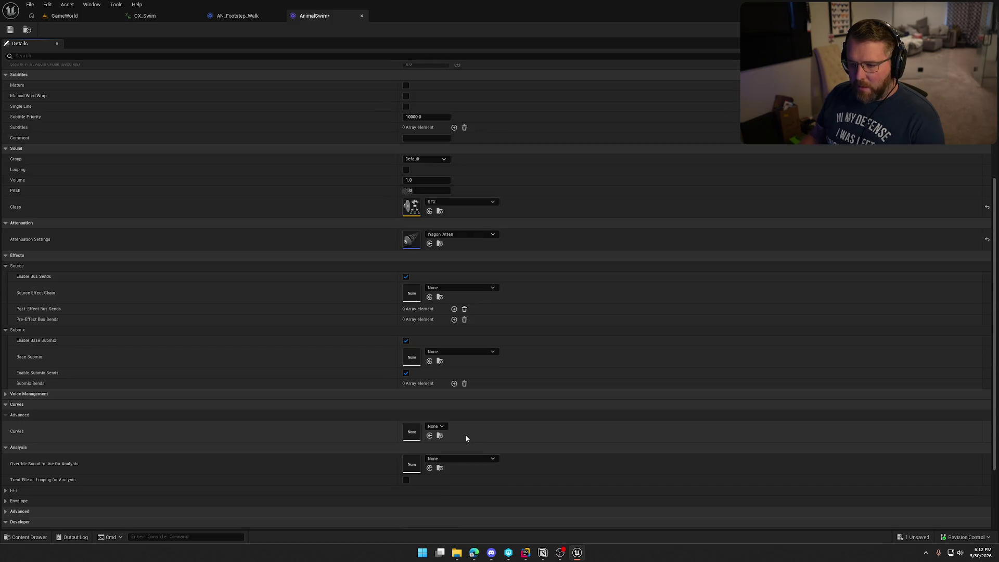
scroll(476, 421, down, 3)
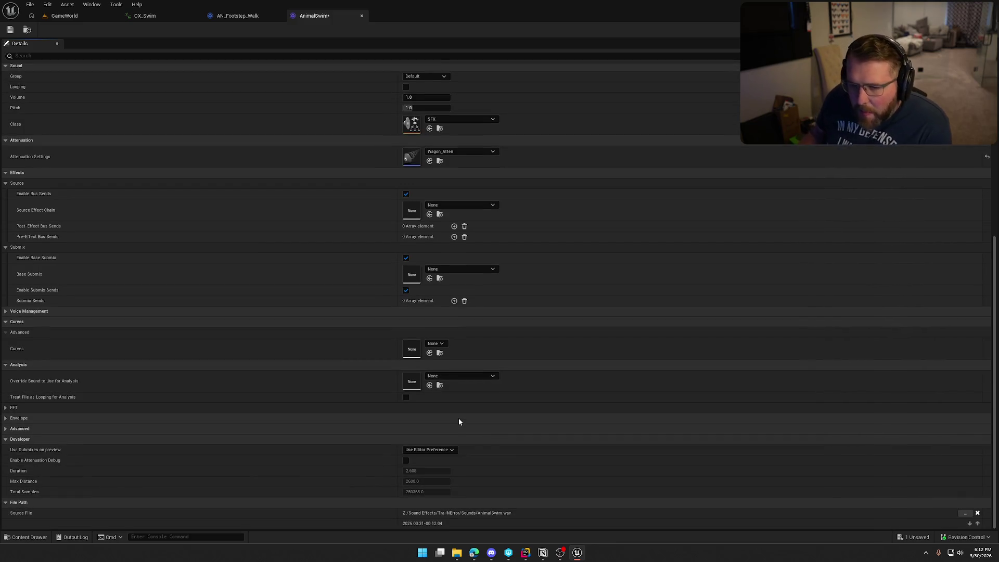
click(42, 311)
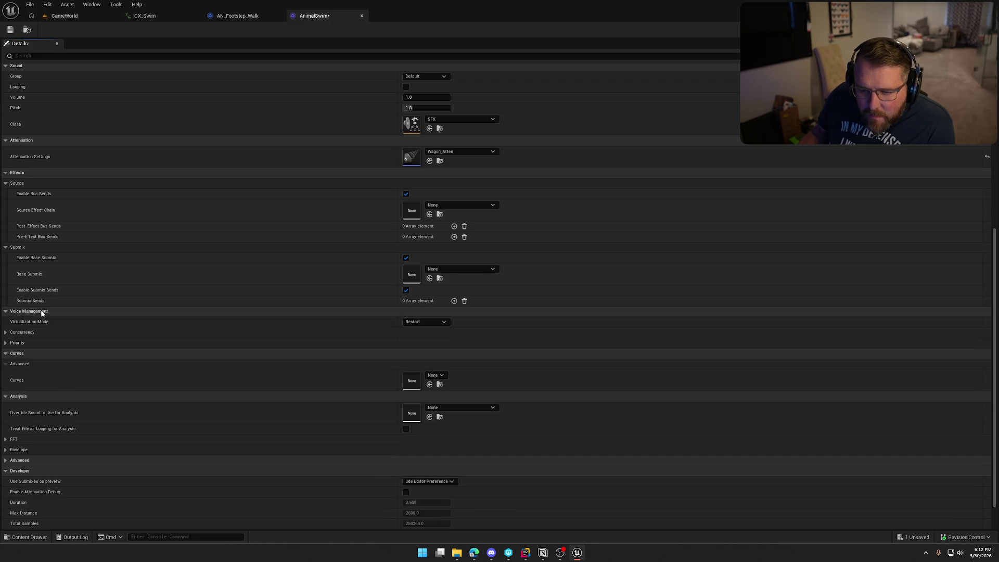
click(424, 322)
click(416, 336)
key(ctrl+s)
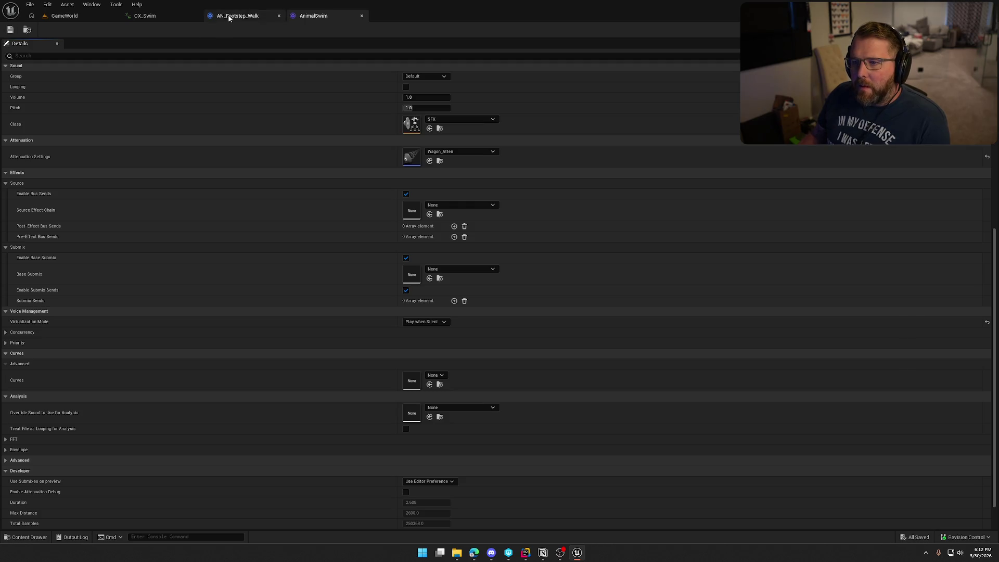
click(250, 16)
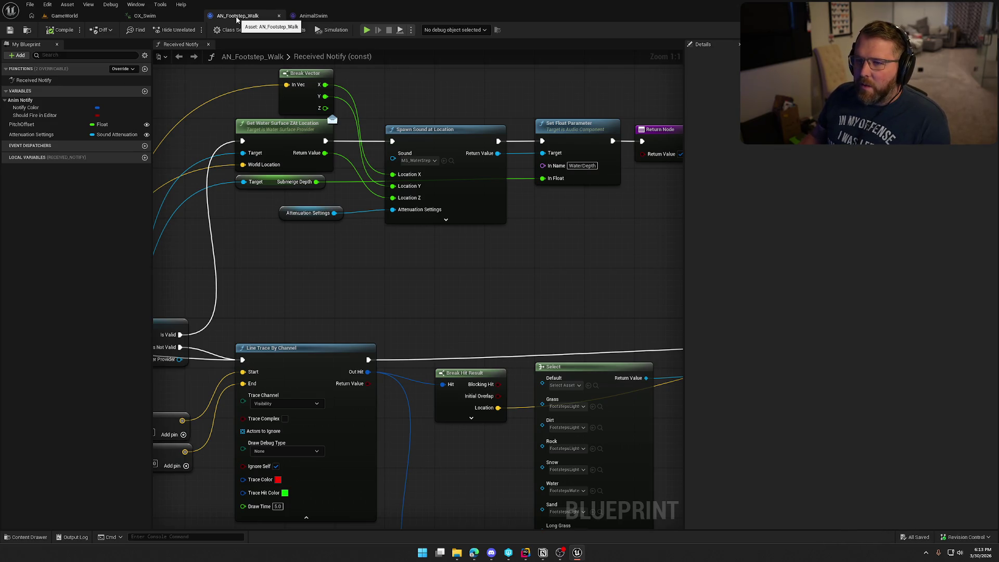
Close AN_Footstep_Walk and add an AnimalSwim Play Sound notify to OX_Swim at 0.11
middle_click(237, 17)
click(154, 18)
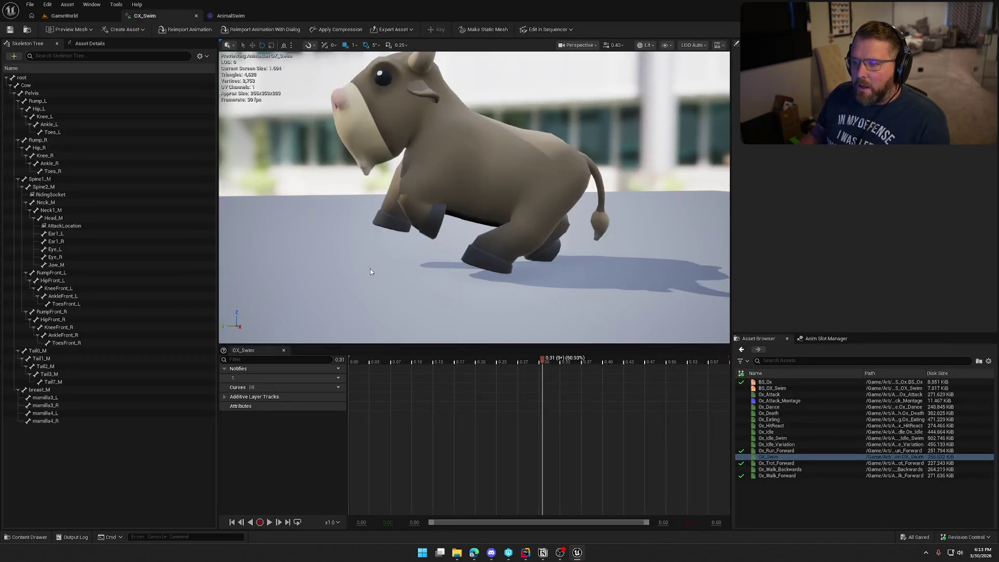
mouse_move(536, 359)
mouse_down()
mouse_move(377, 361)
mouse_move(501, 366)
mouse_move(377, 357)
mouse_move(418, 364)
mouse_up()
right_click(418, 378)
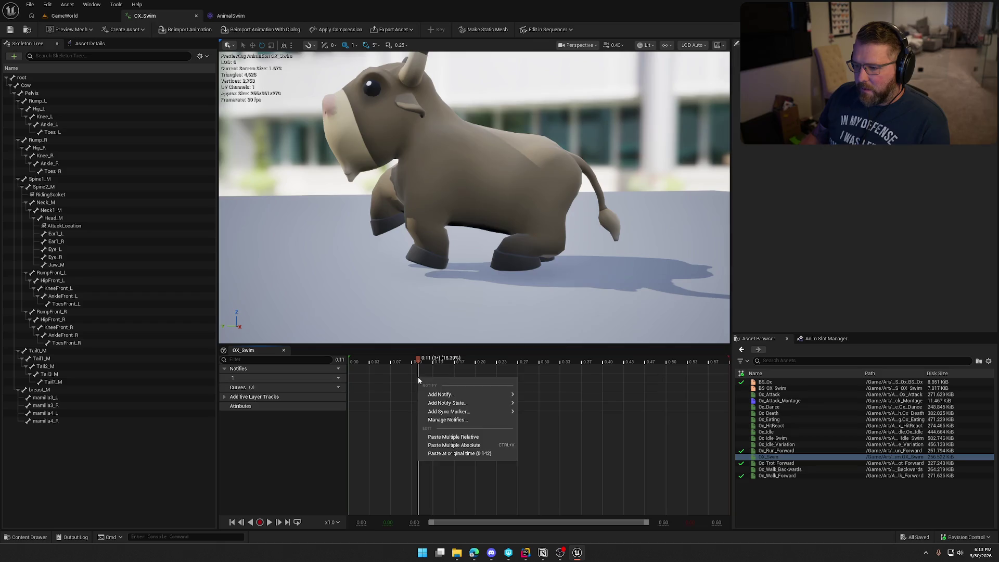
mouse_move(448, 395)
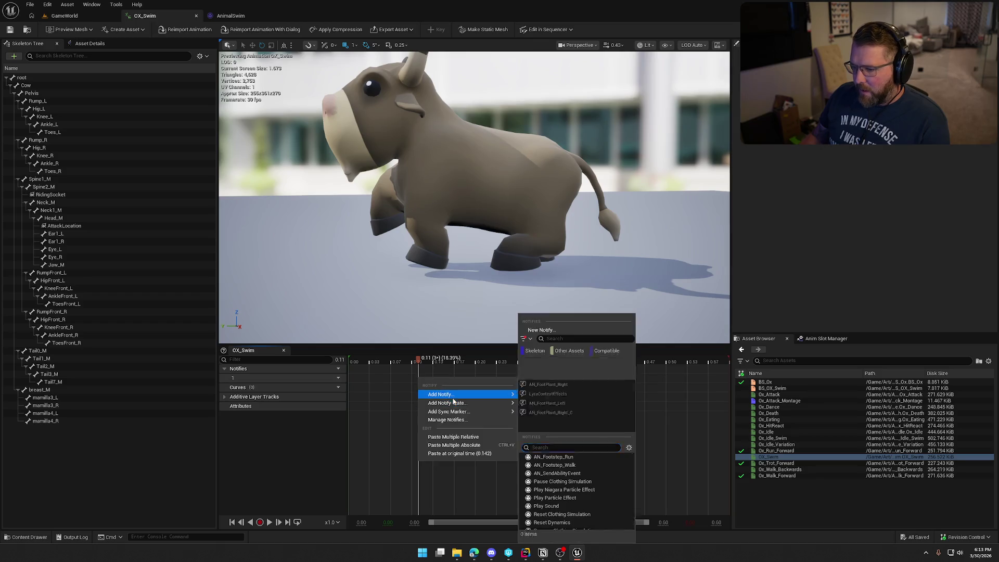
click(570, 507)
click(442, 378)
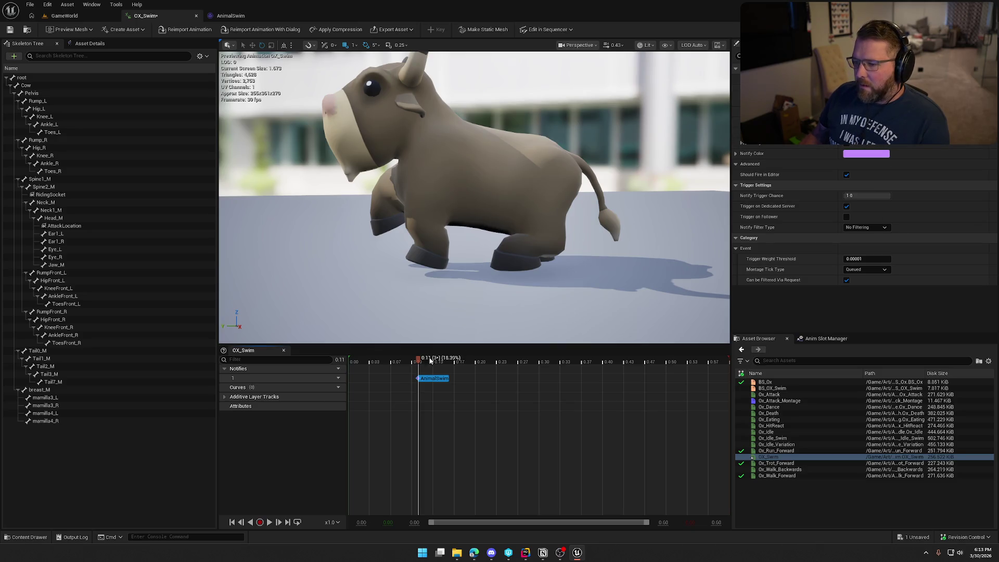
Copy the AnimalSwim notify to about 0.43 and play back both splash notifies
mouse_move(419, 360)
mouse_down()
mouse_move(387, 363)
mouse_move(643, 362)
mouse_move(620, 364)
mouse_up()
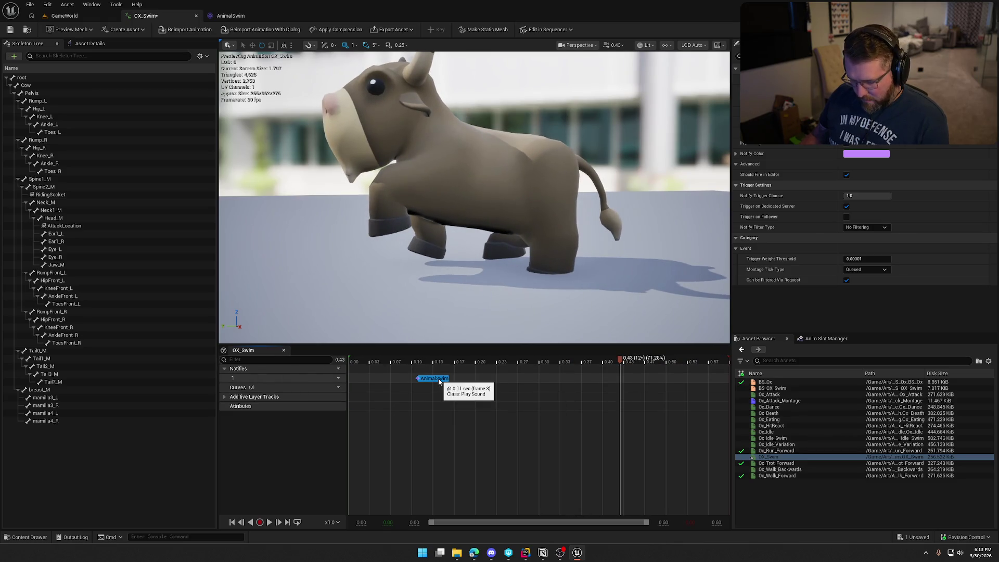
key(ctrl+c)
key(ctrl+v)
drag(625, 362, 753, 368)
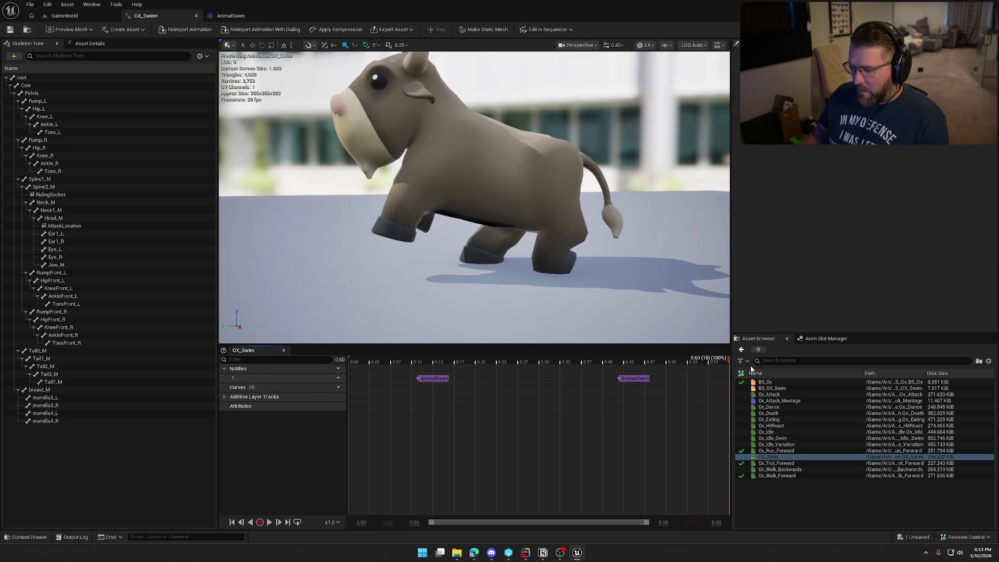
key(space)
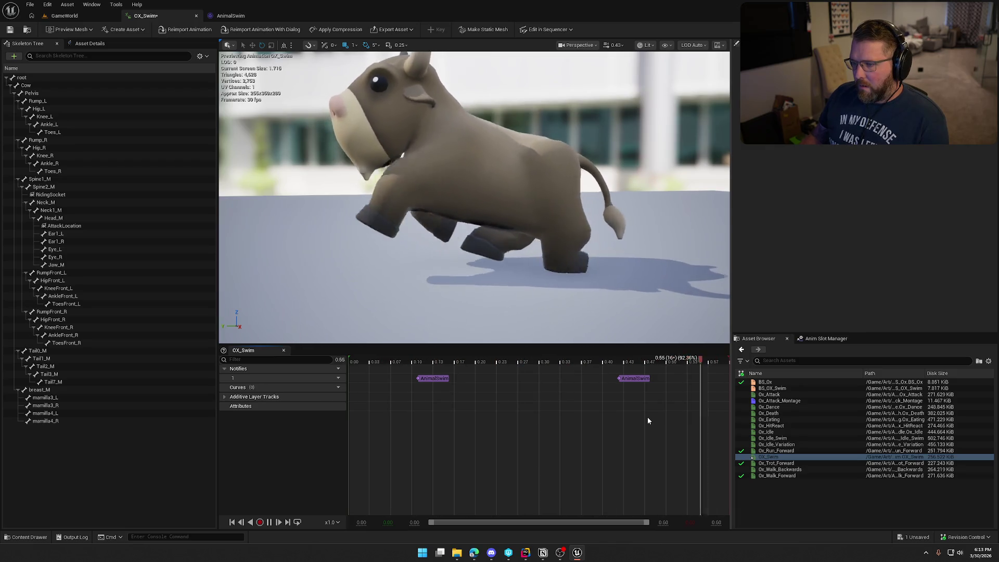
key(space)
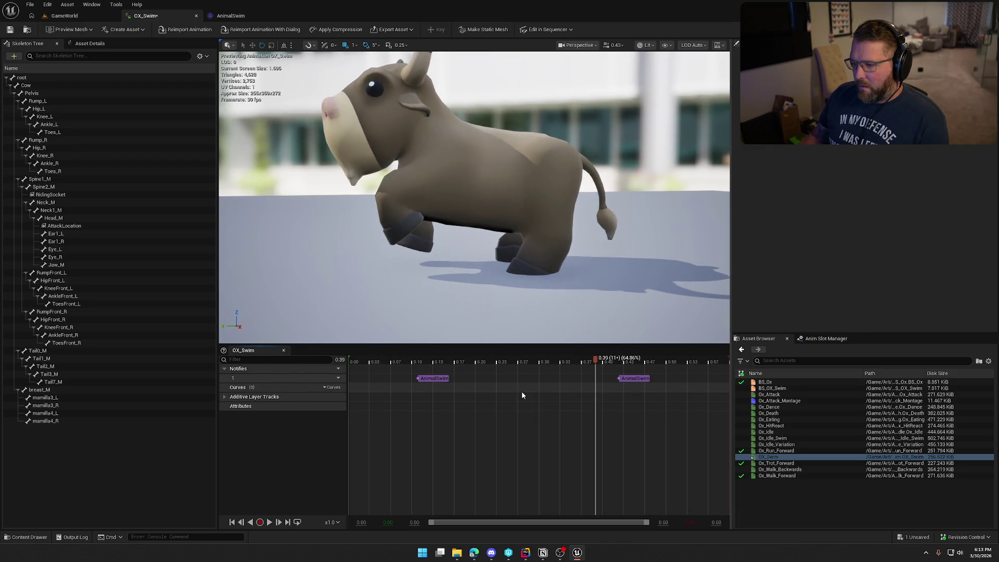
click(635, 378)
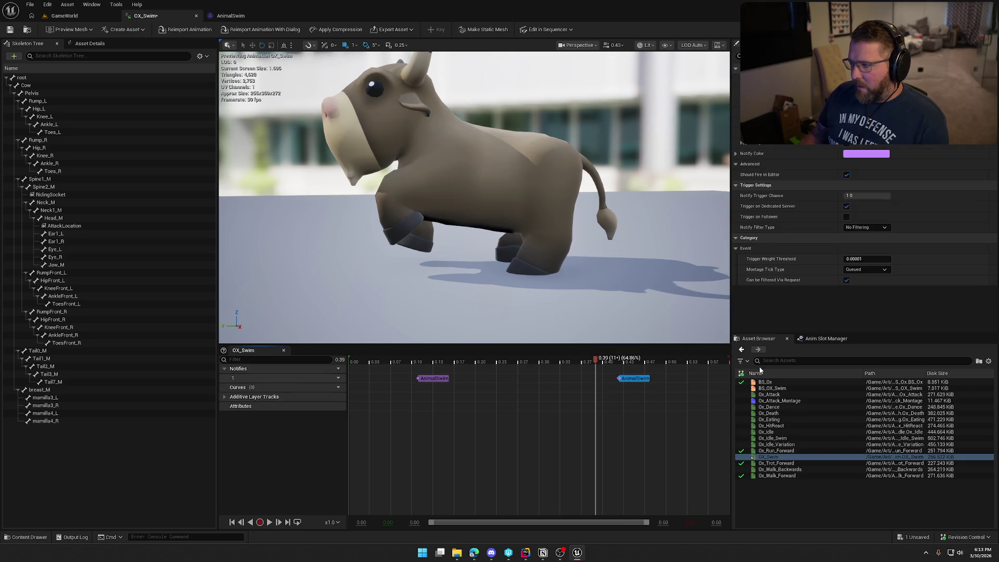